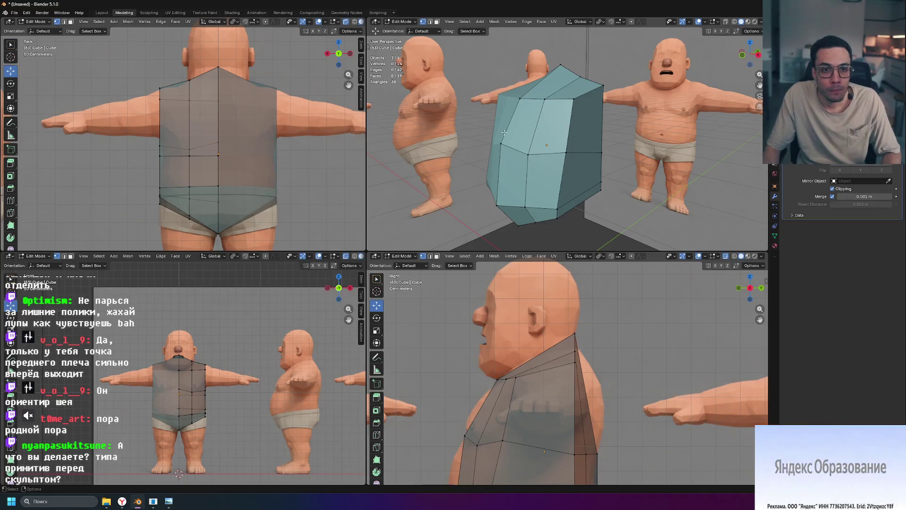
Step: Move a side vertex of the shirt sideways along X toward the torso outline, then undo it
middle_click_drag(631, 159, 604, 171)
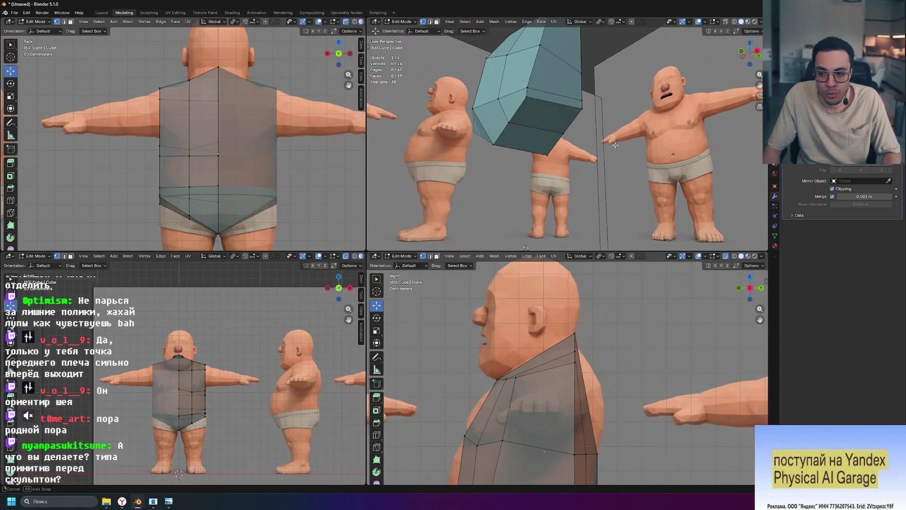
middle_click_drag(604, 171, 414, 308)
scroll(202, 420, "up", 3)
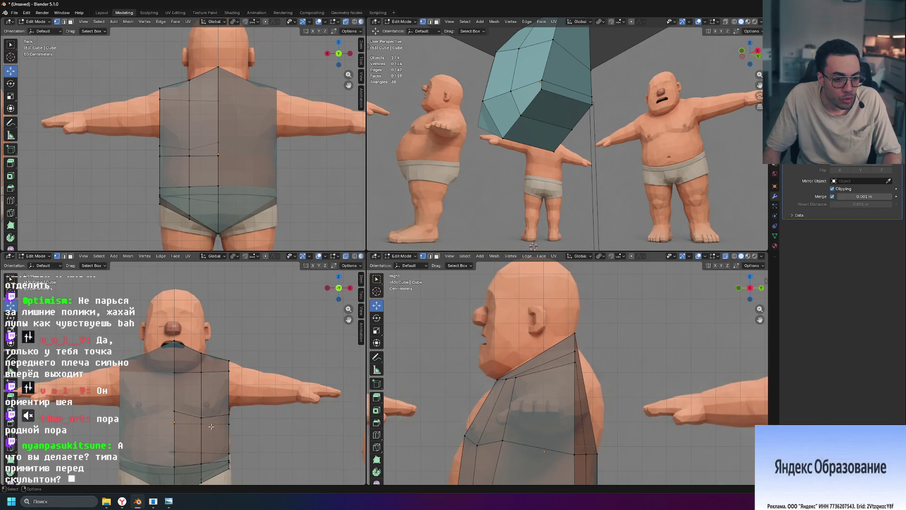
scroll(248, 390, "up", 2)
scroll(294, 357, "up", 2)
scroll(259, 370, "up", 3)
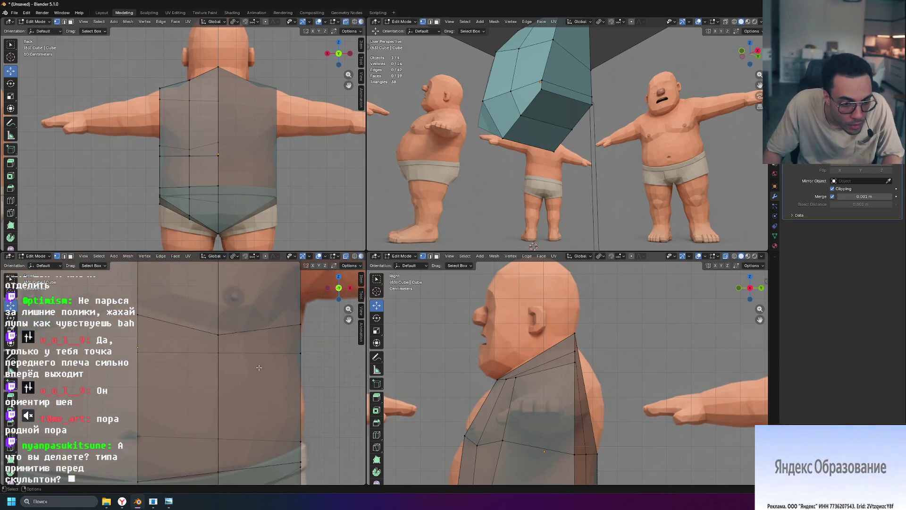
left_click(305, 354)
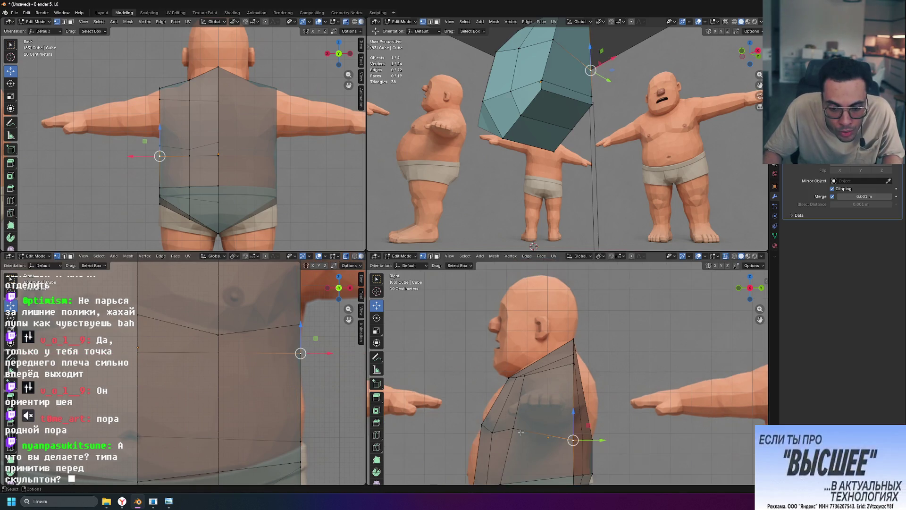
scroll(588, 425, "down", 1)
scroll(529, 420, "down", 1)
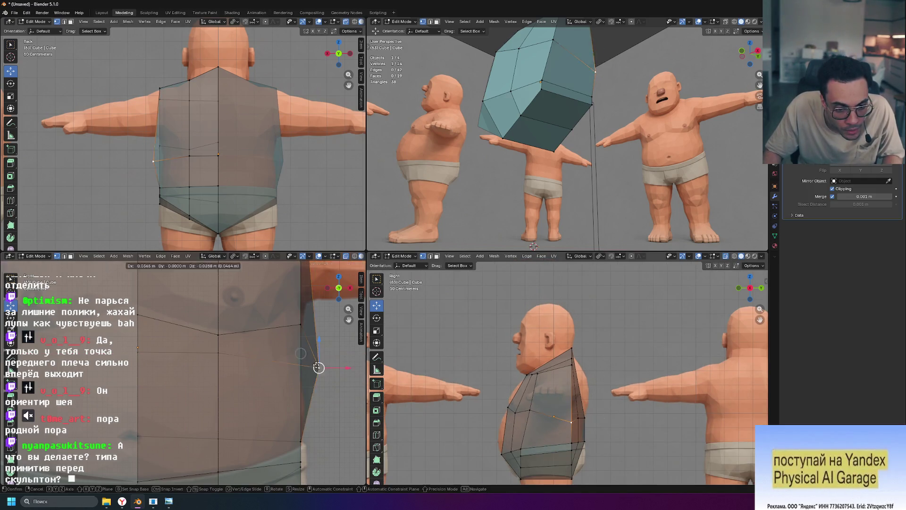
left_click(319, 368)
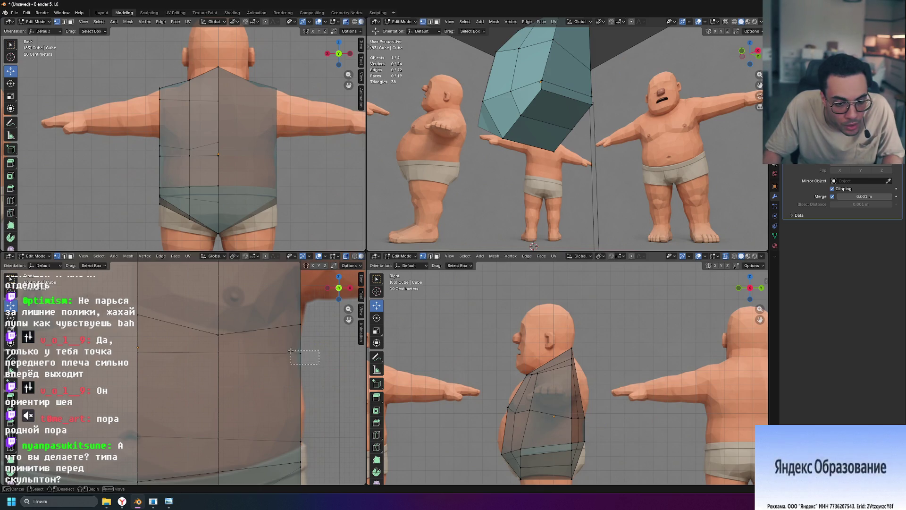
left_click(329, 367)
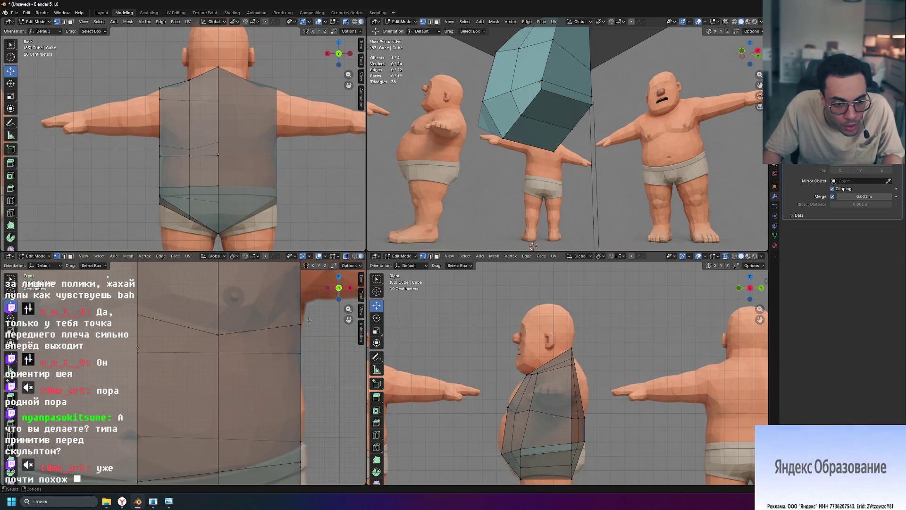
left_click(311, 351)
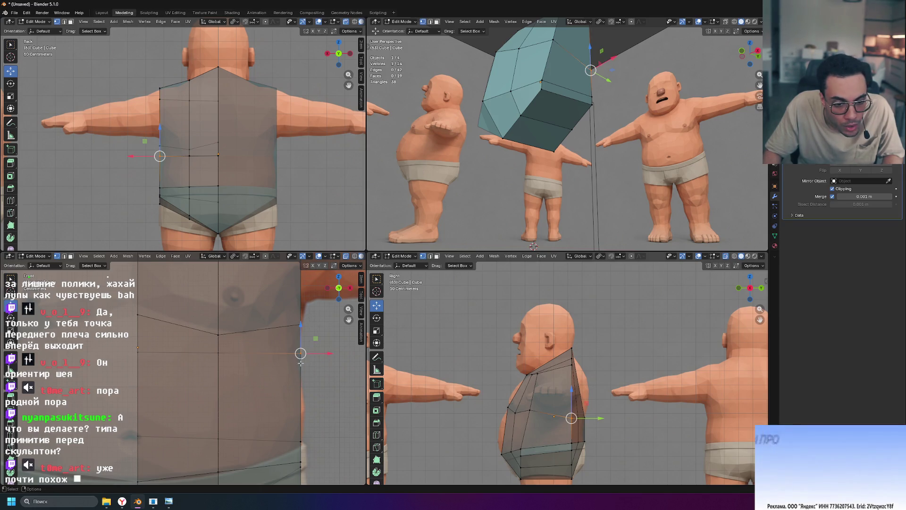
key("g")
key("x")
left_click(325, 354)
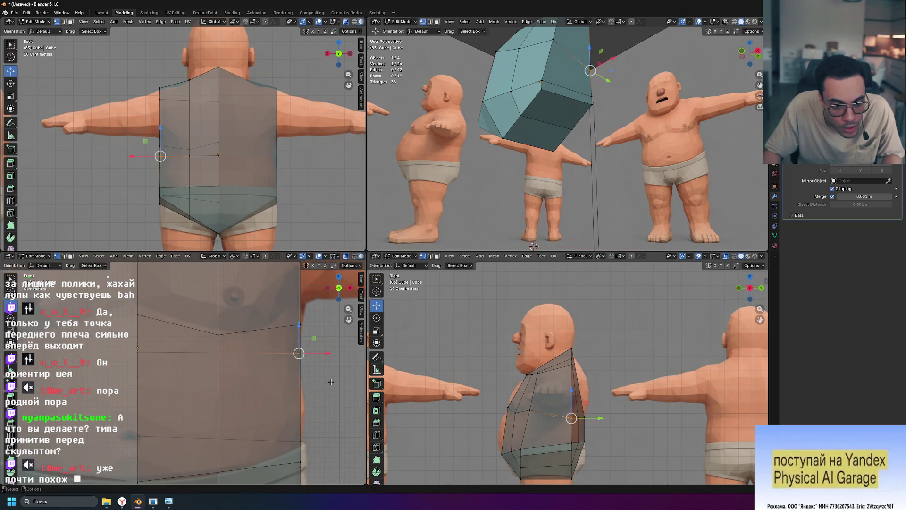
key("ctrl+z")
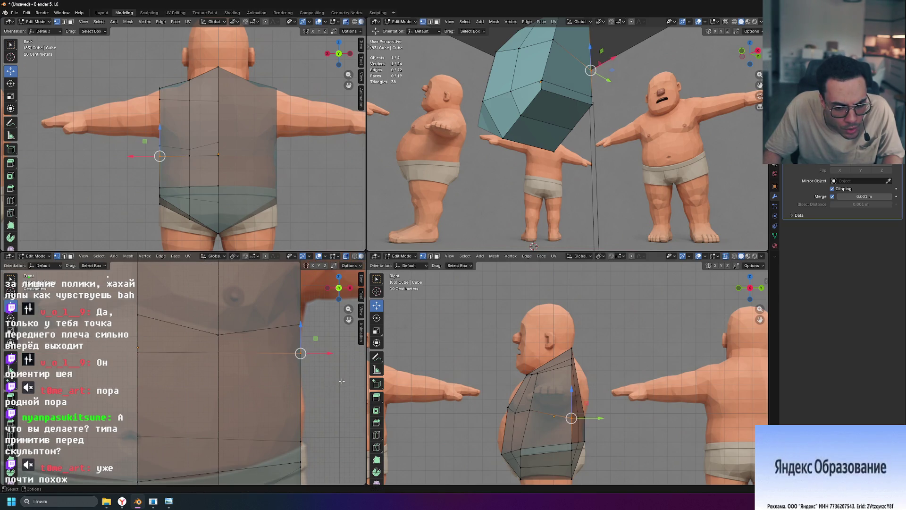
Step: Move another side vertex of the shirt along X so it follows the torso edge
left_click(300, 325)
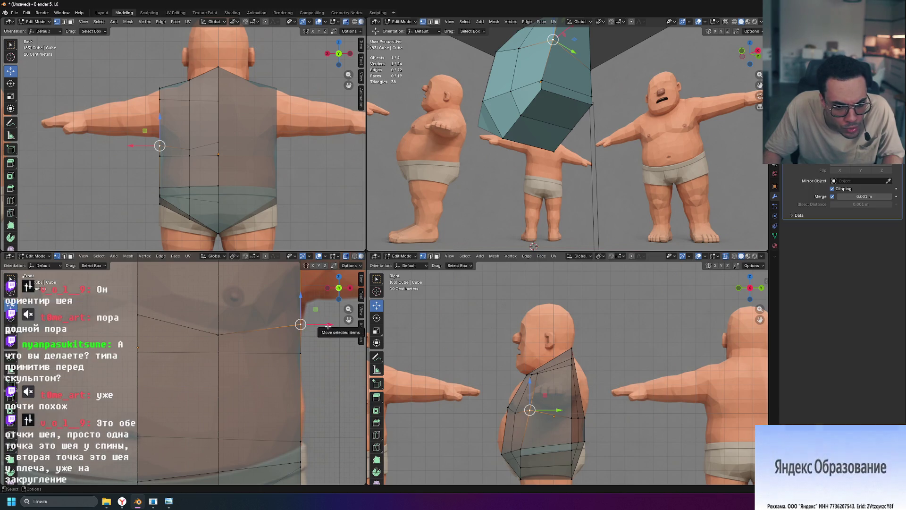
key("g")
key("x")
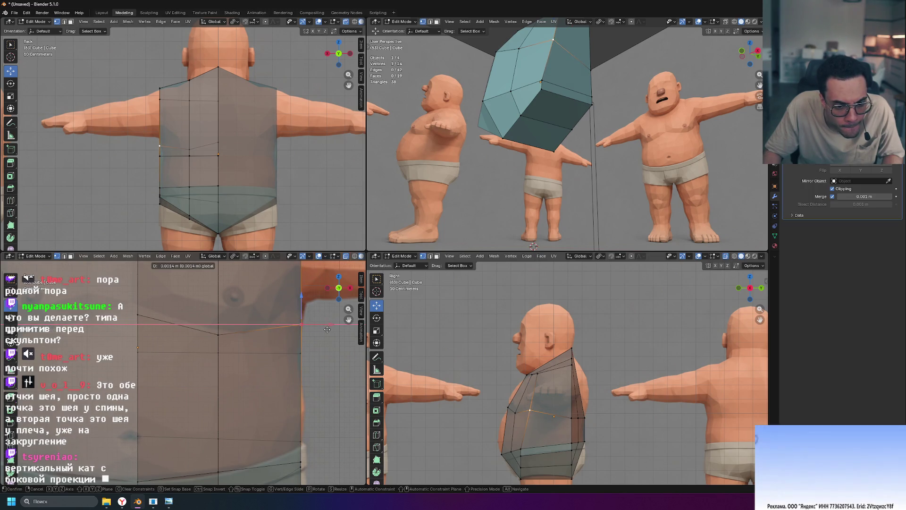
left_click(327, 329)
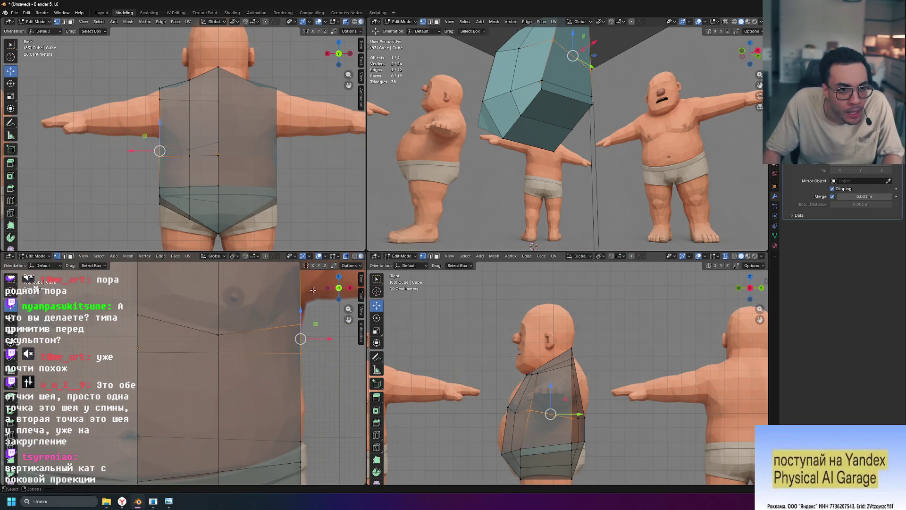
left_click(160, 156)
scroll(159, 156, "up", 5)
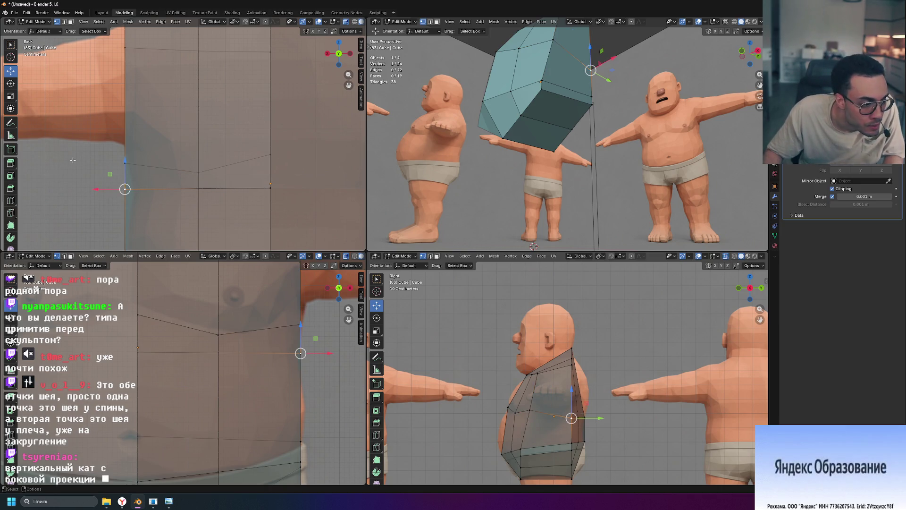
Step: Shift the two armpit vertices sideways along X so the shirt's armpit edge meets the arm
middle_click_drag(73, 160, 173, 149, "shift")
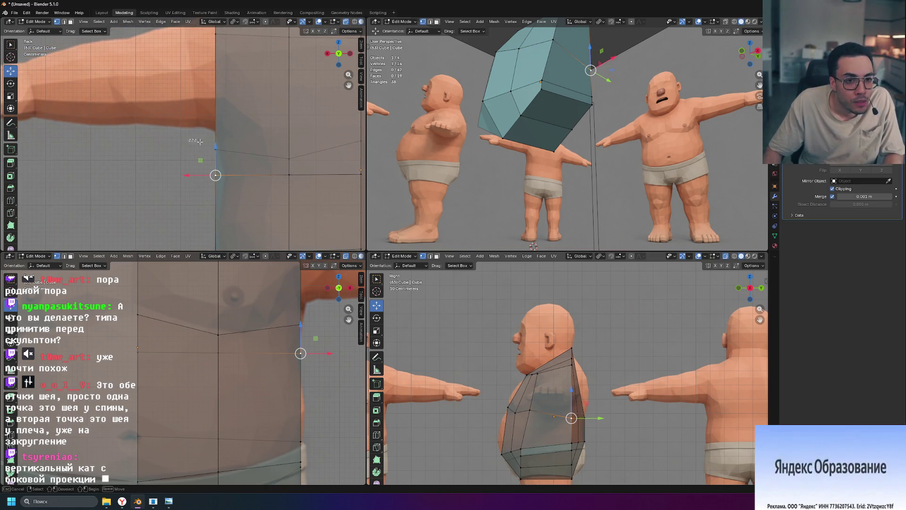
left_click(211, 146)
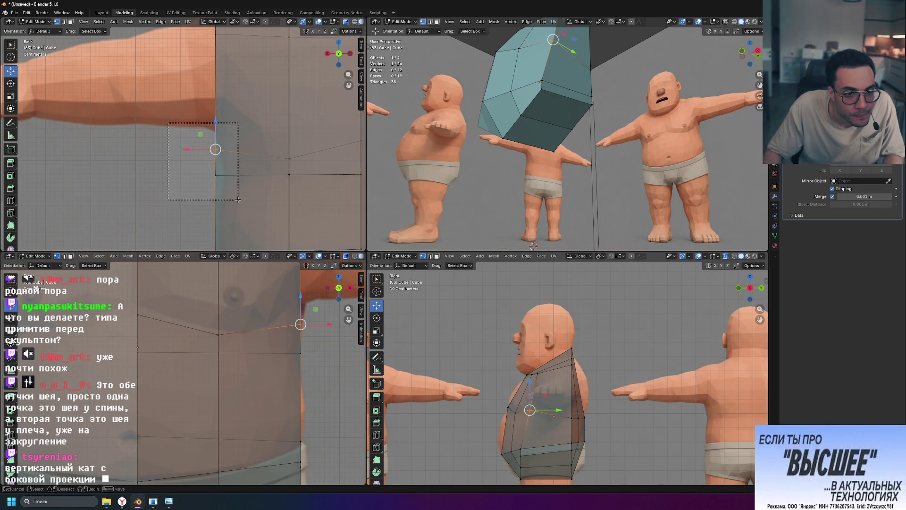
left_click_drag(238, 200, 237, 199)
left_click_drag(186, 162, 192, 175)
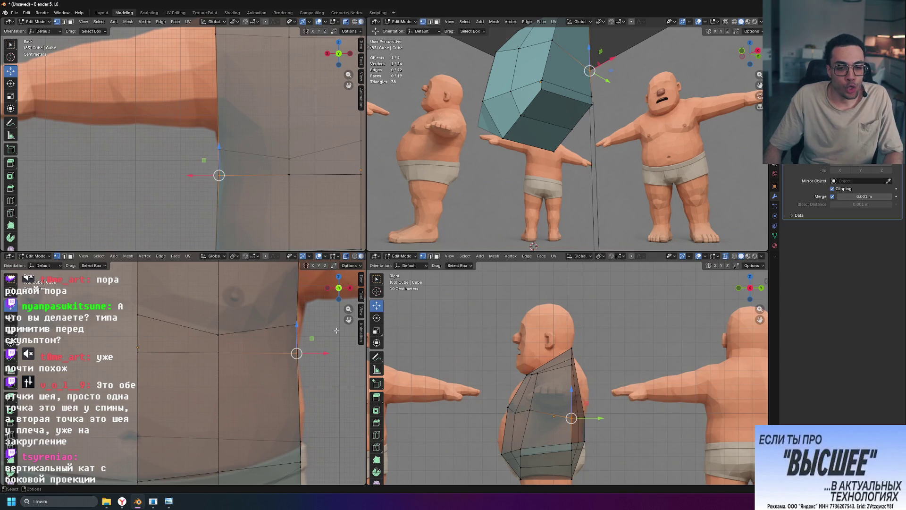
middle_click_drag(632, 394, 619, 355, "shift")
scroll(572, 387, "up", 3)
scroll(552, 379, "up", 2)
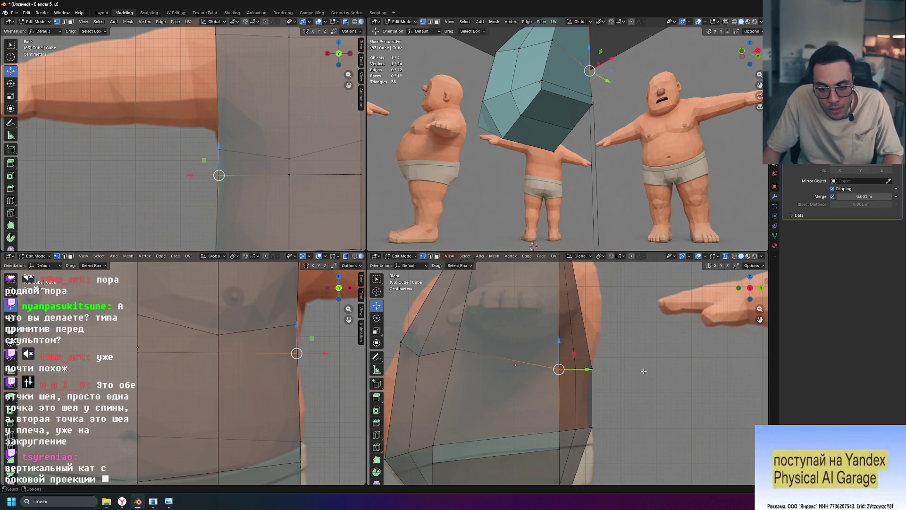
left_click(601, 383)
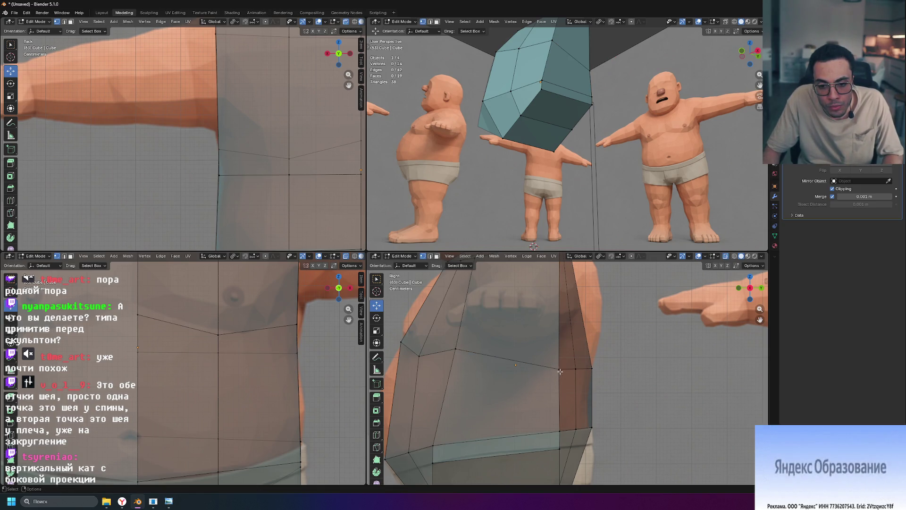
middle_click_drag(631, 202, 500, 128)
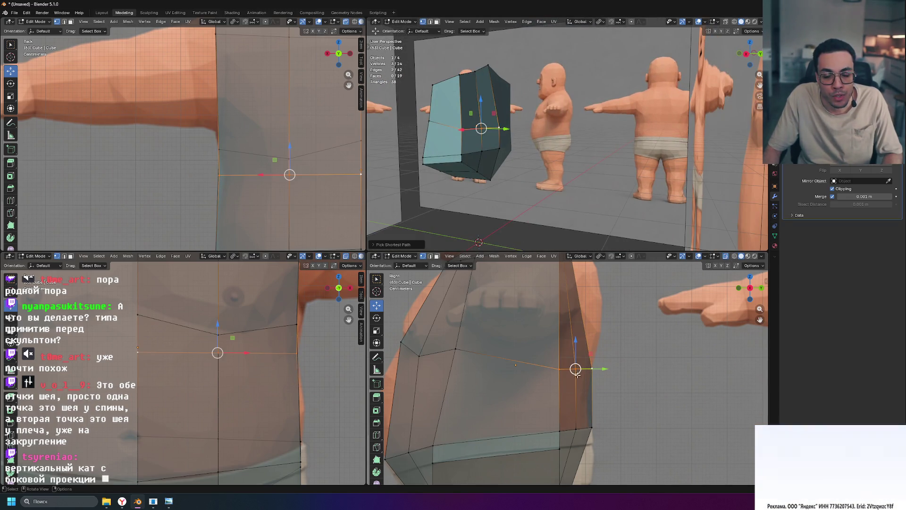
Step: Slide the shoulder vertex lower along its edge, then adjust it on Z and Y with the gizmo
key("g")
key("g")
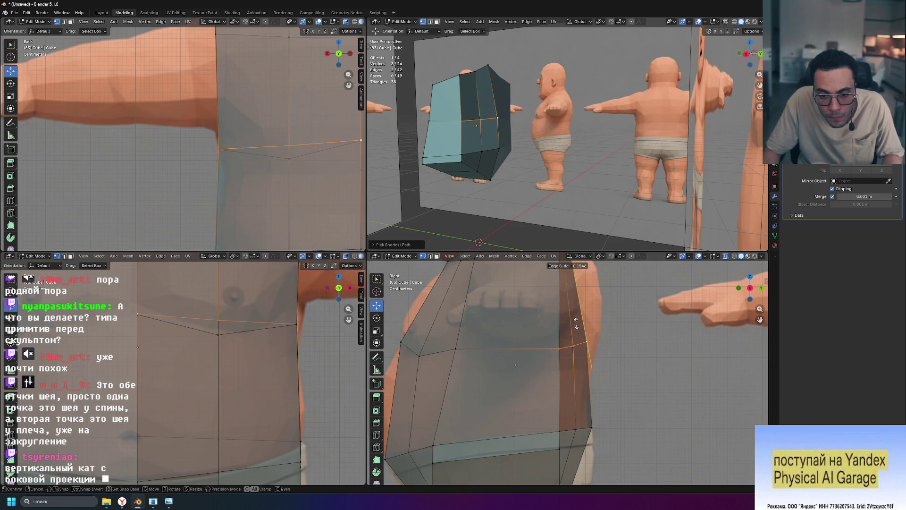
left_click(588, 358)
left_click_drag(575, 340, 575, 311)
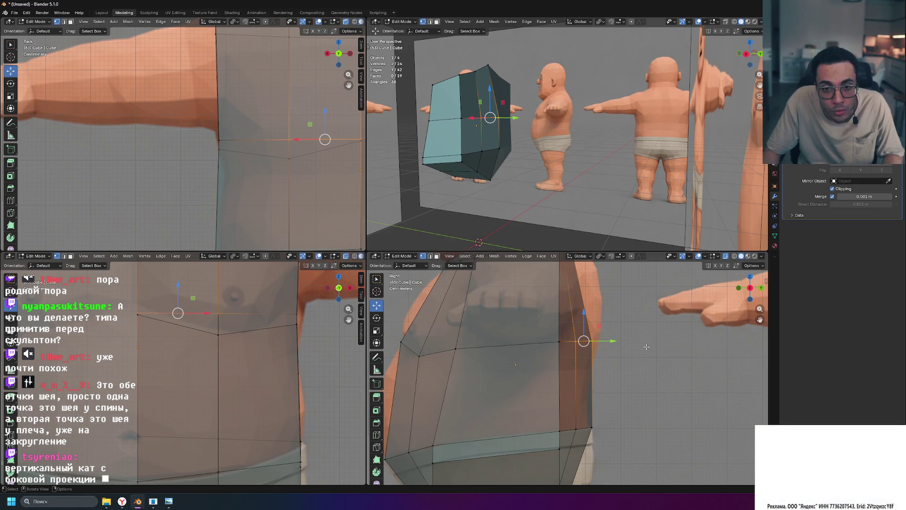
left_click_drag(613, 341, 615, 341)
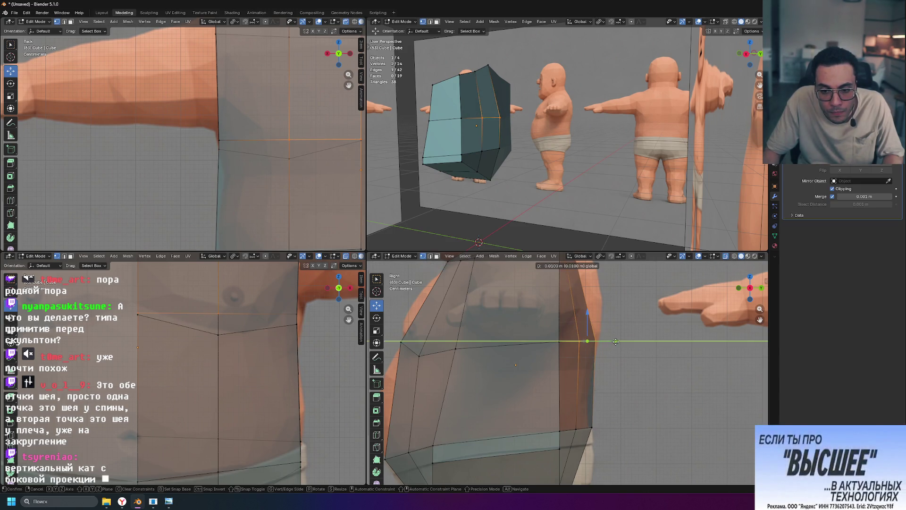
left_click(615, 342)
scroll(496, 369, "down", 2)
left_click(410, 399)
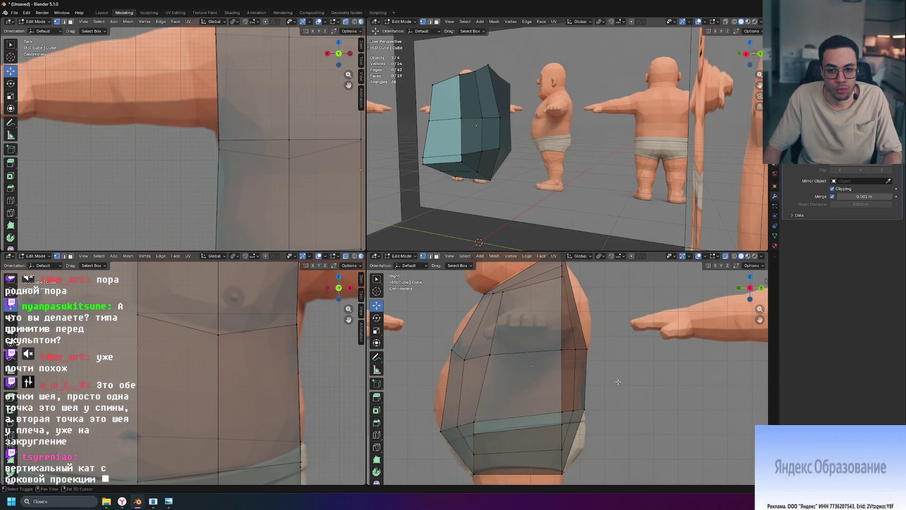
Step: Start a horizontal loop cut across the shirt and place it around the middle
middle_click_drag(583, 395, 608, 388, "shift")
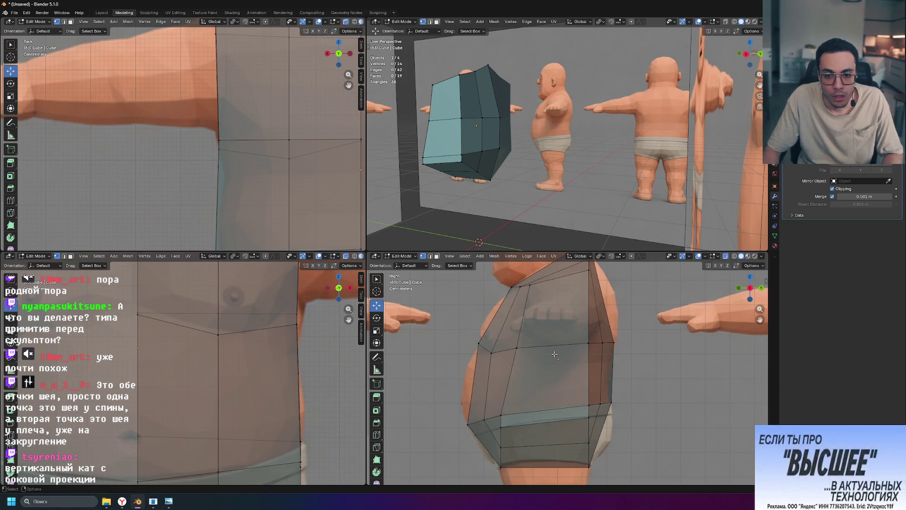
key("ctrl+r")
left_click(491, 389)
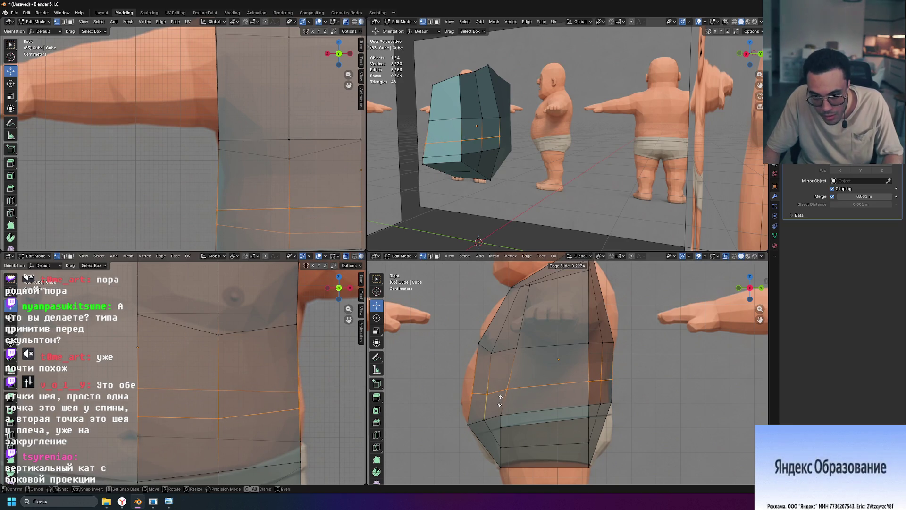
Step: Confirm the new loop, pull its front vertex forward along Y, then undo both edits
left_click(500, 398)
left_click(483, 398)
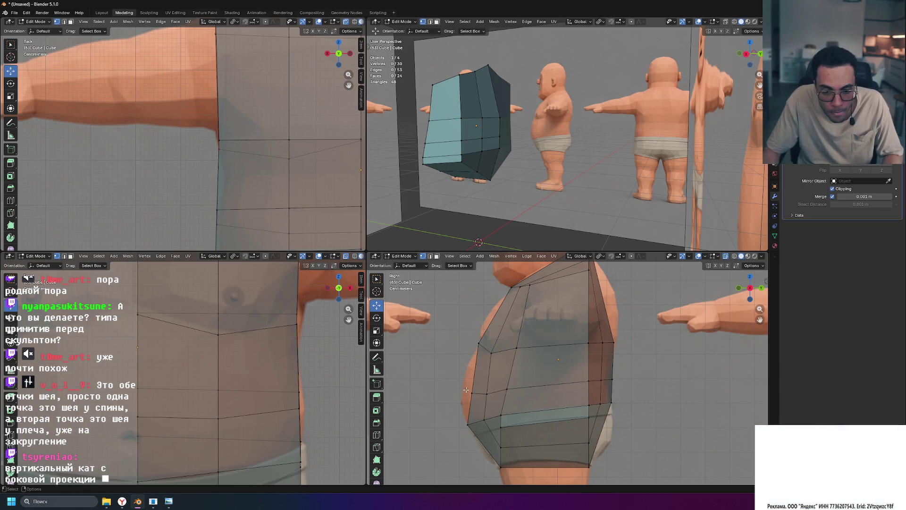
left_click(478, 393)
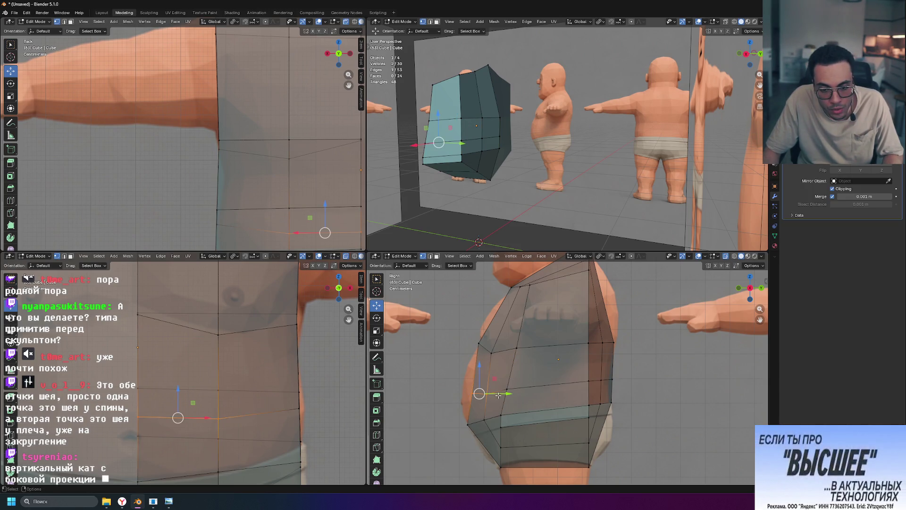
left_click_drag(507, 394, 491, 397)
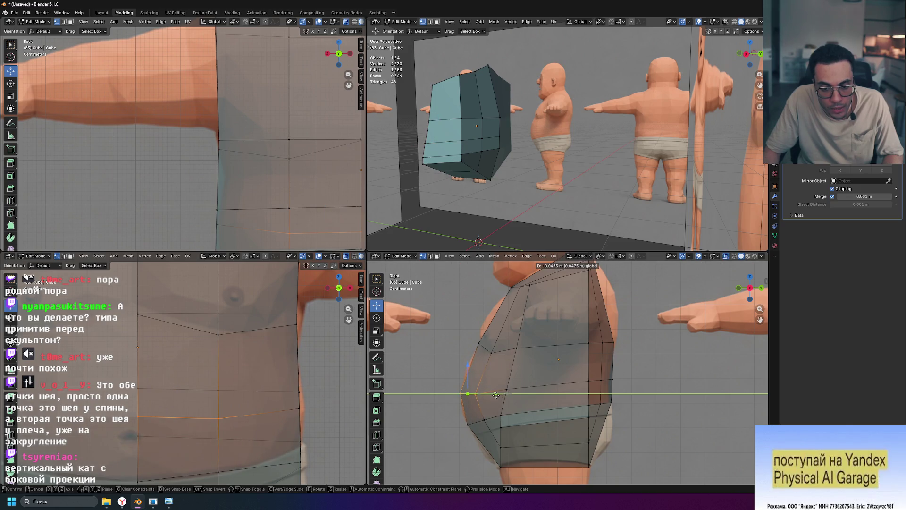
scroll(491, 396, "up", 2)
scroll(510, 399, "up", 1)
scroll(527, 404, "up", 1)
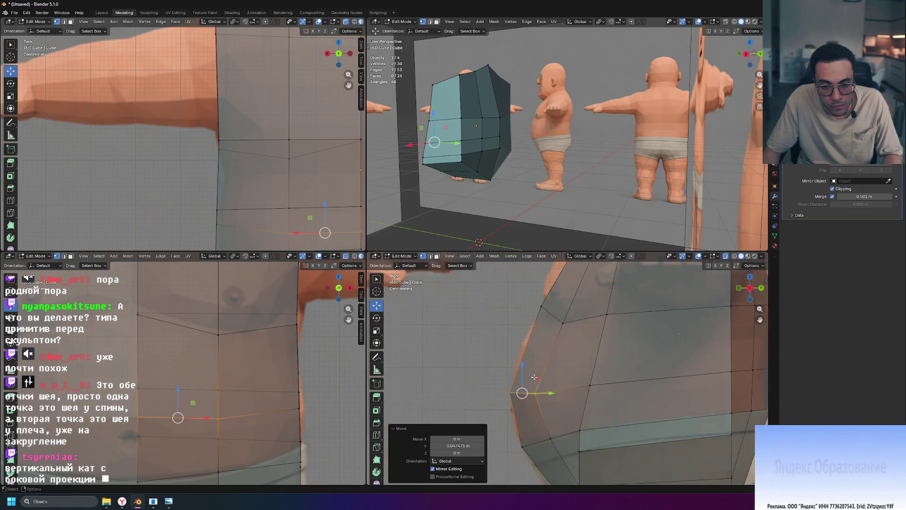
scroll(543, 406, "up", 1)
key("ctrl+z")
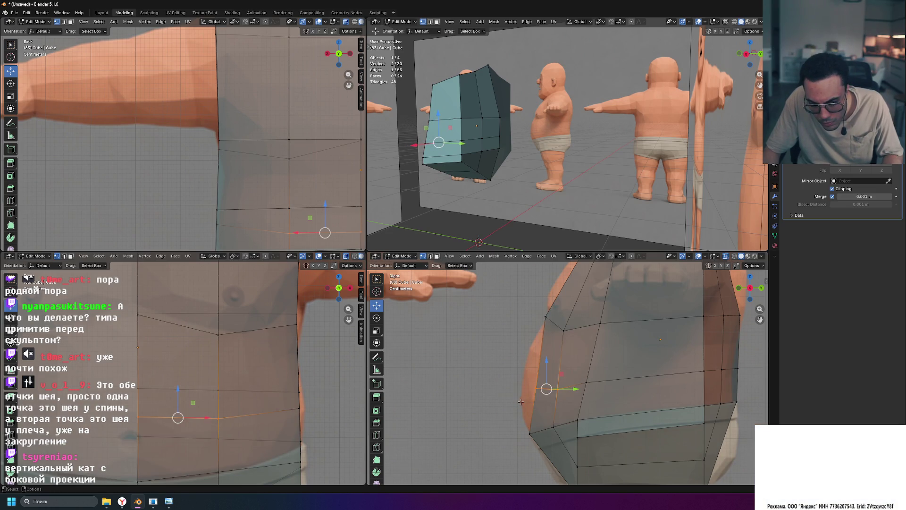
key("ctrl+z")
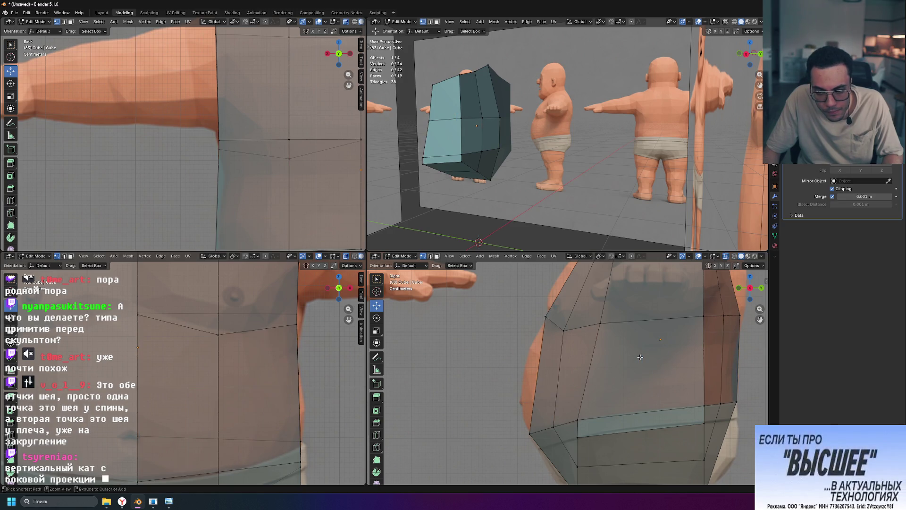
Step: Recut the horizontal edge loop across the shirt and push its side vertex out to the belly
key("ctrl+r")
left_click(632, 365)
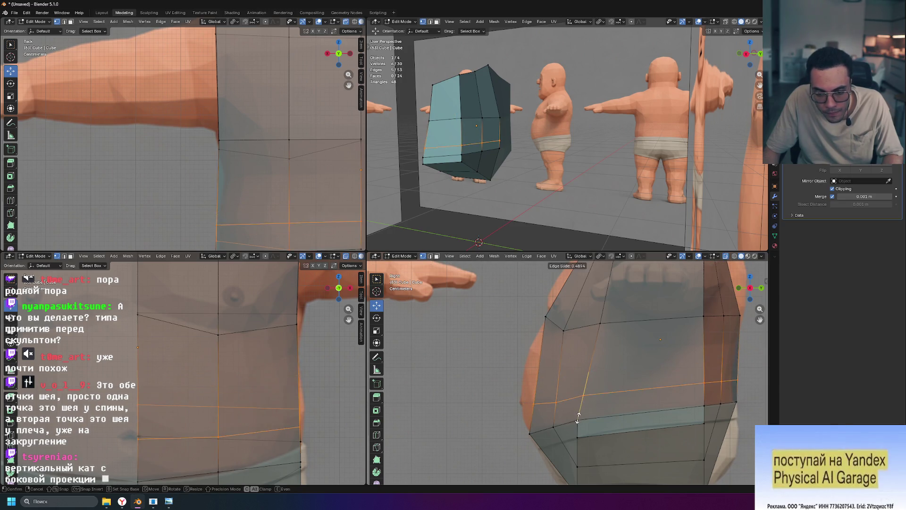
left_click(578, 413)
left_click_drag(531, 393, 559, 398)
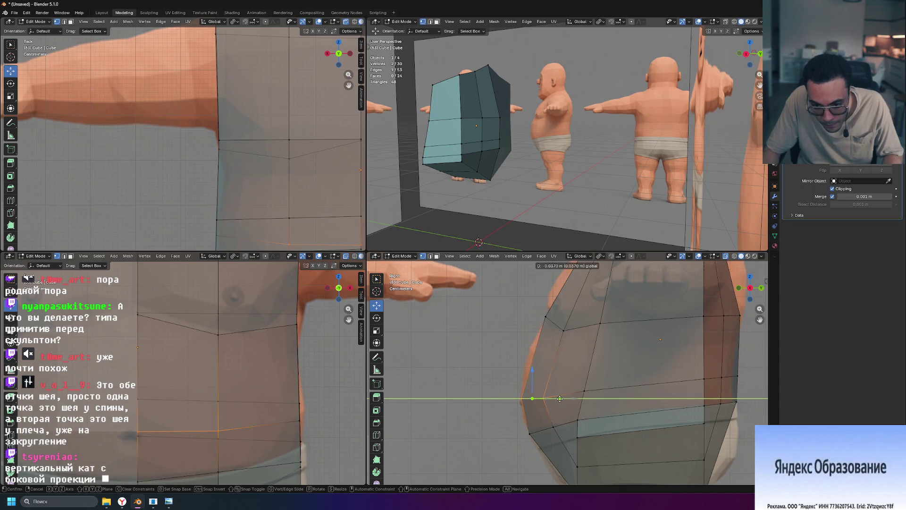
left_click(560, 399)
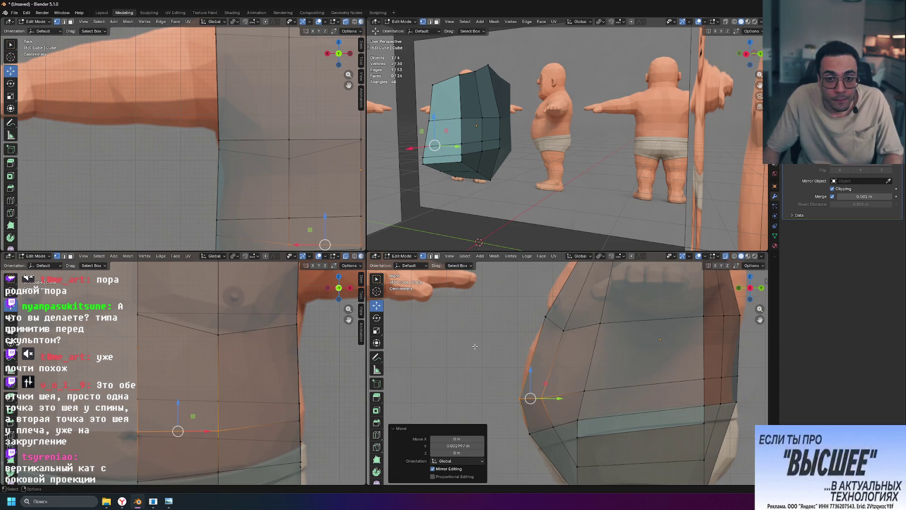
left_click(506, 205)
mouse_move(505, 205)
middle_mouse_down()
mouse_move(595, 181)
mouse_move(540, 213)
mouse_move(566, 200)
middle_mouse_up()
scroll(540, 213, "down", 4)
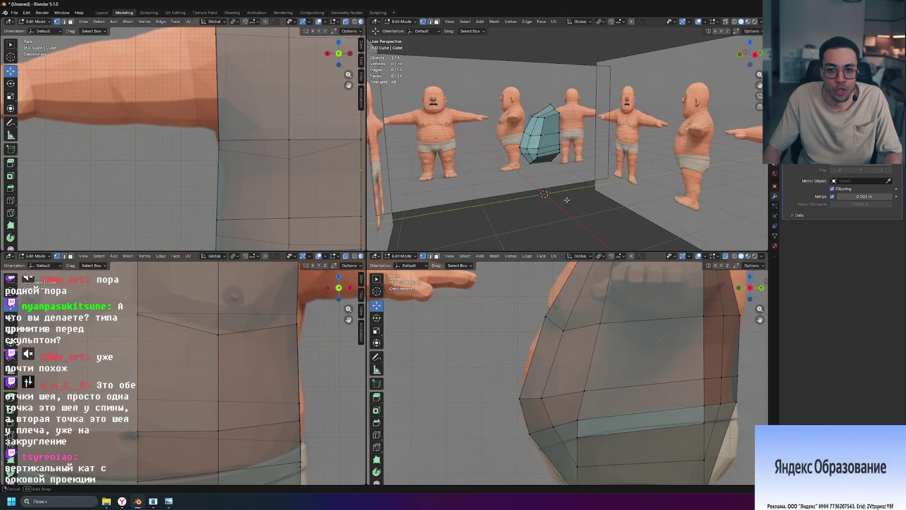
scroll(559, 194, "up", 3)
Step: Nudge the lower side vertex of the shirt up and forward to follow the belly curve
middle_click_drag(560, 194, 602, 195)
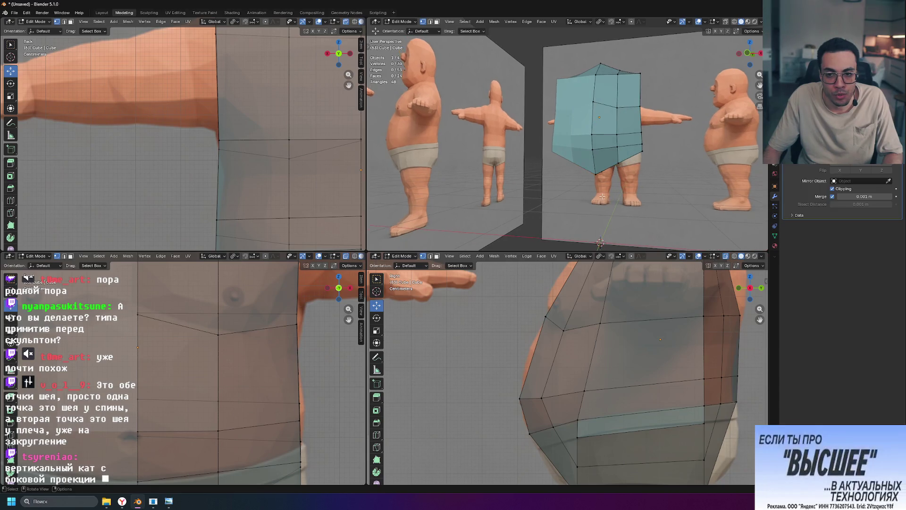
left_click(530, 434)
left_click_drag(530, 407, 529, 403)
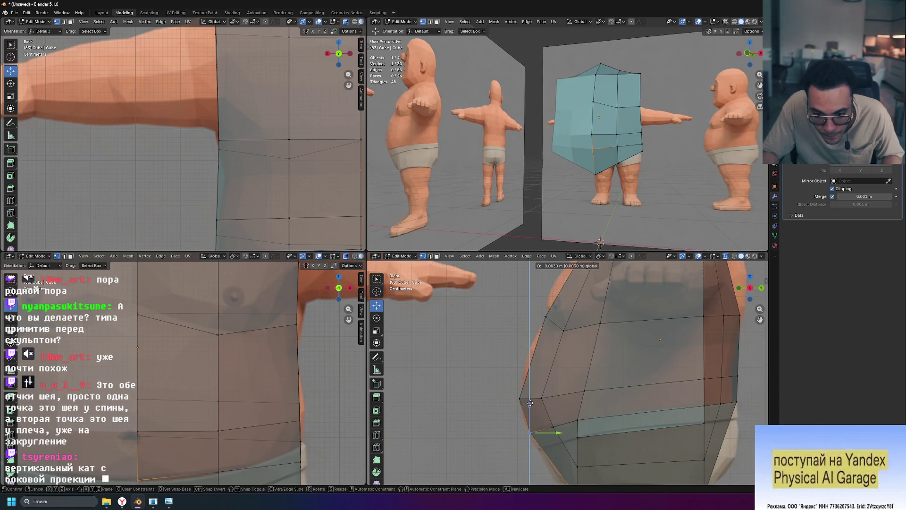
left_click_drag(556, 432, 556, 433)
left_click(556, 433)
left_click(520, 399)
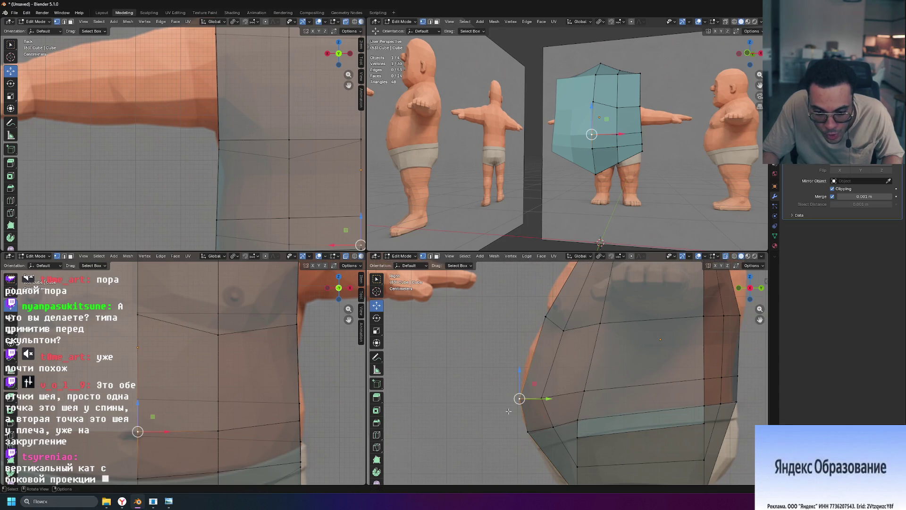
Step: Pan along the torso in the side view and toggle X-ray to check the shirt's fit
middle_click_drag(475, 396, 468, 340, "shift")
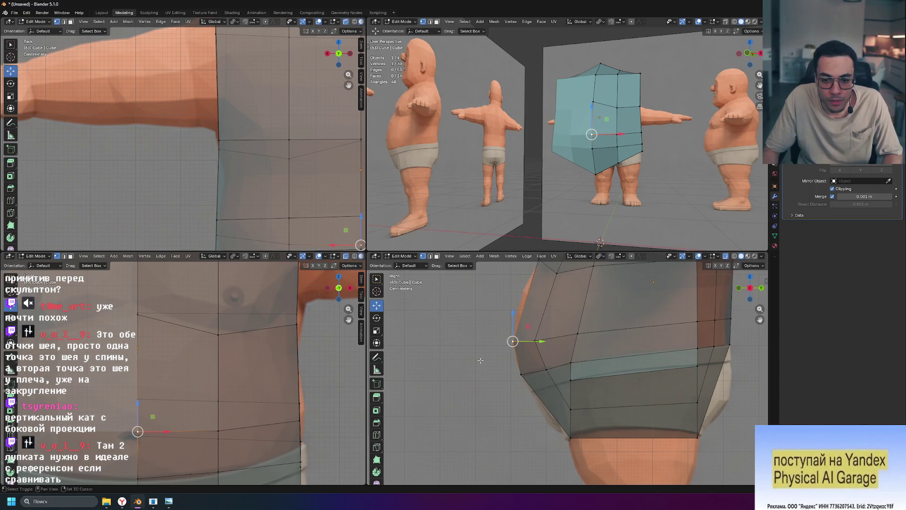
middle_click_drag(480, 360, 466, 424, "shift")
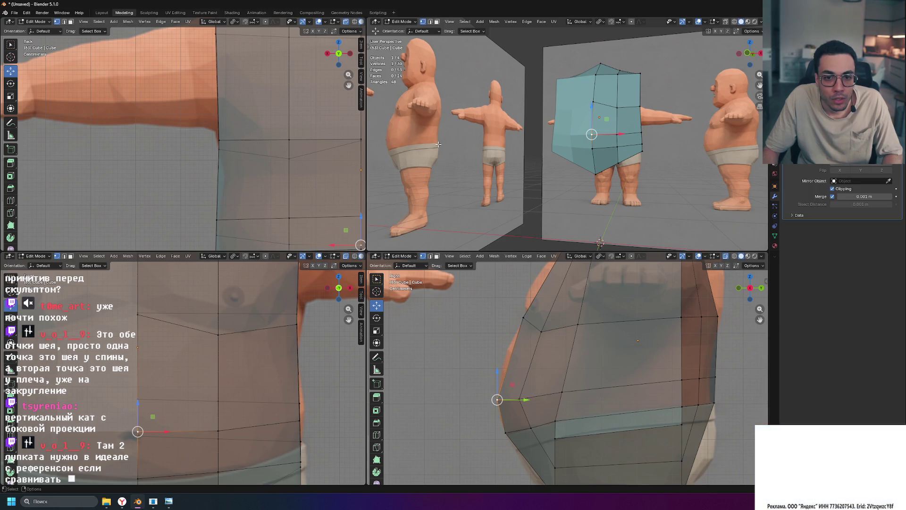
left_click(725, 256)
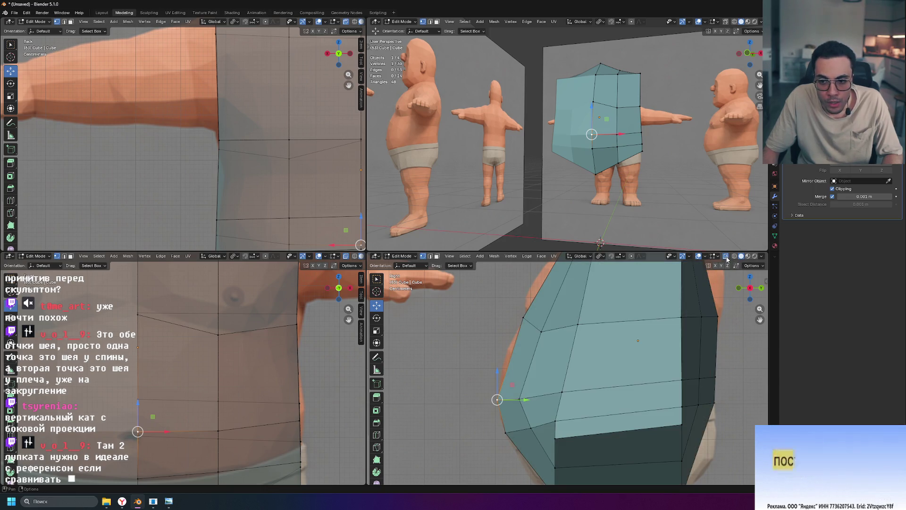
left_click(726, 256)
left_click(726, 256)
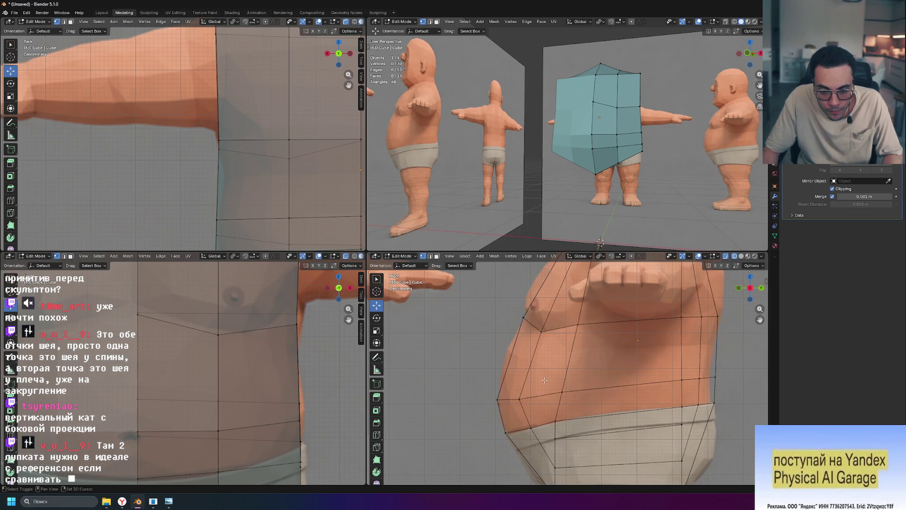
middle_click_drag(544, 380, 478, 317, "shift")
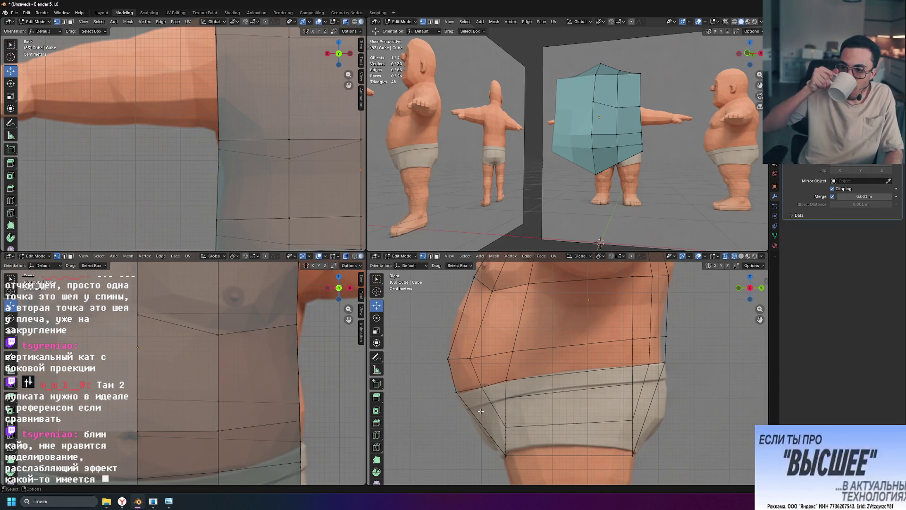
scroll(543, 379, "down", 5)
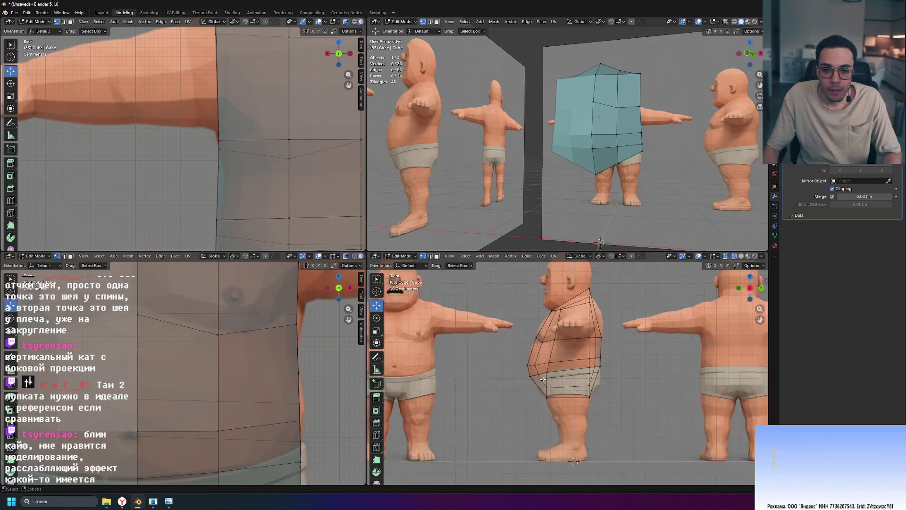
scroll(543, 380, "up", 2)
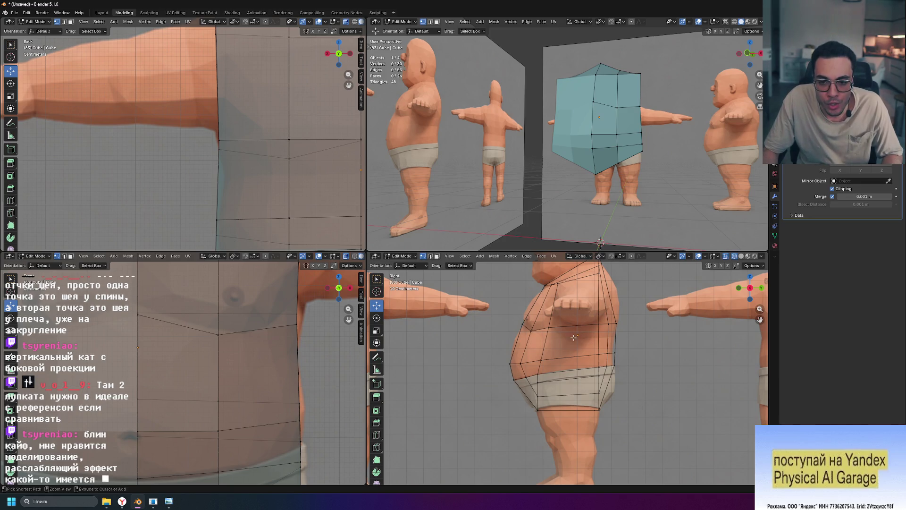
Step: Cut a vertical edge loop down the middle of the torso, keeping it centred, and select the top vertex
key("ctrl+r")
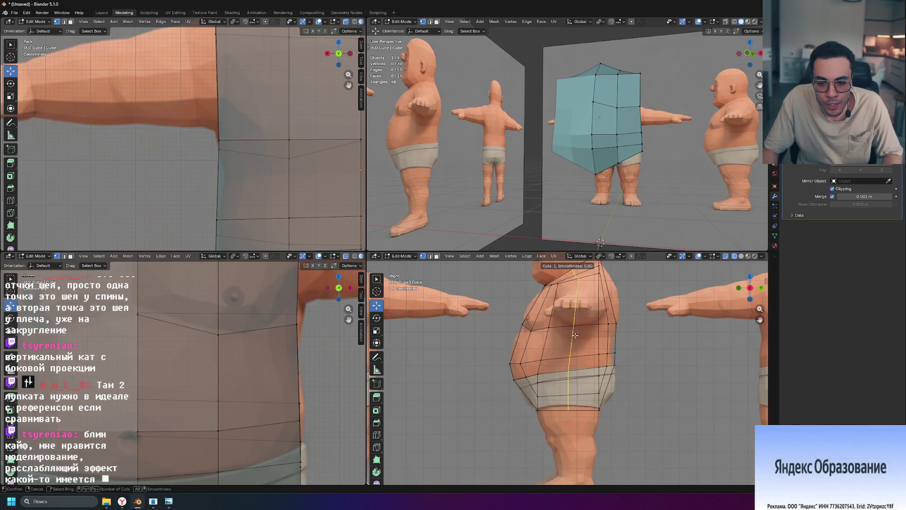
left_click(574, 335)
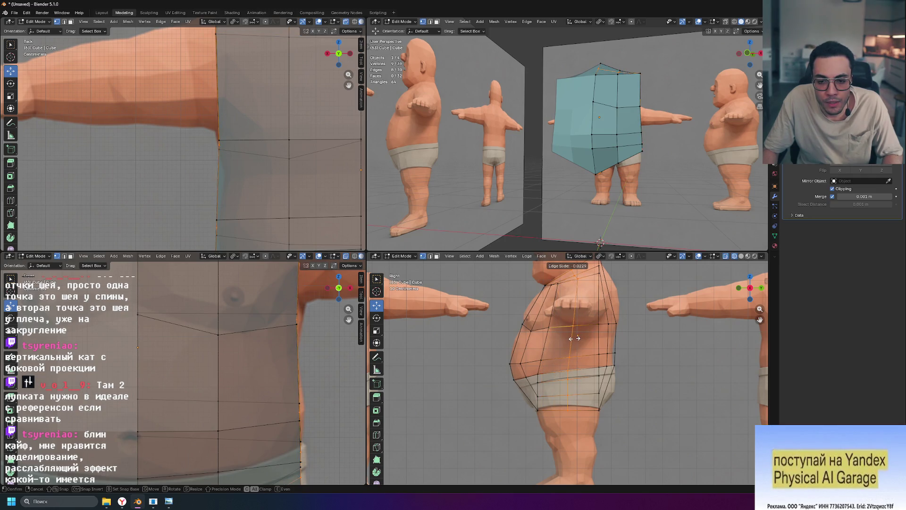
right_click(574, 337)
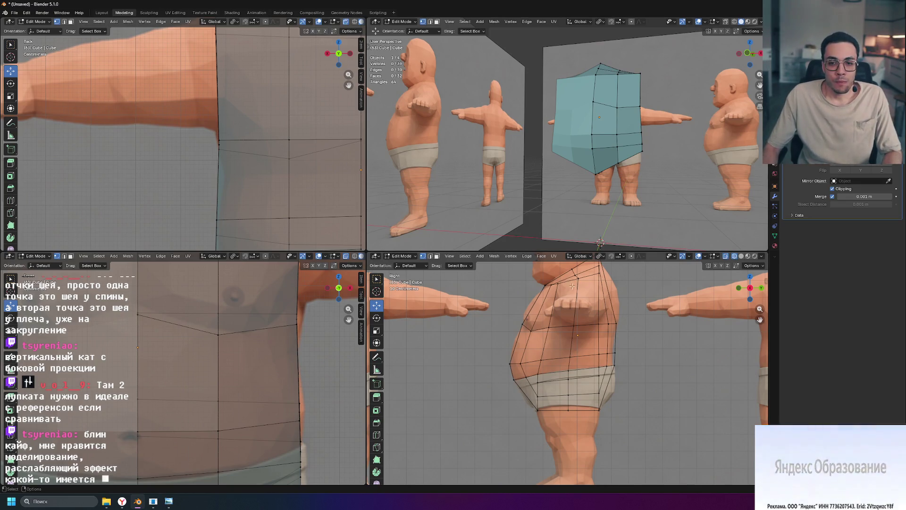
left_click(640, 73)
middle_click_drag(640, 73, 544, 177)
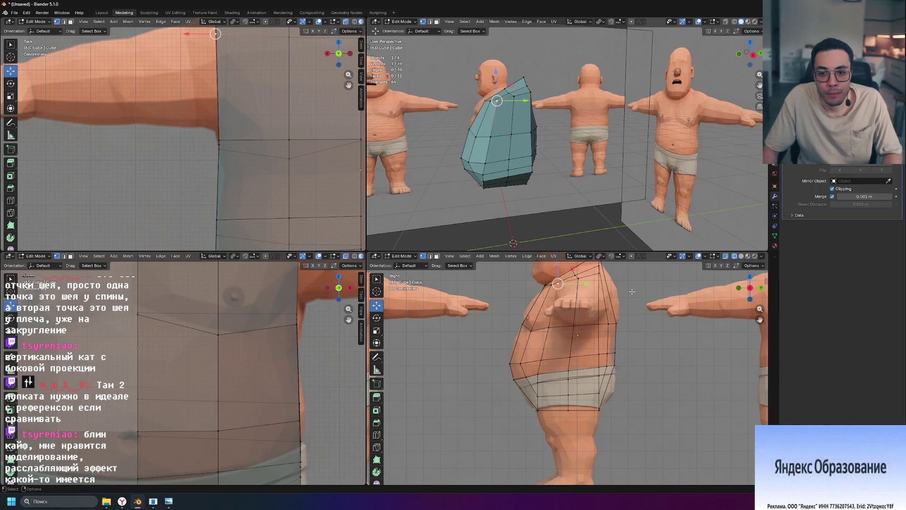
Step: Lower the shoulder's top vertex on Z, then raise the selected vertices slightly in the front view
mouse_move(603, 157)
middle_mouse_down()
mouse_move(579, 156)
mouse_move(672, 126)
mouse_move(592, 125)
middle_mouse_up()
left_click_drag(499, 64, 497, 71)
mouse_move(498, 72)
middle_mouse_down()
mouse_move(559, 100)
mouse_move(546, 99)
middle_mouse_up()
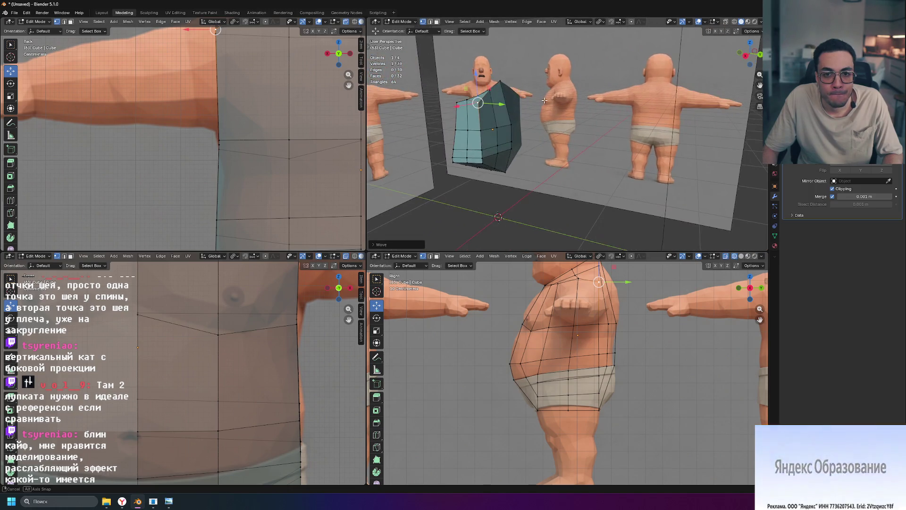
scroll(212, 368, "down", 5)
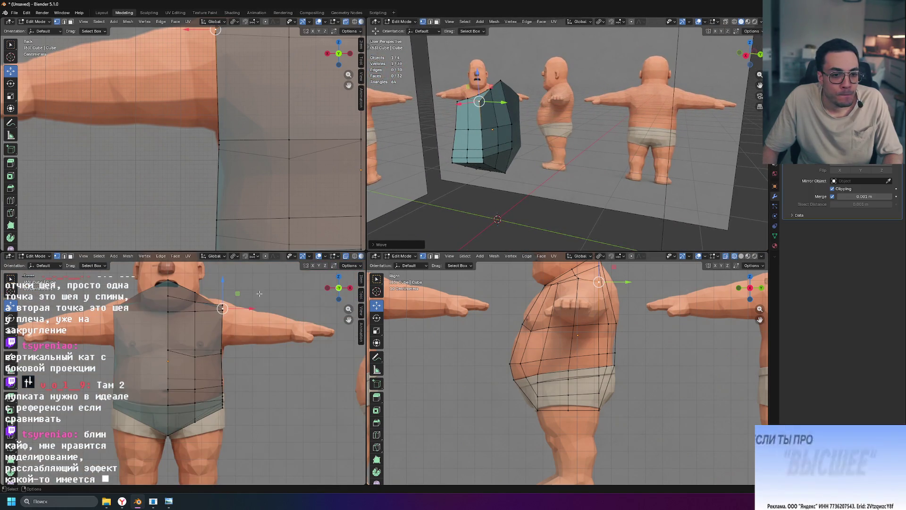
middle_click_drag(261, 316, 261, 281, "shift")
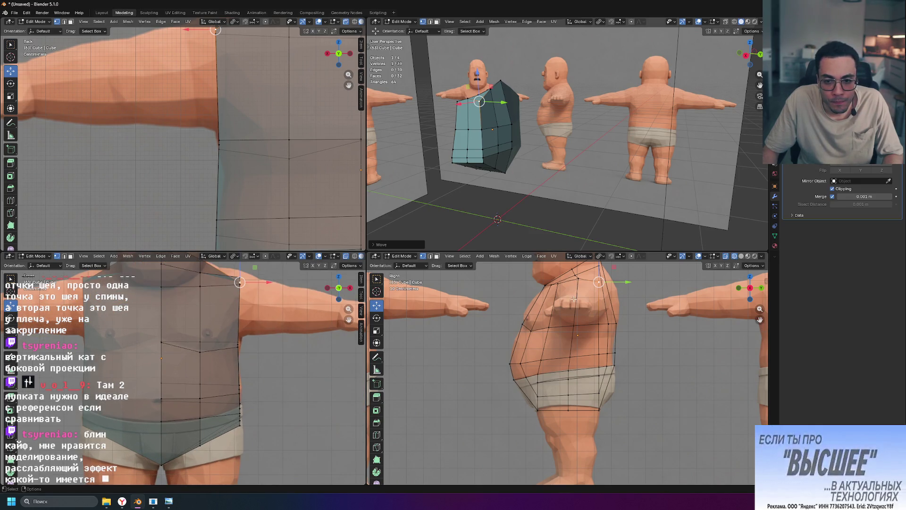
middle_click_drag(661, 304, 664, 333, "shift")
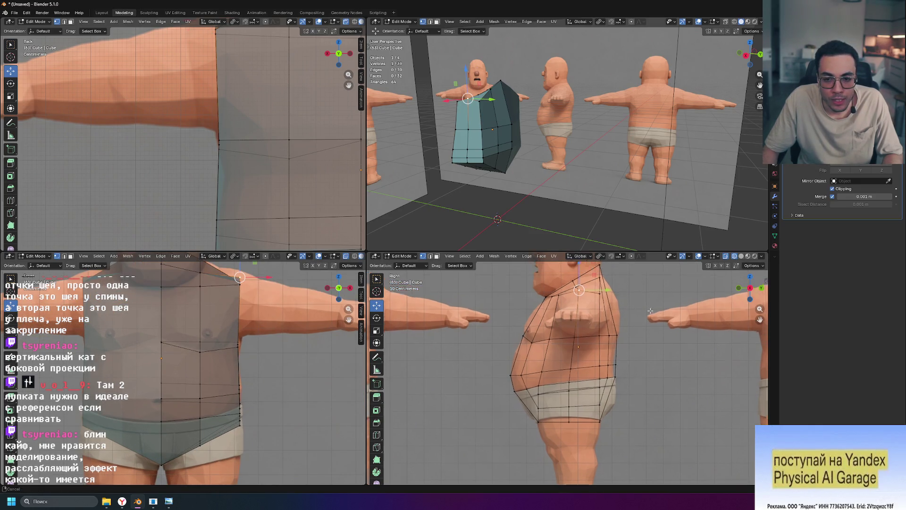
left_click_drag(580, 281, 580, 274)
scroll(629, 329, "up", 2)
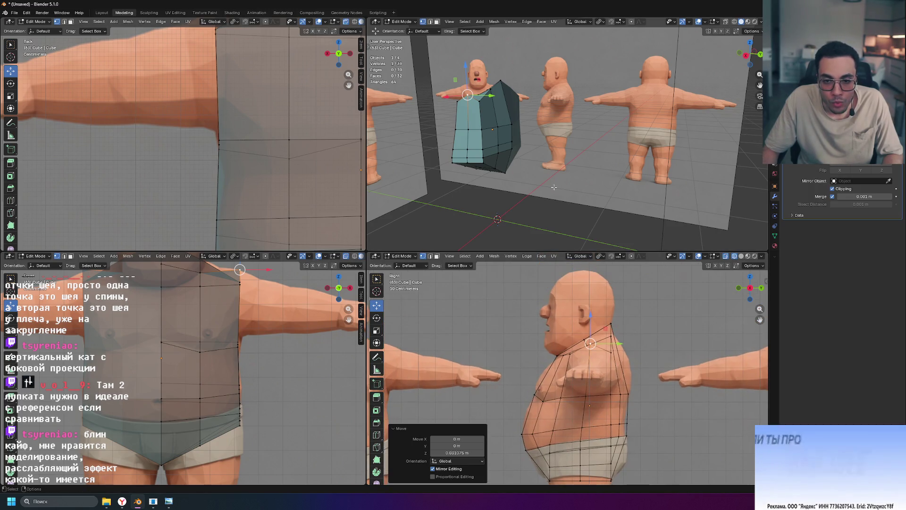
Step: Raise the neckline vertex on Z in two moves up toward the character's neck
middle_click_drag(524, 156, 548, 135)
left_click(547, 135)
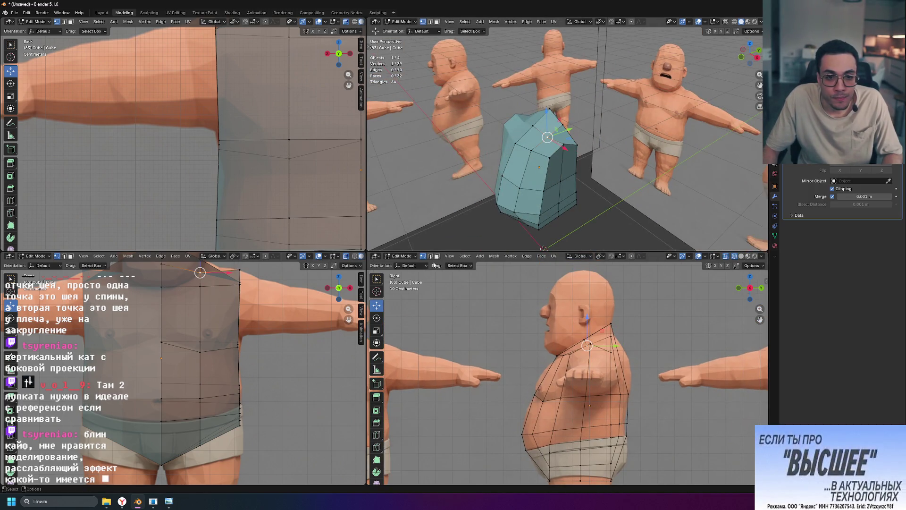
middle_click_drag(214, 273, 219, 330, "shift")
left_click_drag(201, 301, 204, 293)
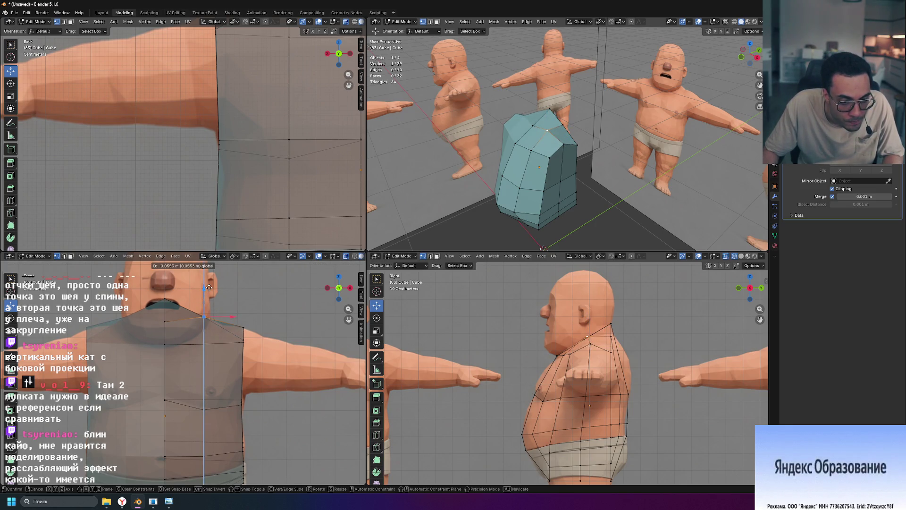
left_click(207, 289)
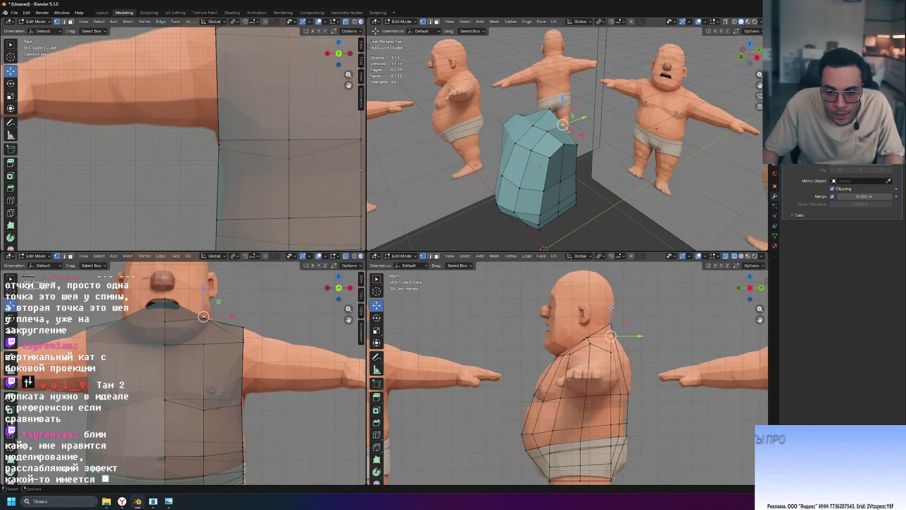
key("g")
key("z")
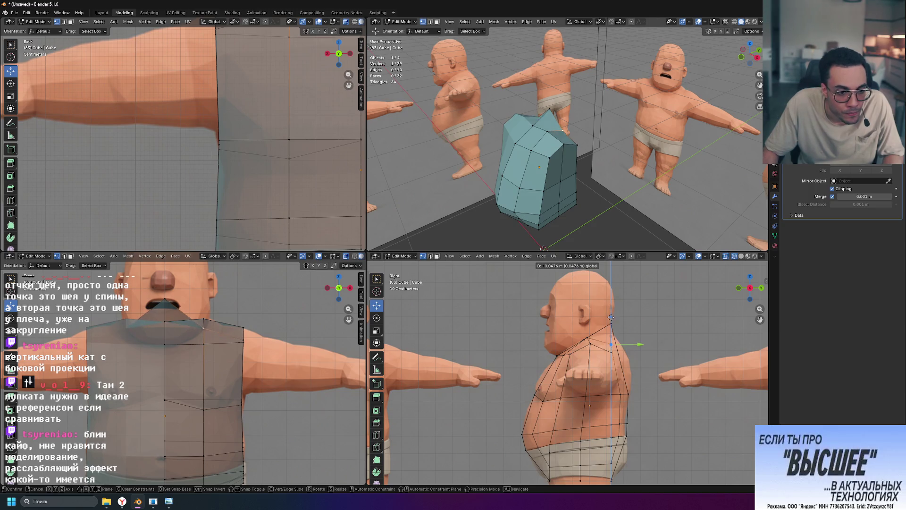
left_click(611, 319)
Step: Orbit around the shirt mesh and characters to inspect the neckline
mouse_move(567, 178)
middle_mouse_down()
mouse_move(645, 219)
mouse_move(534, 191)
mouse_move(596, 156)
middle_mouse_up()
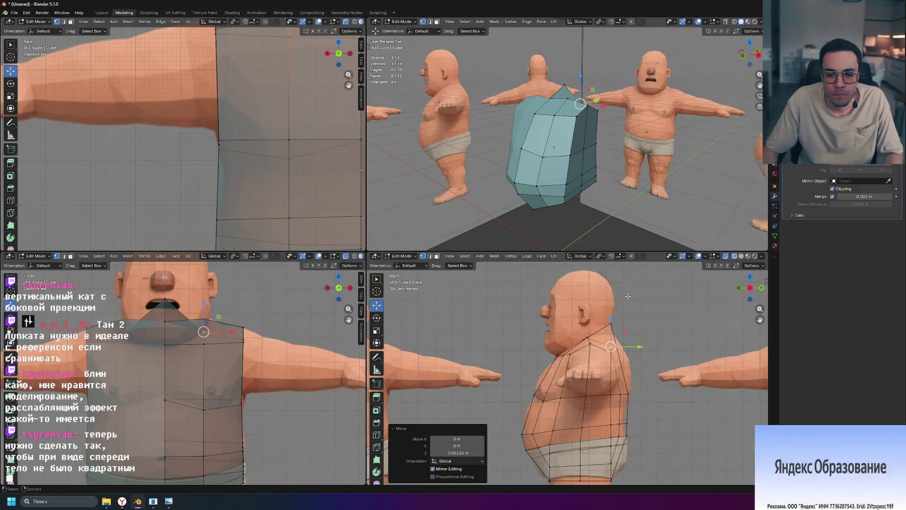
mouse_move(609, 184)
middle_mouse_down()
mouse_move(619, 192)
mouse_move(562, 204)
mouse_move(600, 214)
mouse_move(572, 202)
middle_mouse_up()
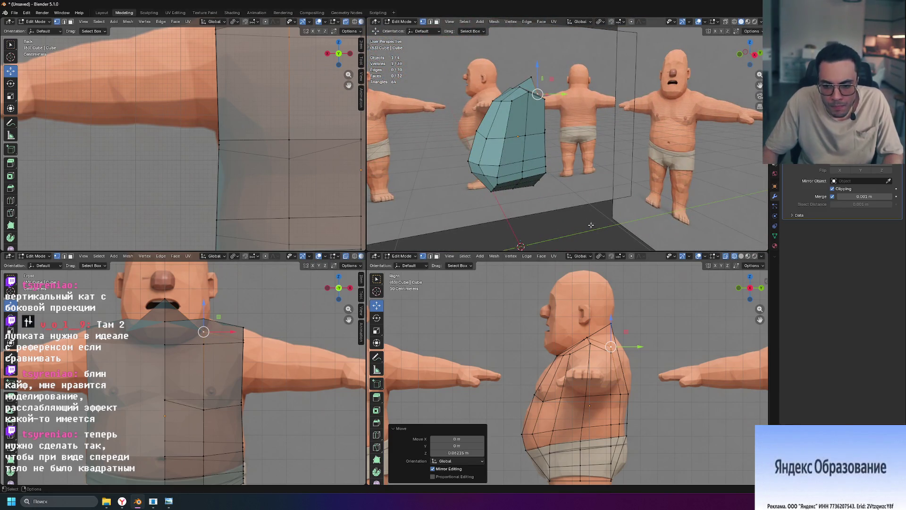
middle_click_drag(453, 234, 522, 197)
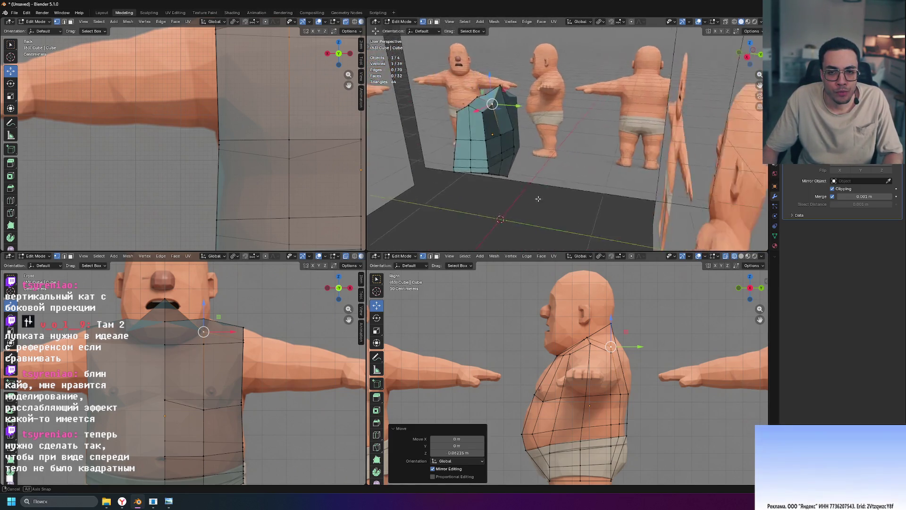
mouse_move(521, 197)
middle_mouse_down()
mouse_move(571, 214)
mouse_move(541, 122)
mouse_move(625, 162)
middle_mouse_up()
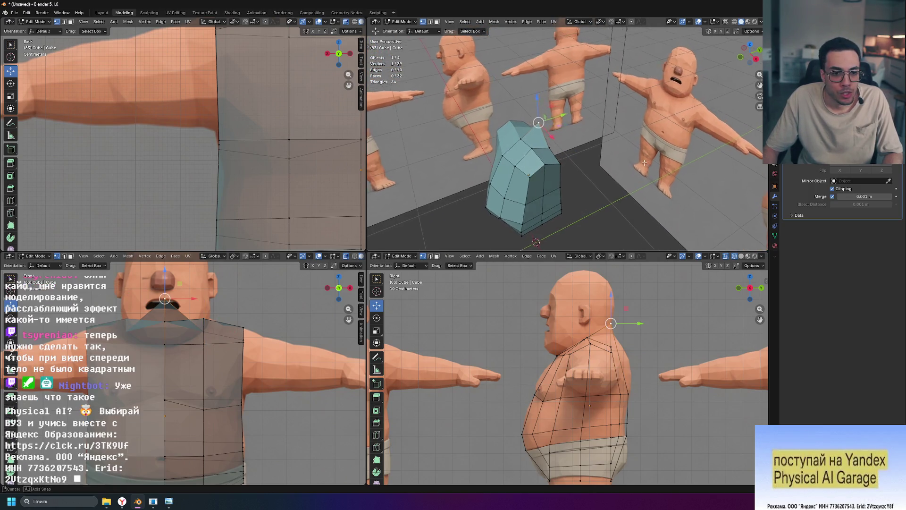
scroll(340, 231, "down", 5)
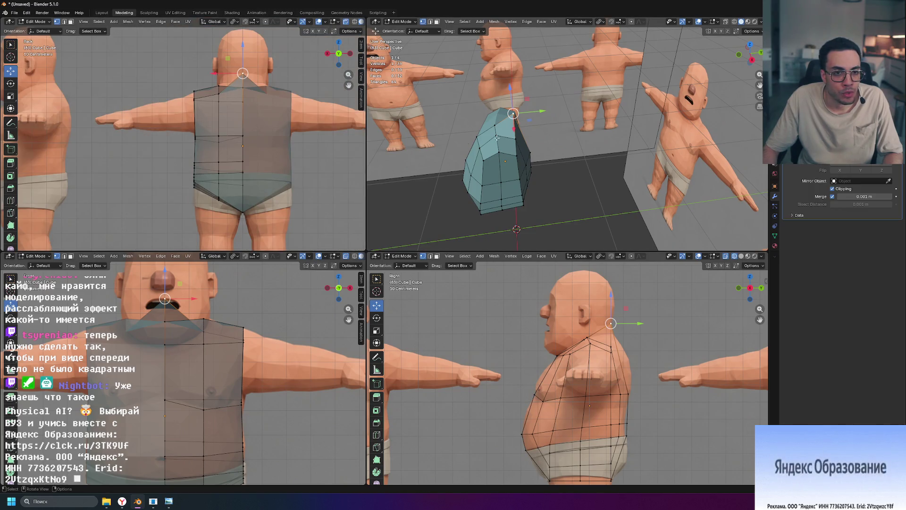
Step: Lower the top corner vertex on Z in two moves to match the shoulder line
key("g")
key("z")
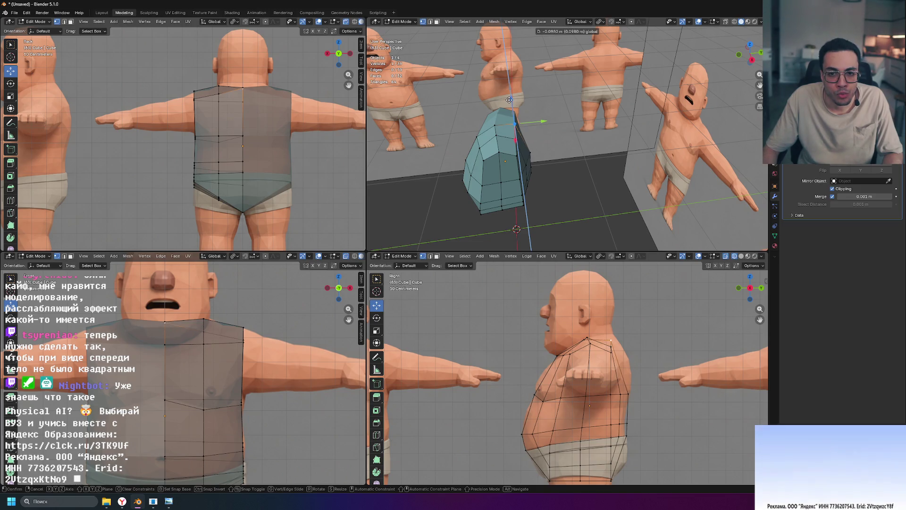
left_click(509, 101)
mouse_move(509, 101)
middle_mouse_down()
mouse_move(596, 144)
mouse_move(513, 74)
middle_mouse_up()
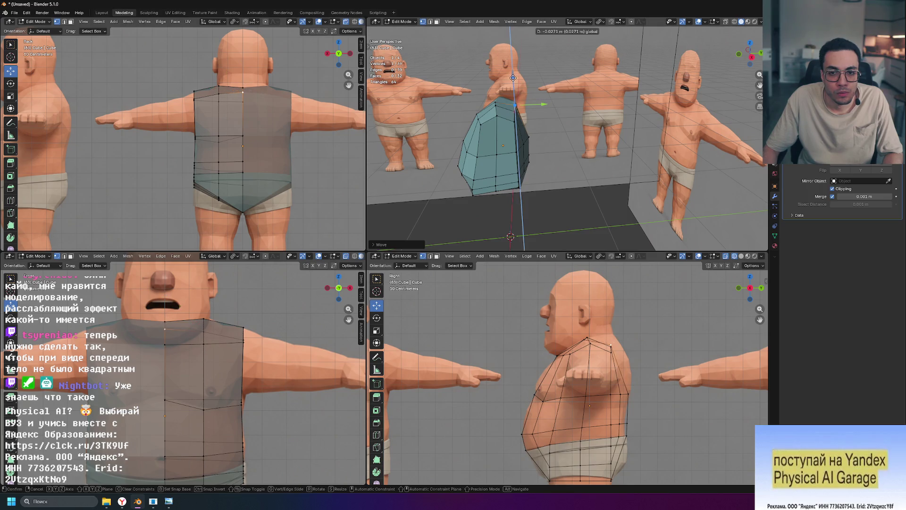
mouse_move(513, 74)
middle_mouse_down()
mouse_move(527, 159)
mouse_move(567, 175)
middle_mouse_up()
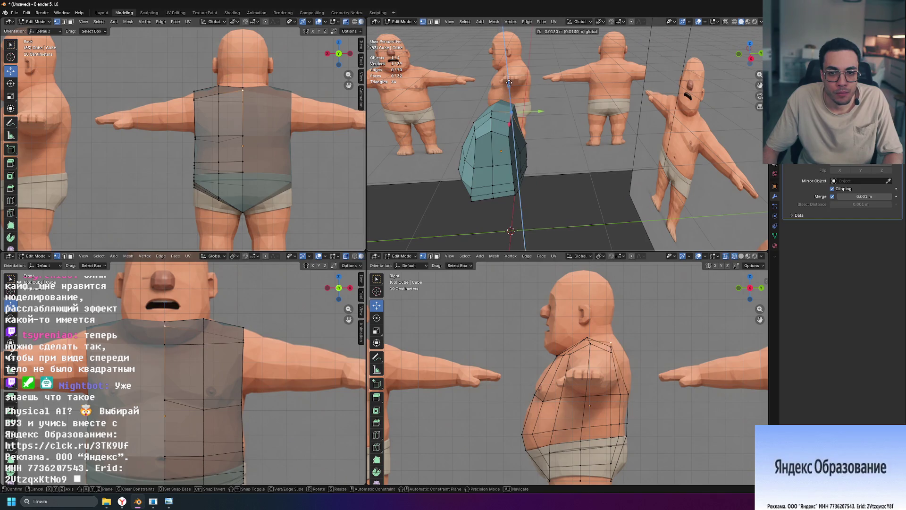
mouse_move(510, 89)
middle_mouse_down()
mouse_move(549, 184)
mouse_move(496, 63)
middle_mouse_up()
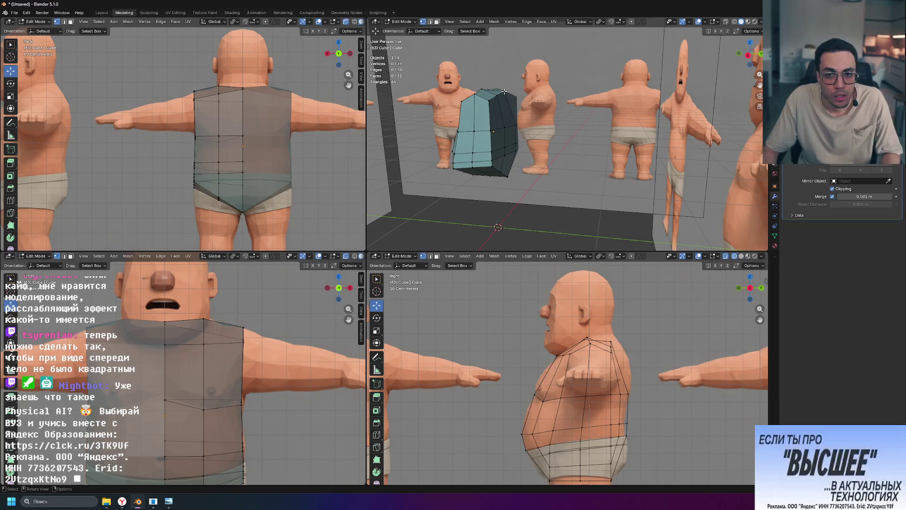
key("g")
key("z")
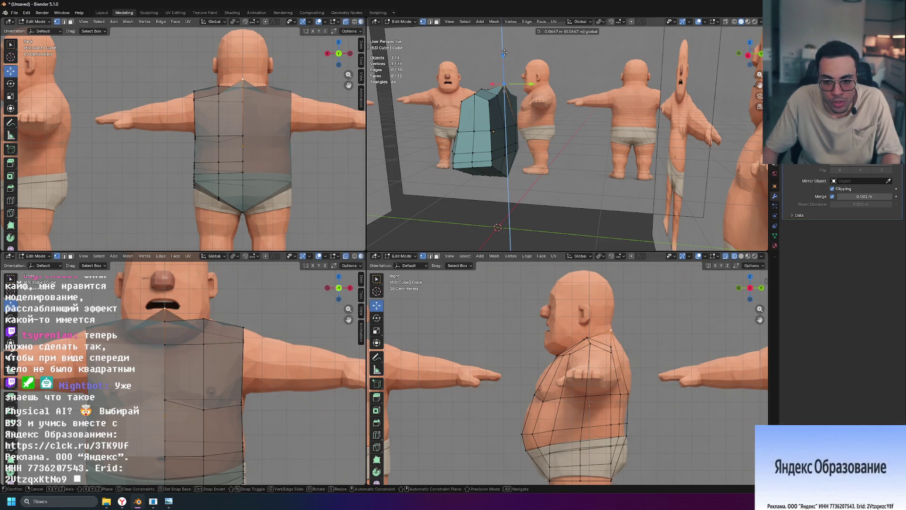
left_click(505, 53)
Step: Move the neighbouring top shoulder vertex along Y into line with the shoulder
left_click(491, 89)
middle_click_drag(492, 89, 536, 113)
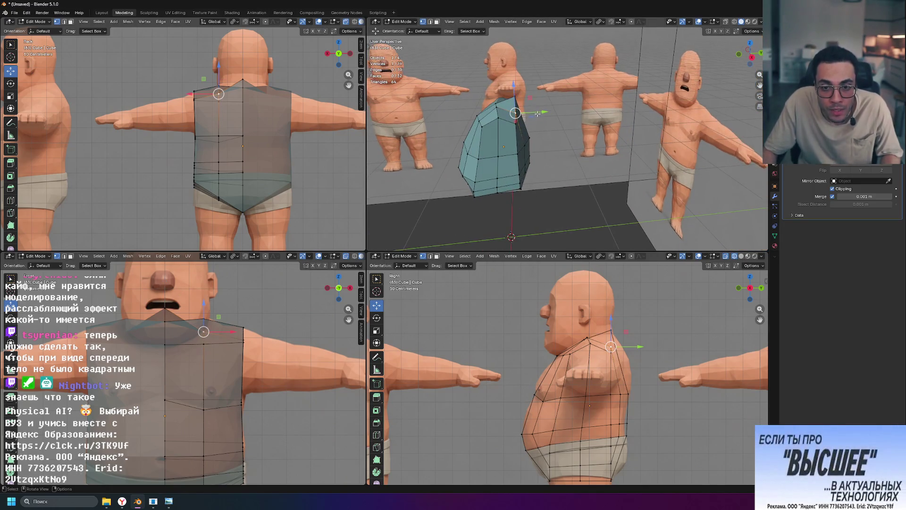
key("g")
key("y")
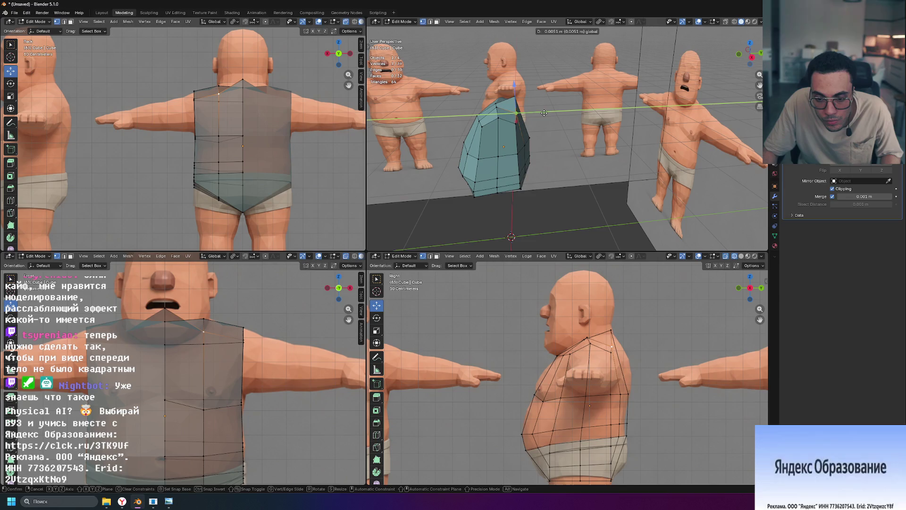
left_click(545, 112)
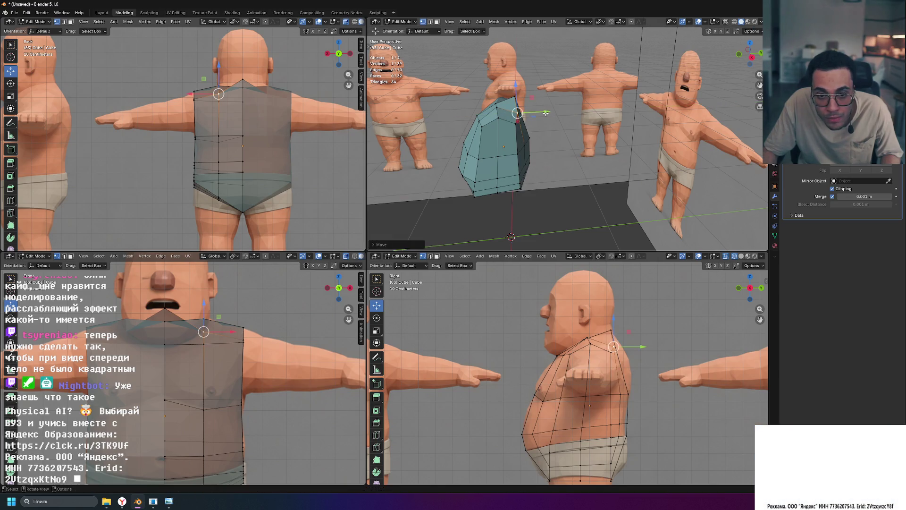
middle_click_drag(545, 112, 587, 142)
scroll(617, 389, "up", 2)
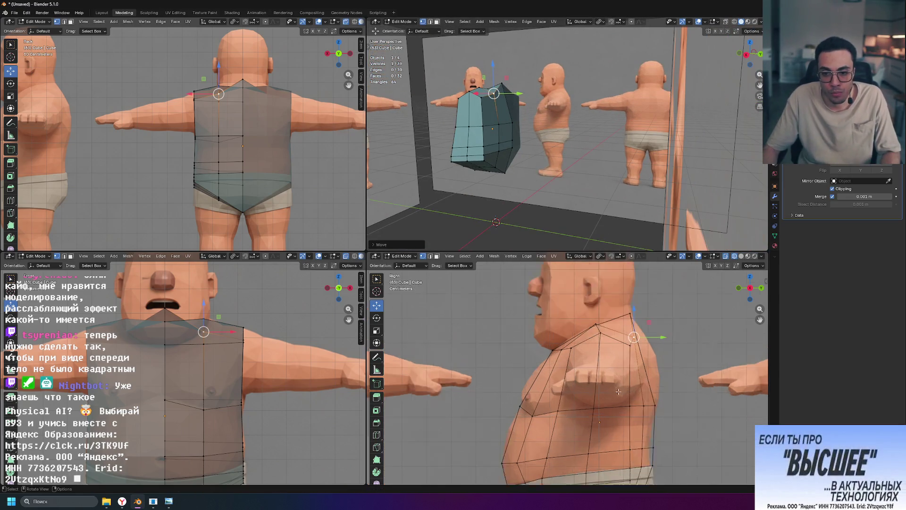
scroll(617, 389, "up", 2)
scroll(622, 361, "up", 2)
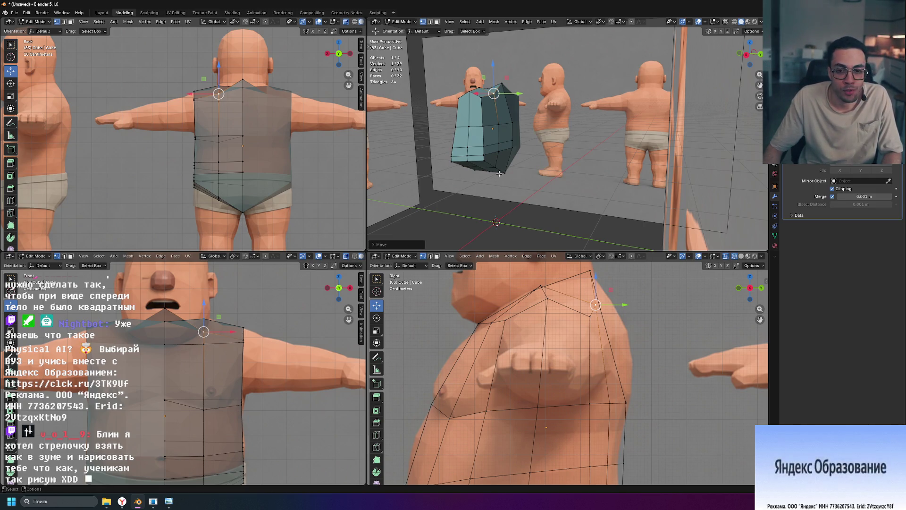
key("ctrl+r")
Step: Place a chest-height edge loop around the shirt and maximise the side viewport
left_click(495, 119)
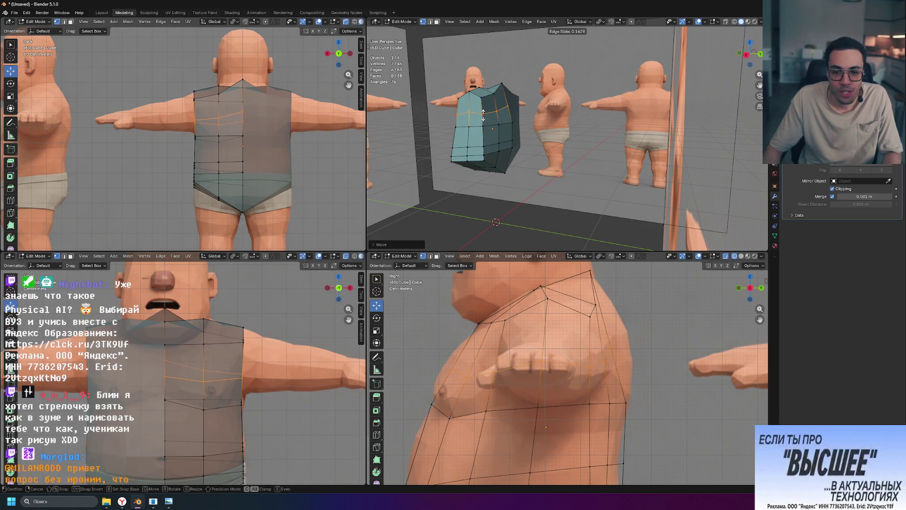
left_click(507, 127)
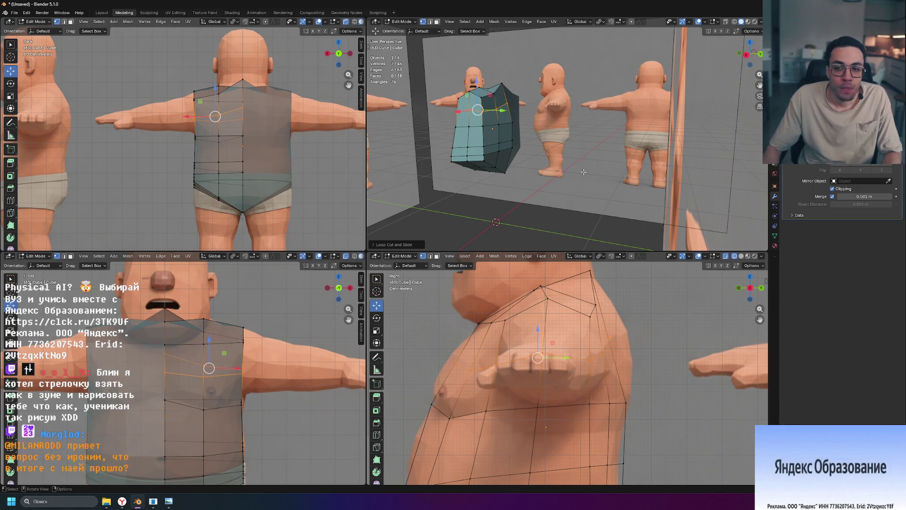
scroll(563, 373, "down", 1)
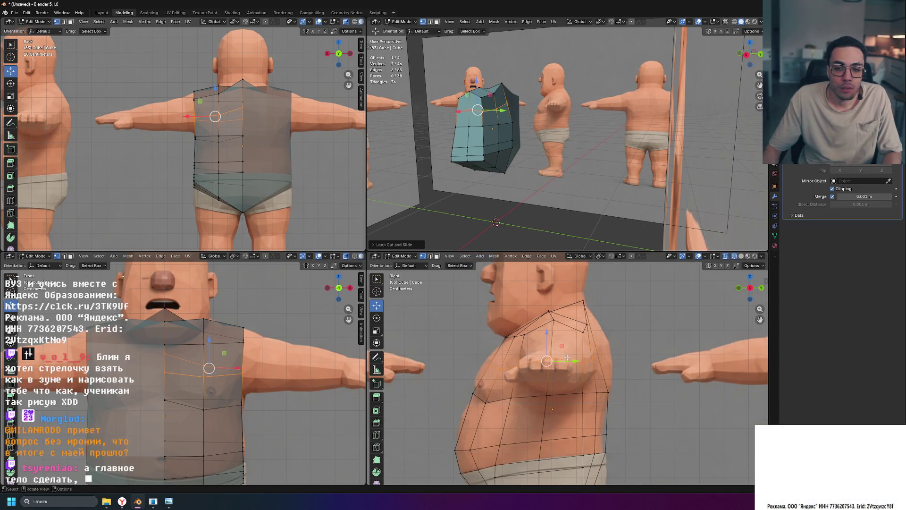
key("ctrl+space")
scroll(551, 335, "down", 2)
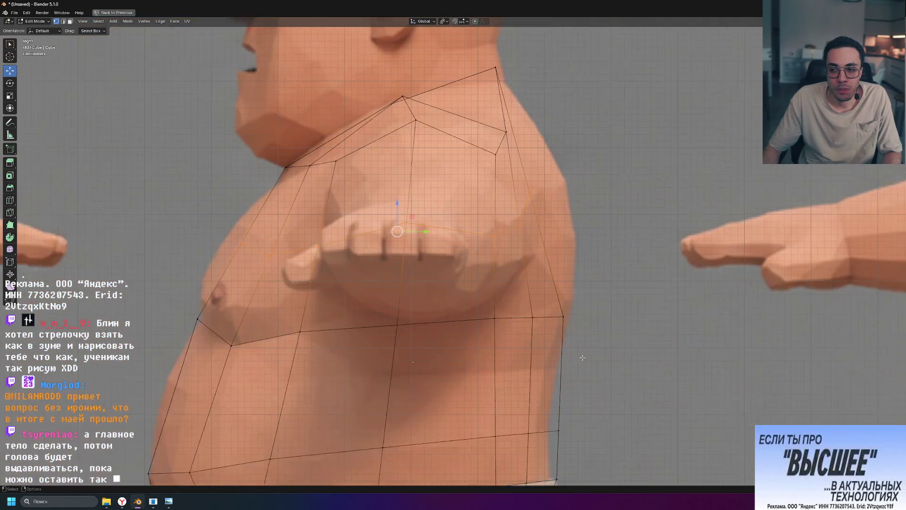
scroll(551, 335, "down", 1)
Step: Move the shirt's chest vertices front-to-back so the front follows the body's profile
middle_click_drag(552, 335, 638, 347, "shift")
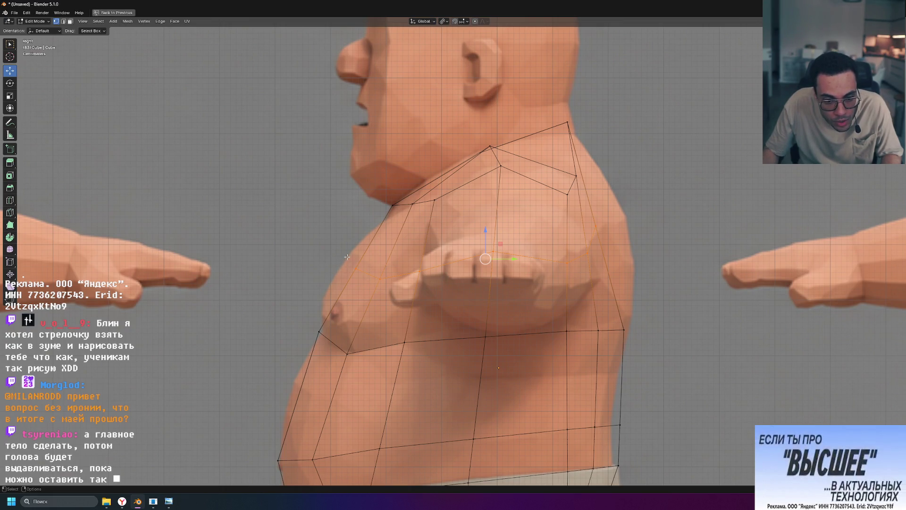
left_click(320, 331)
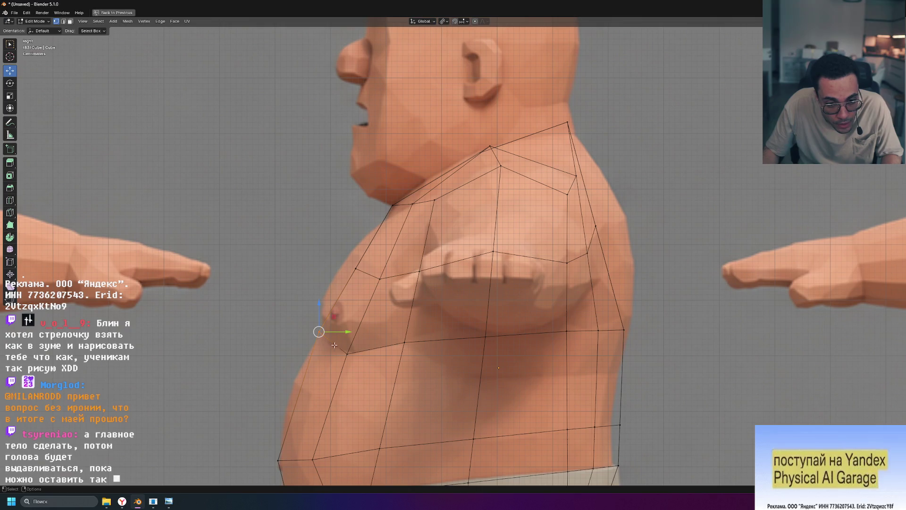
left_click_drag(347, 331, 351, 332)
left_click_drag(407, 300, 391, 275)
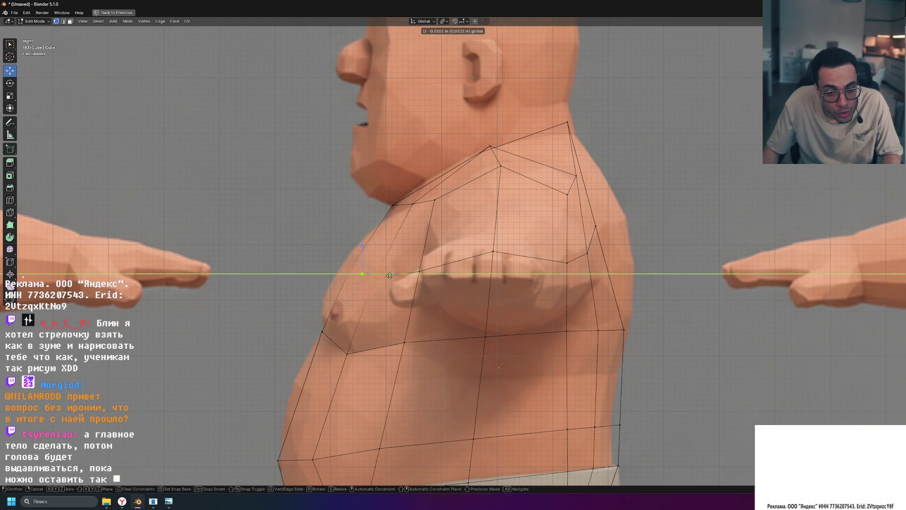
left_click(382, 258)
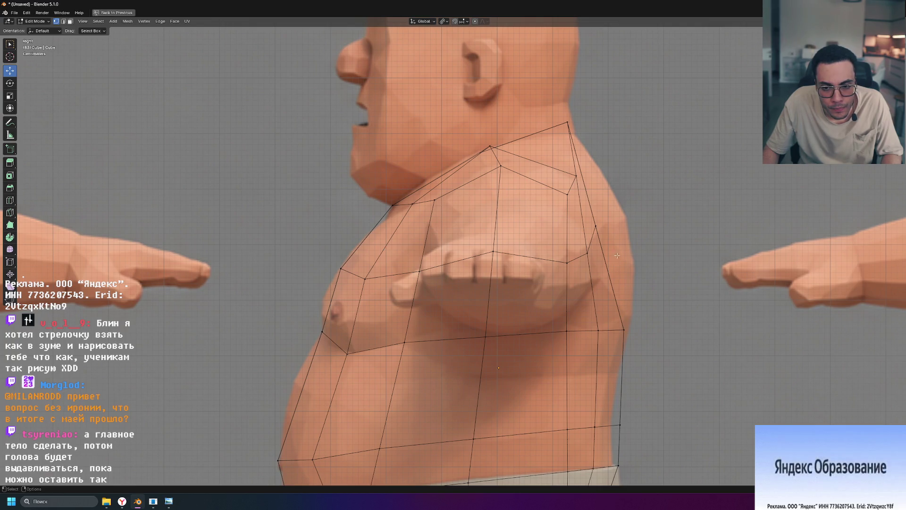
Step: Push the back-shoulder vertices out and up to trace the upper-back curve, then restore the quad view
left_click(591, 239)
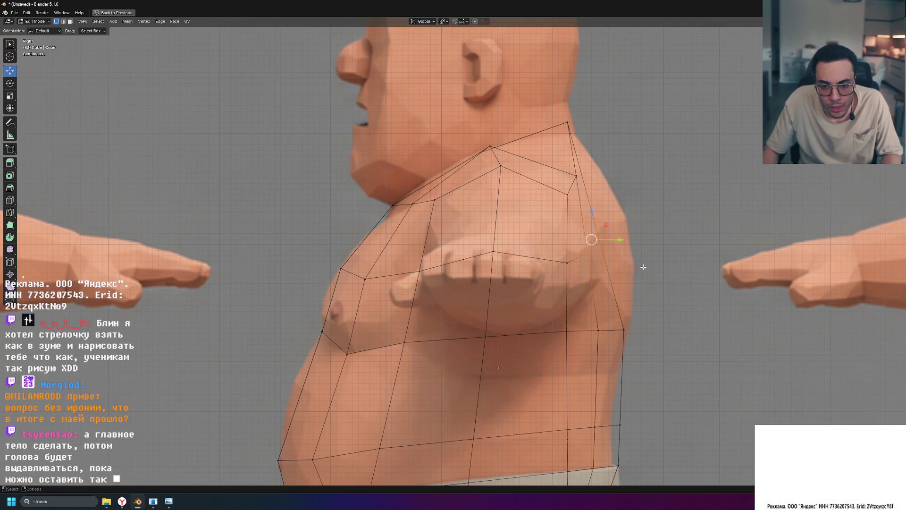
left_click_drag(618, 239, 616, 259)
mouse_move(553, 213)
left_mouse_down()
mouse_move(622, 260)
mouse_move(645, 248)
left_mouse_up()
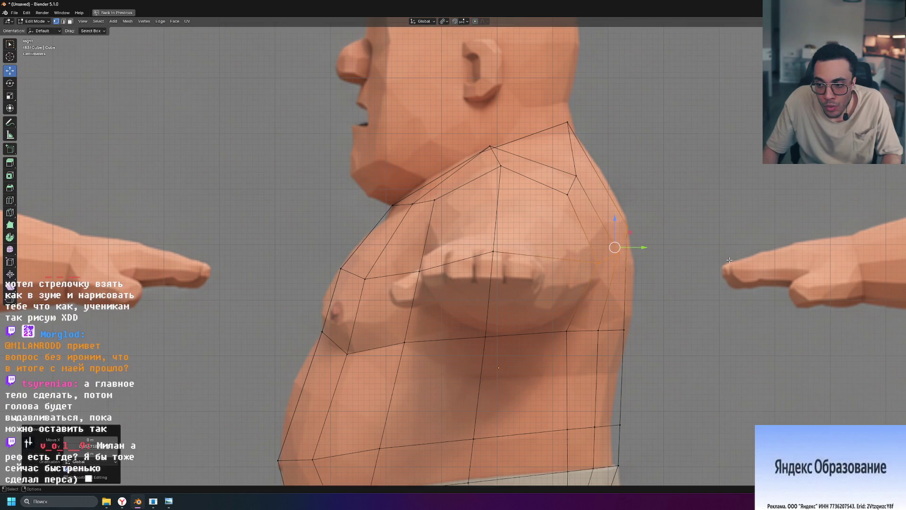
left_click(638, 235)
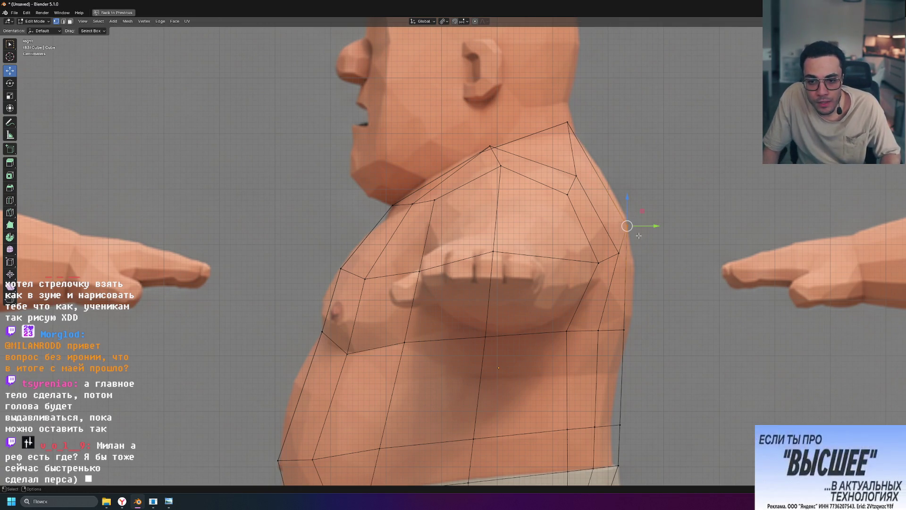
mouse_move(638, 235)
left_mouse_down()
mouse_move(638, 226)
mouse_move(633, 264)
mouse_move(602, 266)
left_mouse_up()
left_click_drag(598, 235, 598, 227)
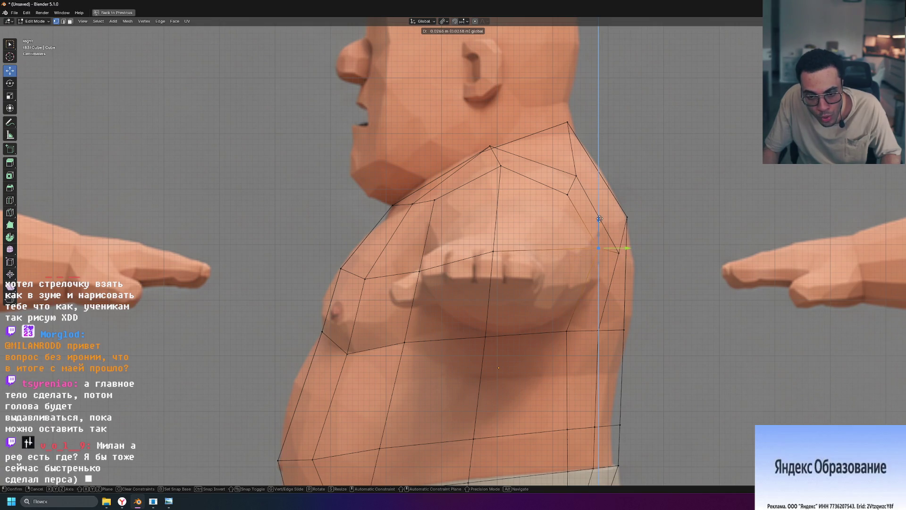
left_click(632, 257)
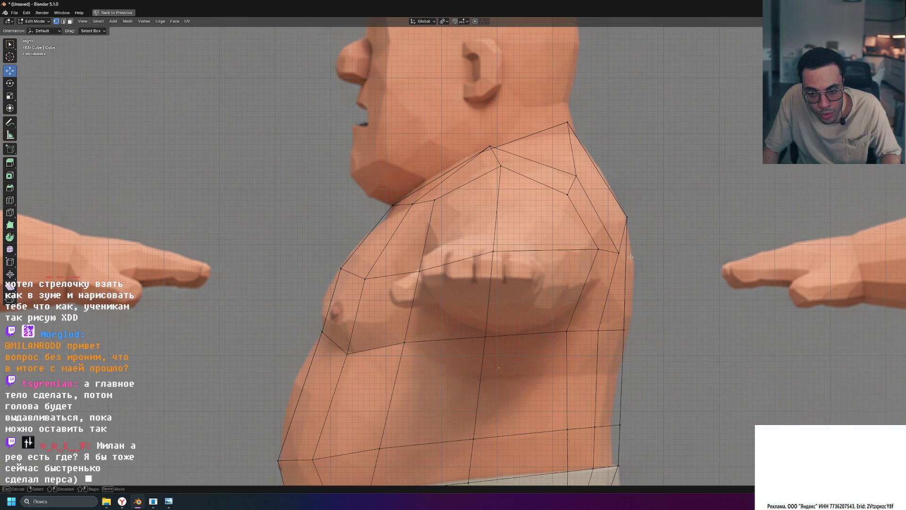
left_click_drag(618, 226, 617, 202)
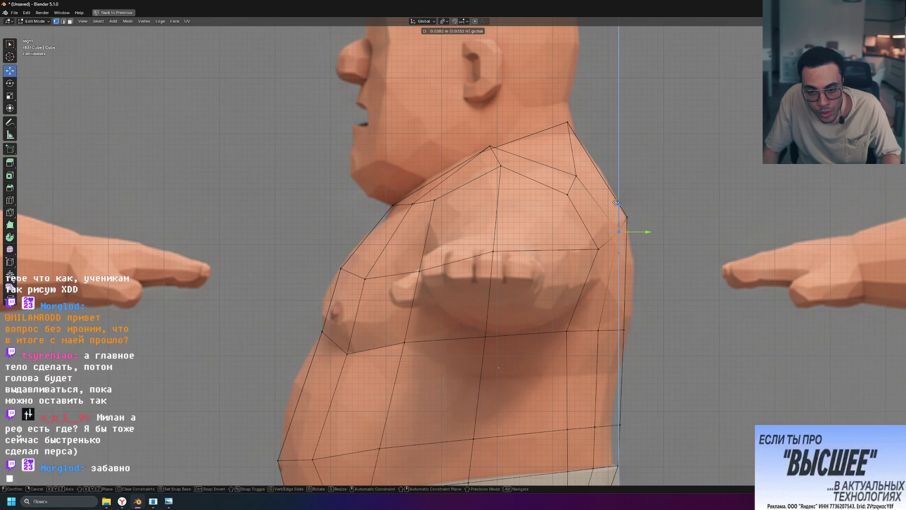
left_click(616, 202)
scroll(555, 275, "down", 5)
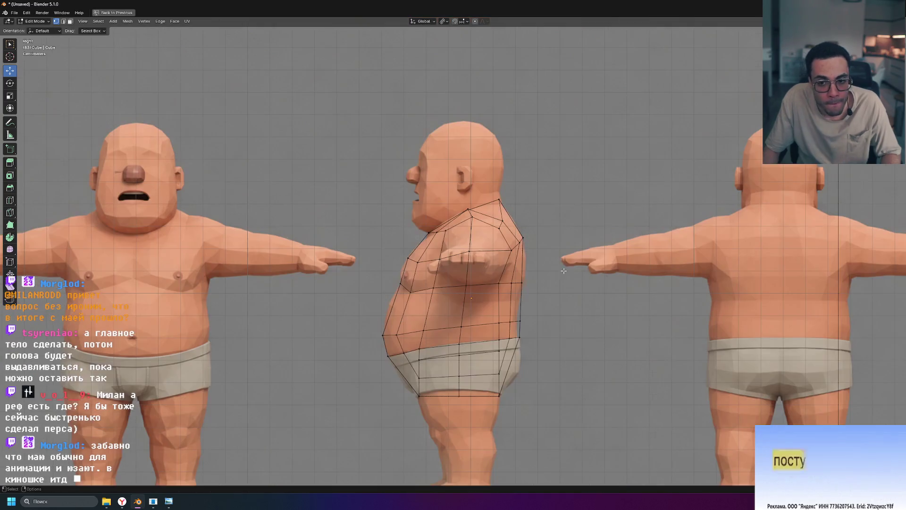
scroll(555, 275, "down", 3)
scroll(555, 274, "down", 4)
scroll(544, 273, "up", 4)
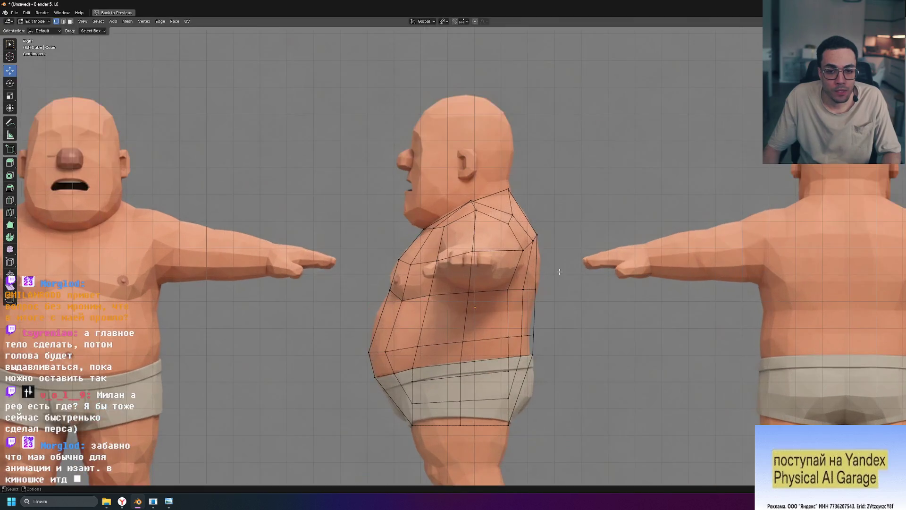
scroll(618, 256, "up", 2)
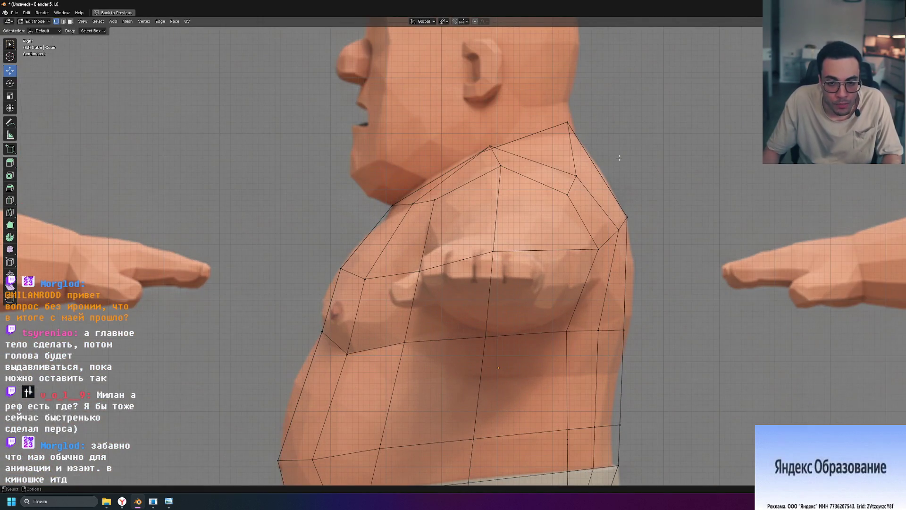
key("ctrl+space")
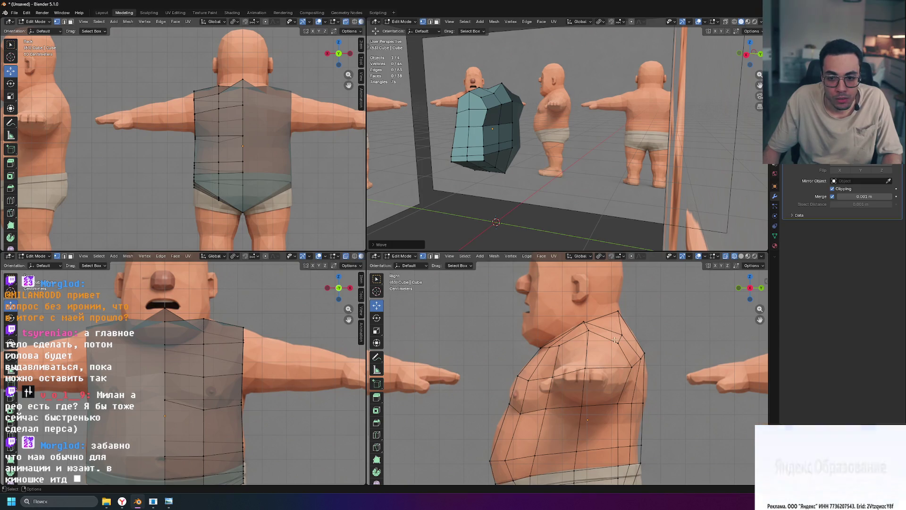
scroll(663, 375, "down", 3)
middle_click_drag(663, 375, 634, 375, "shift")
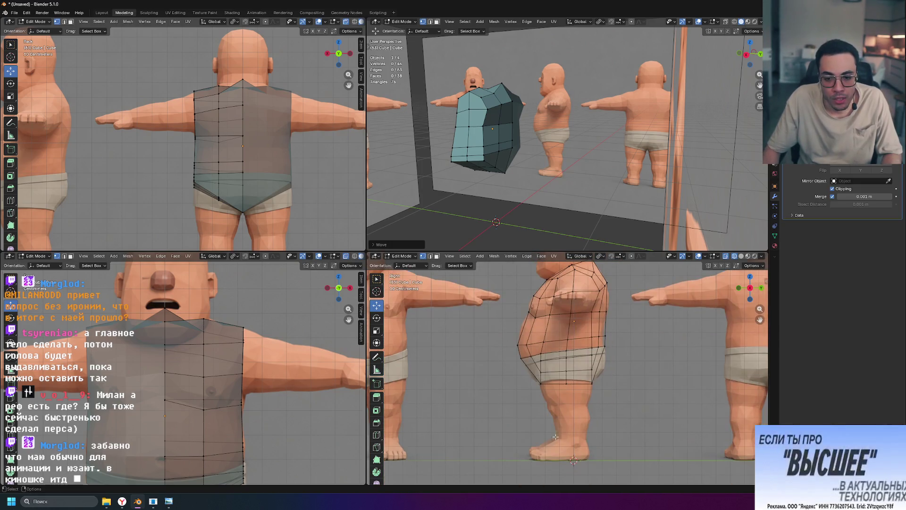
scroll(566, 378, "up", 4)
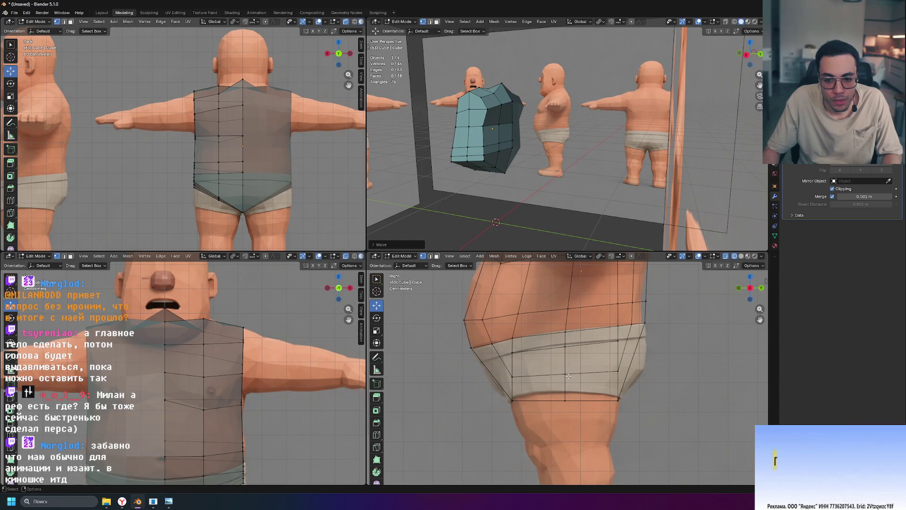
scroll(298, 391, "down", 2)
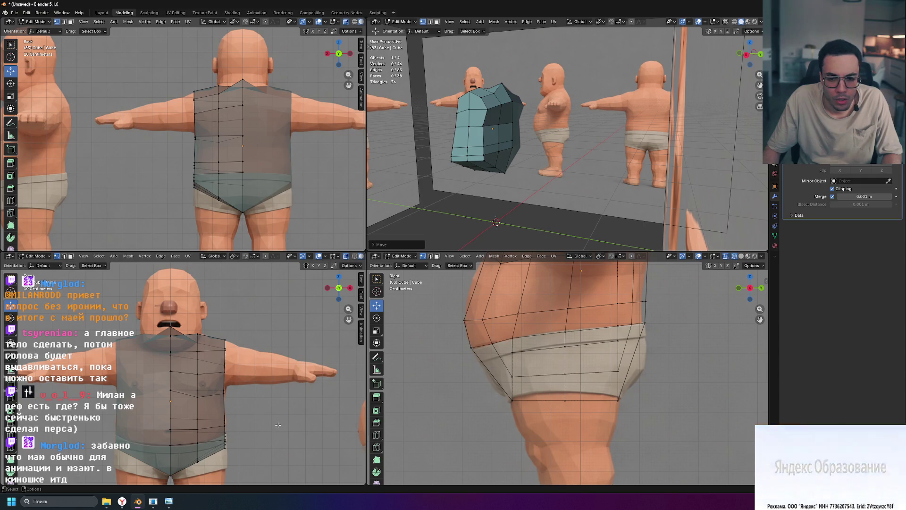
scroll(291, 459, "up", 3)
scroll(275, 371, "up", 2)
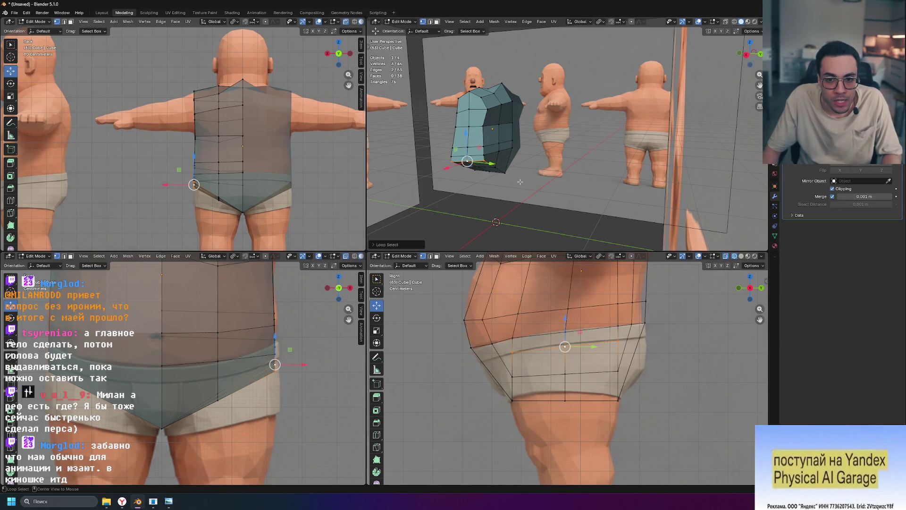
middle_click_drag(518, 182, 634, 185)
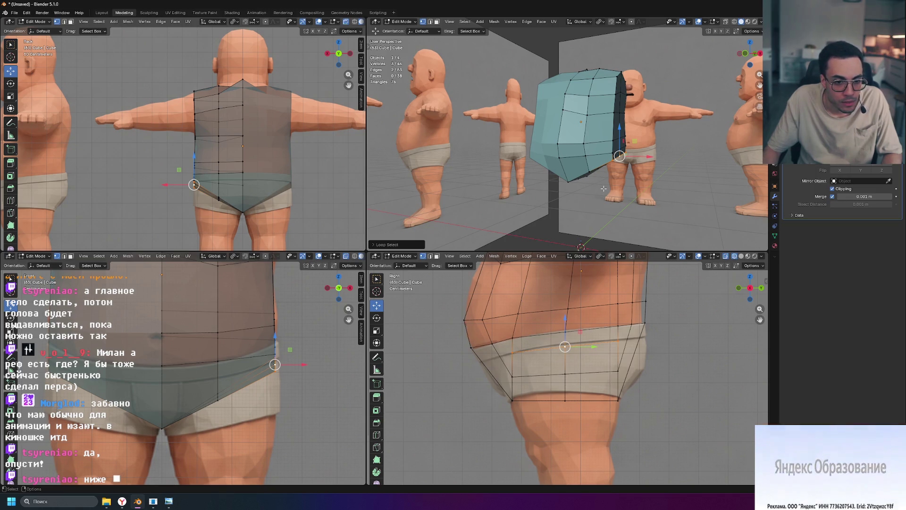
Step: Clear the selection and switch selection mode while viewing the shirt's underside
middle_click_drag(628, 172, 626, 162)
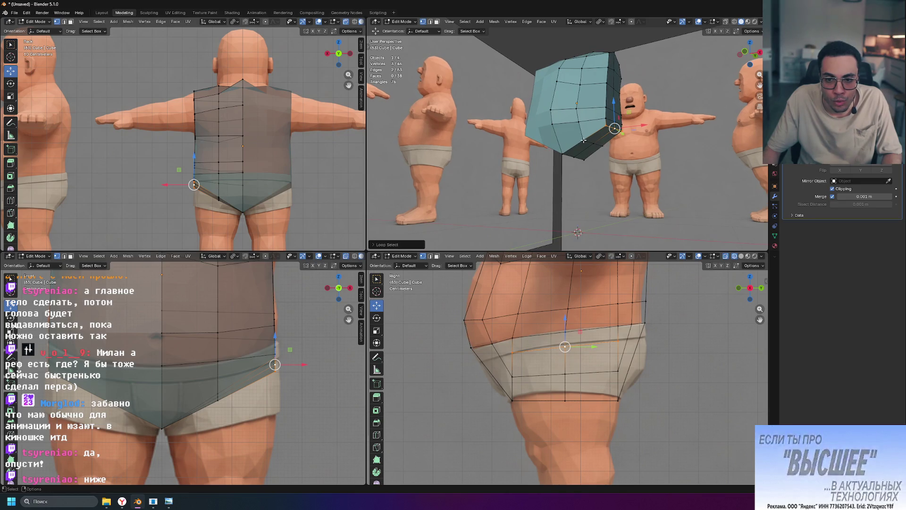
key("ctrl+z")
middle_click_drag(641, 161, 633, 164)
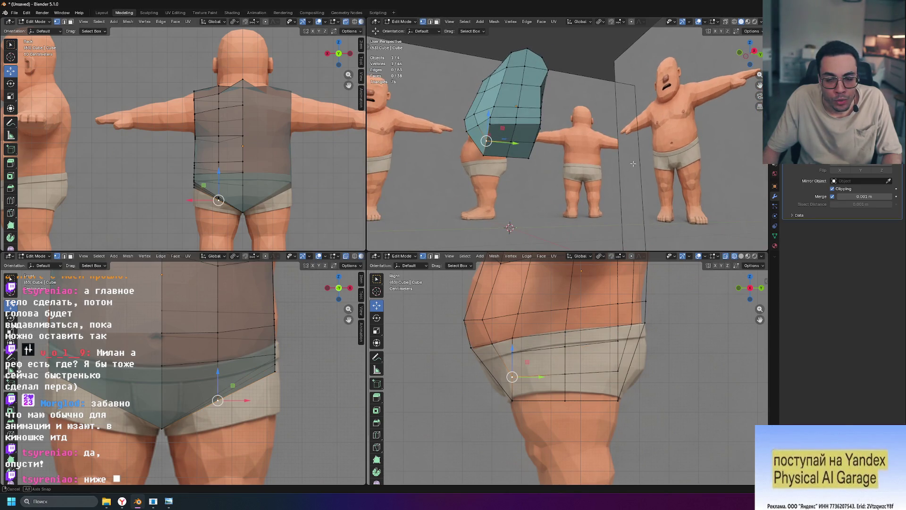
middle_click_drag(546, 148, 590, 151)
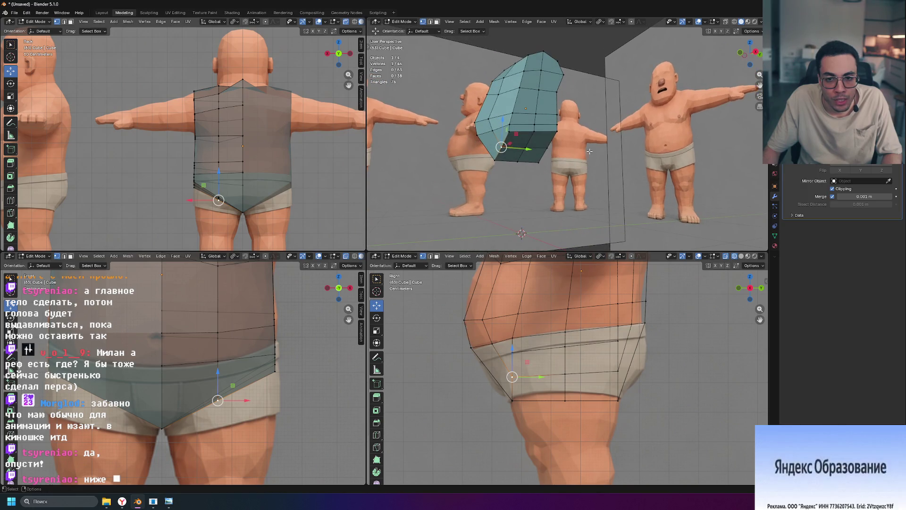
key("alt+a")
key("1")
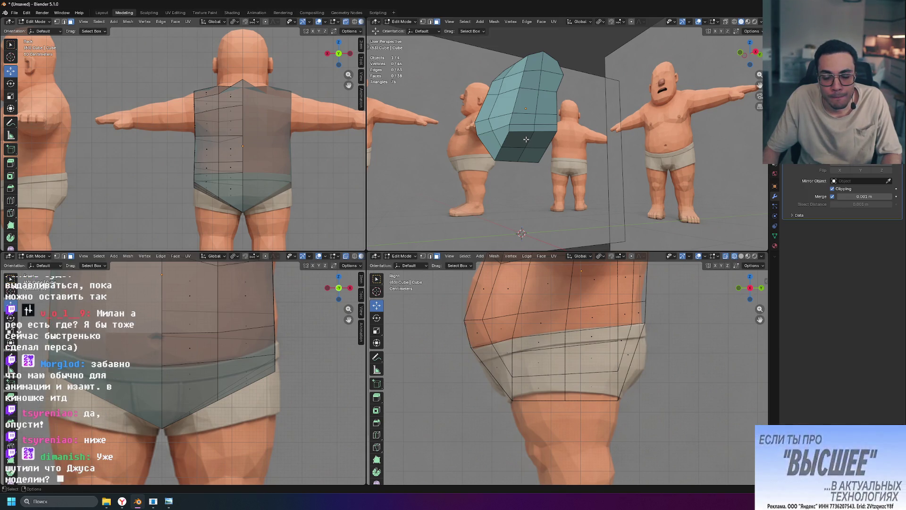
key("2")
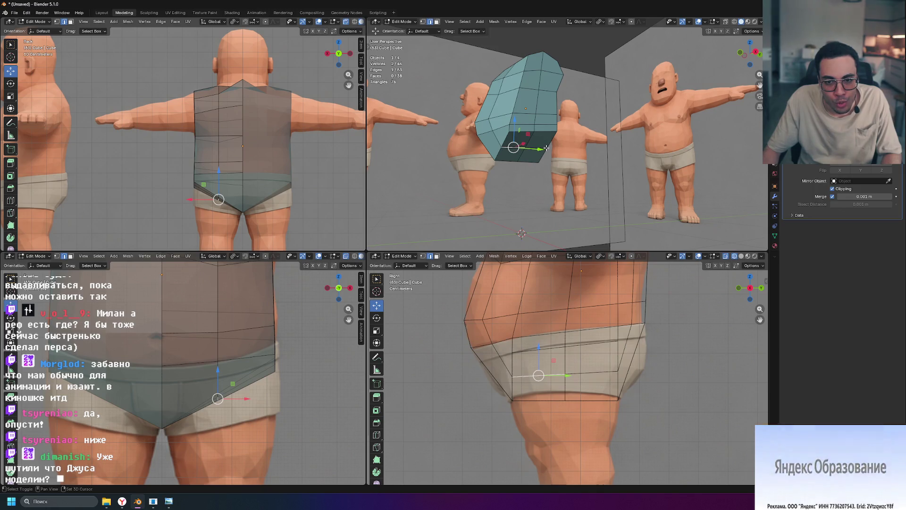
Step: Select the bottom hem and start dragging it straight down along Z
left_click(540, 133, "shift")
key("g")
key("z")
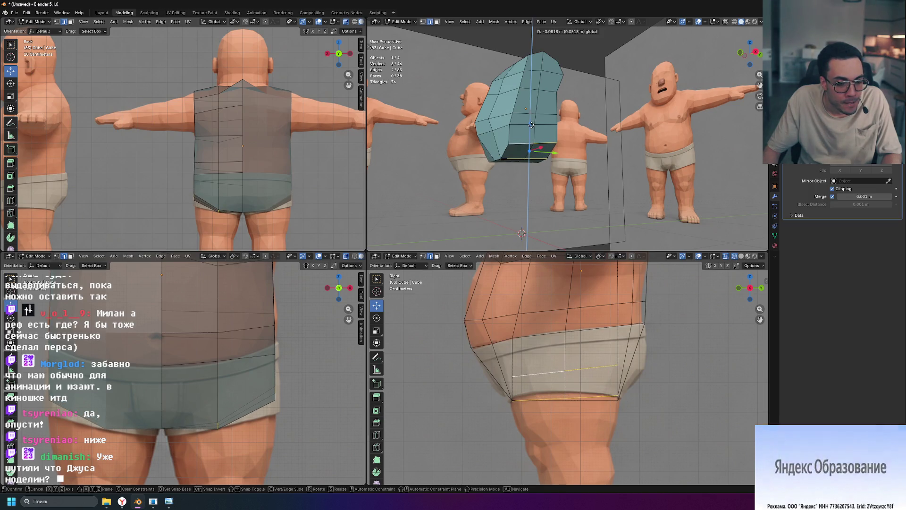
Step: Redo the hem drop along Z and settle it at a new lower height over the shorts
left_click(531, 124)
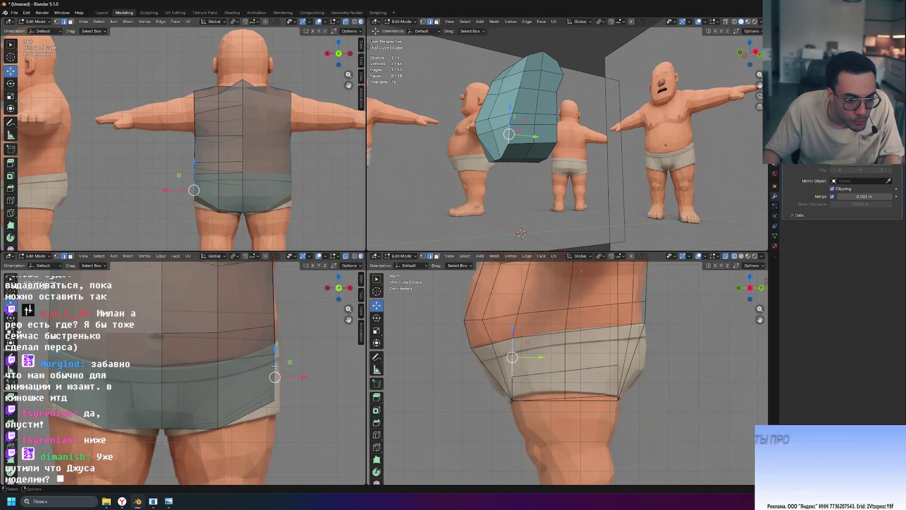
key("ctrl+z")
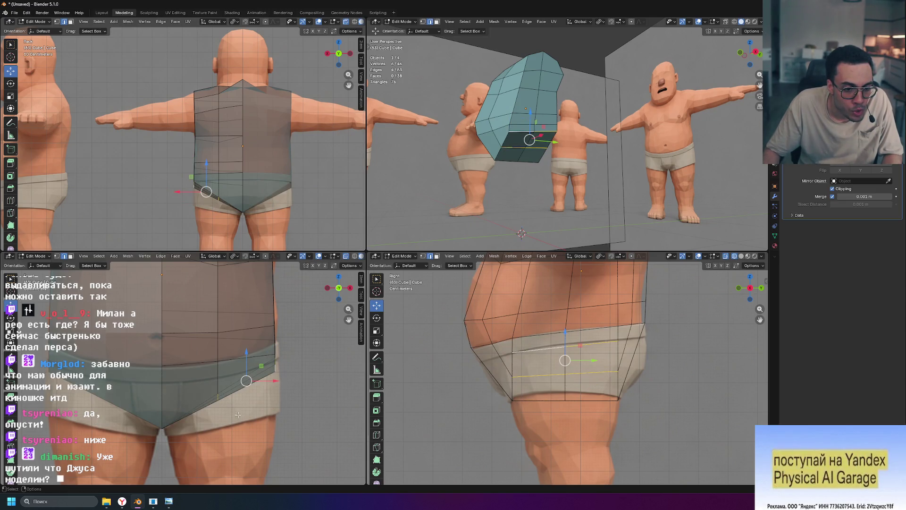
key("g")
key("z")
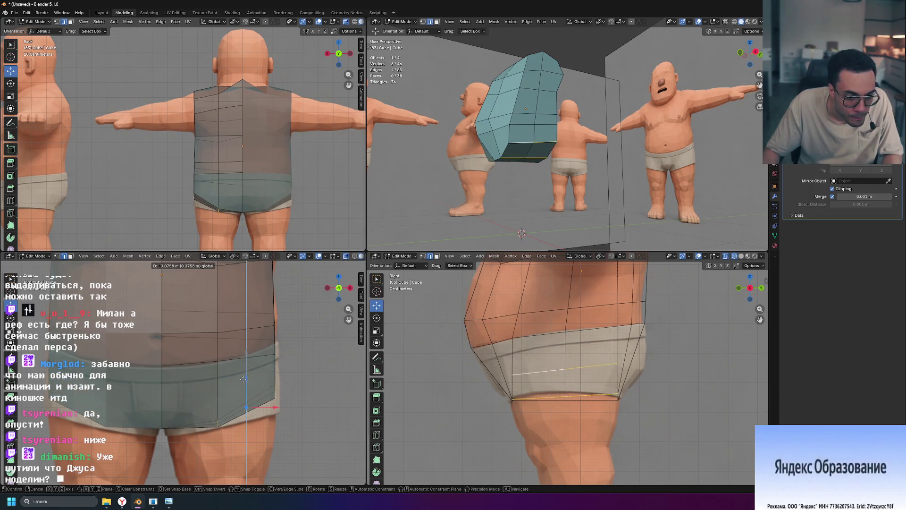
left_click(244, 379)
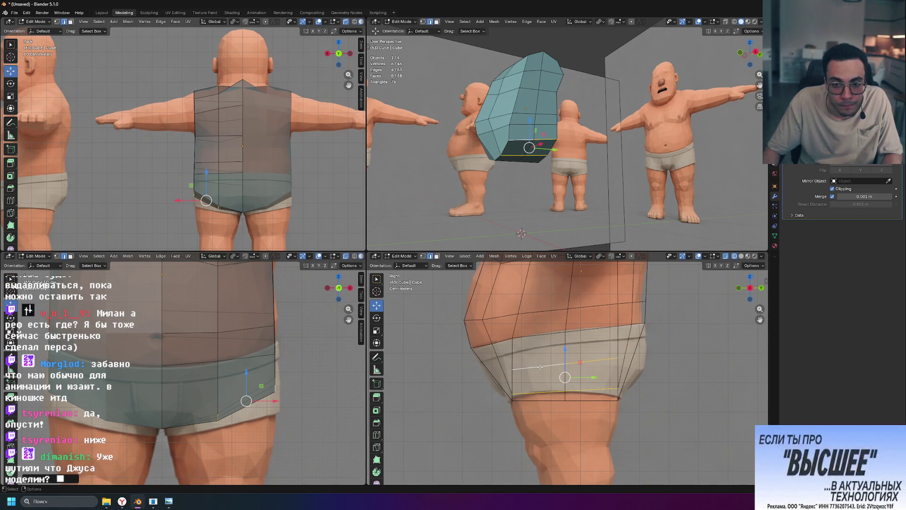
Step: Shift one side edge of the shirt sideways along X, then deselect it
left_click(276, 356)
left_click_drag(274, 360, 307, 394)
key("x")
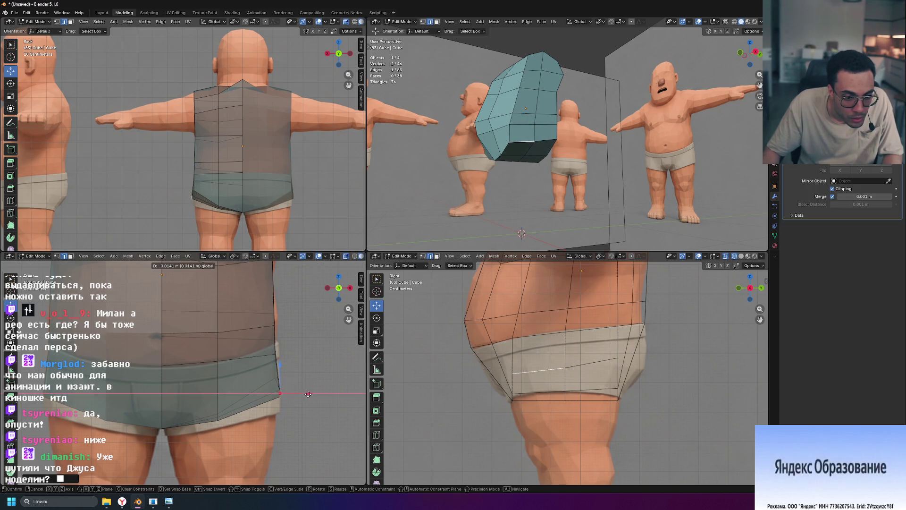
left_click(307, 393)
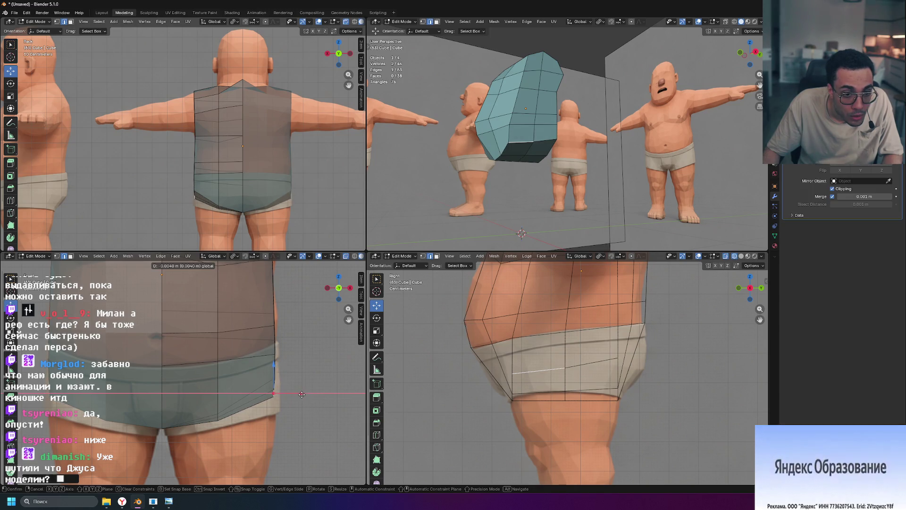
key("alt+a")
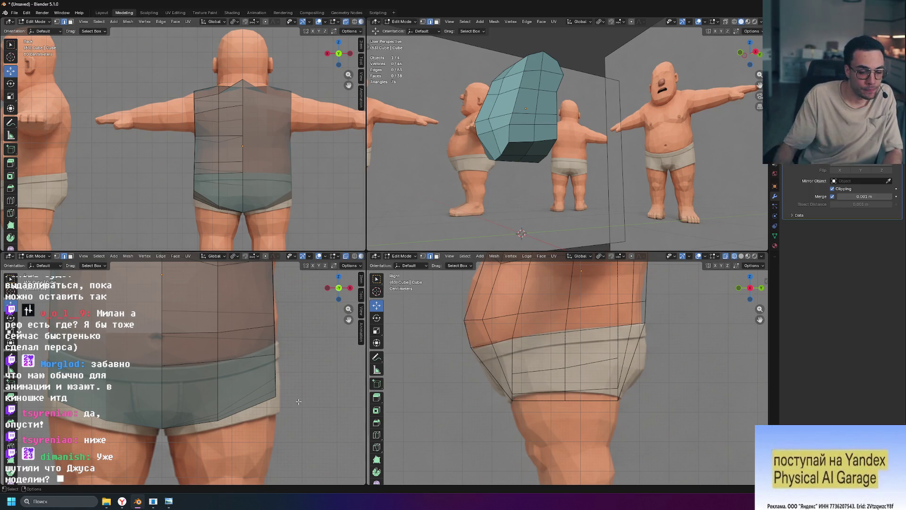
scroll(298, 401, "down", 3)
scroll(185, 330, "up", 3)
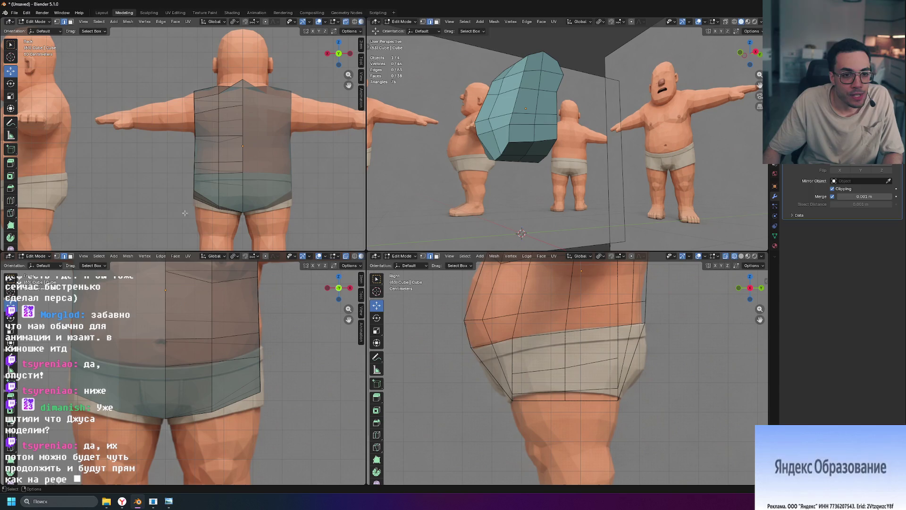
Step: Nudge a hem corner vertex along X on the shirt's side
key("g")
scroll(267, 182, "up", 2)
scroll(267, 182, "up", 2)
middle_click_drag(266, 182, 234, 142, "shift")
key("g")
key("x")
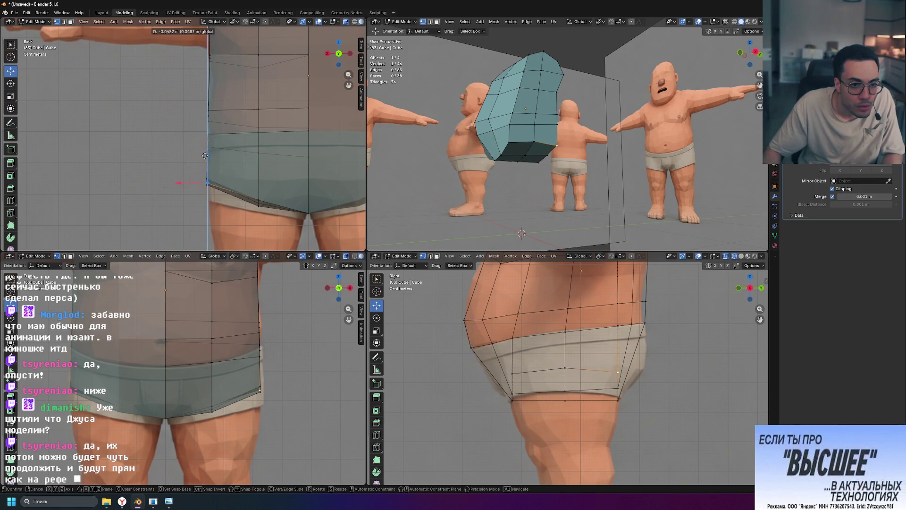
left_click(204, 156)
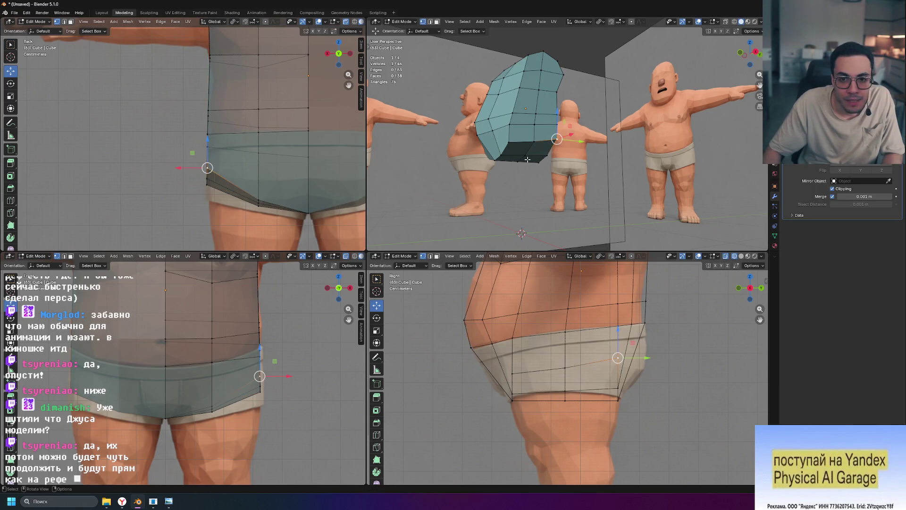
Step: Flatten the side hem vertices to one height with S Z 0, then lower them along Z
left_click(508, 142, "shift")
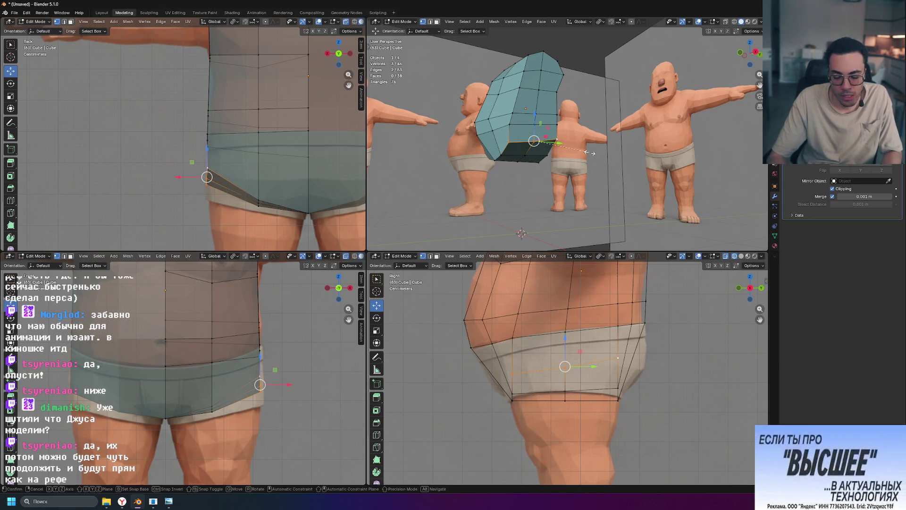
key("s")
key("z")
key("0")
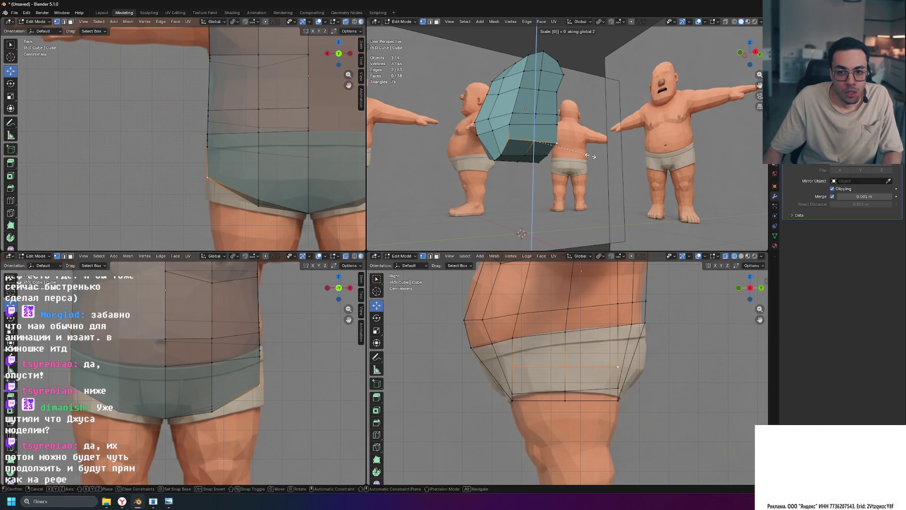
key("Return")
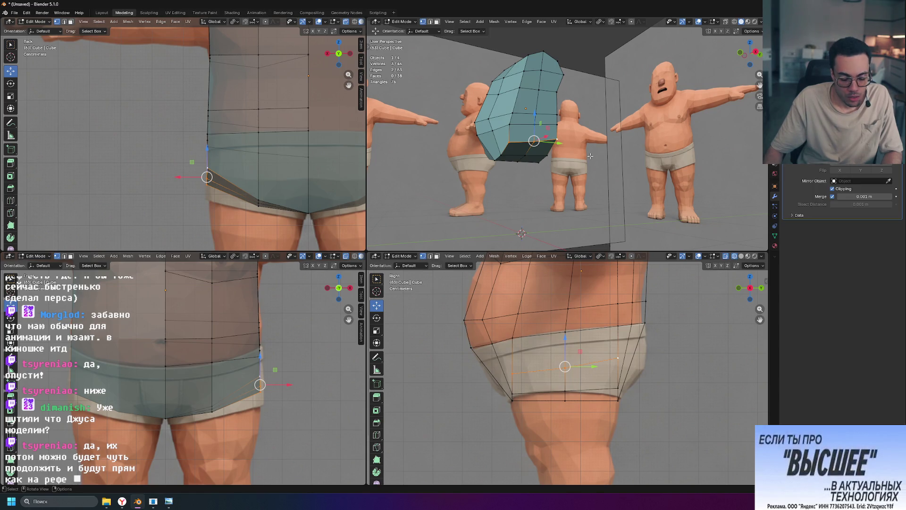
key("s")
key("Return")
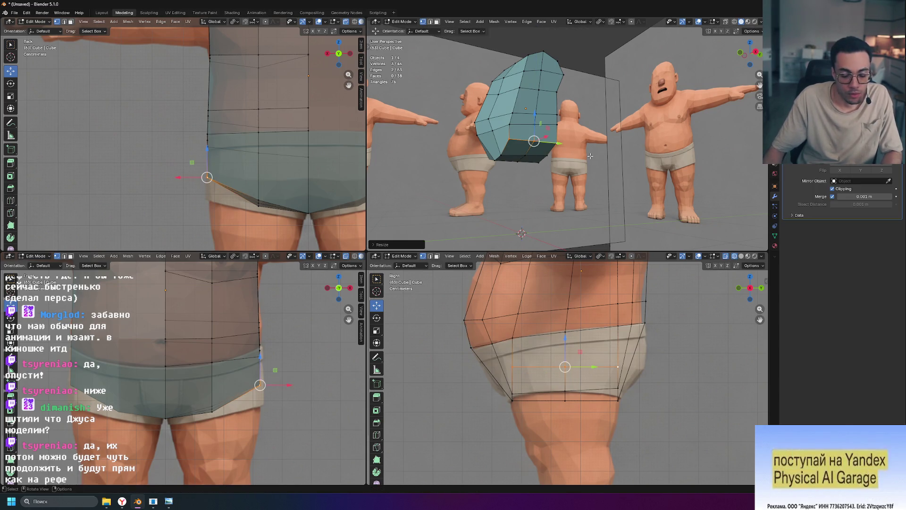
key("g")
key("z")
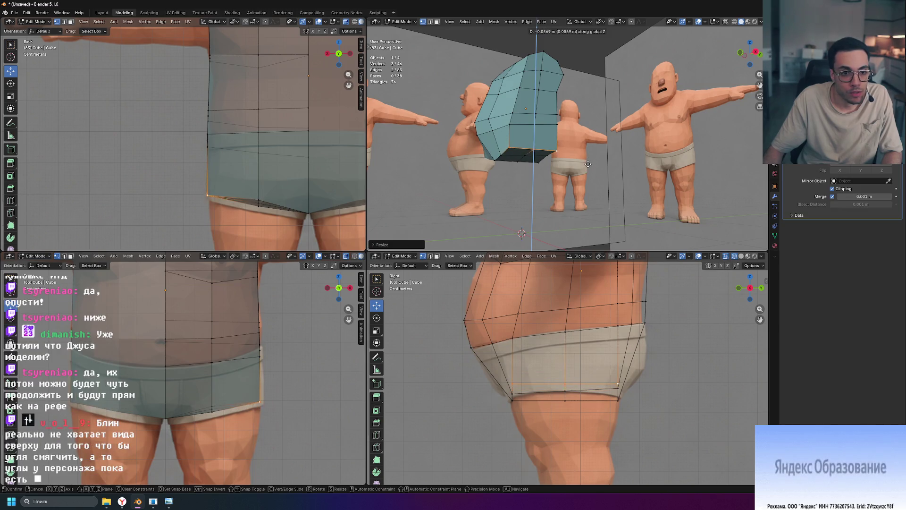
left_click(588, 165)
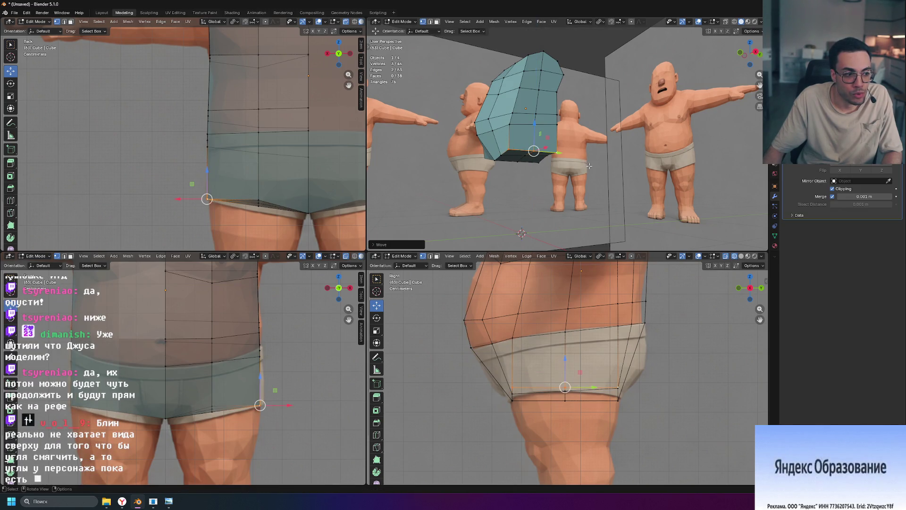
Step: Level three hem vertices in Z and move them vertically, then undo the move
middle_click_drag(489, 142, 500, 135)
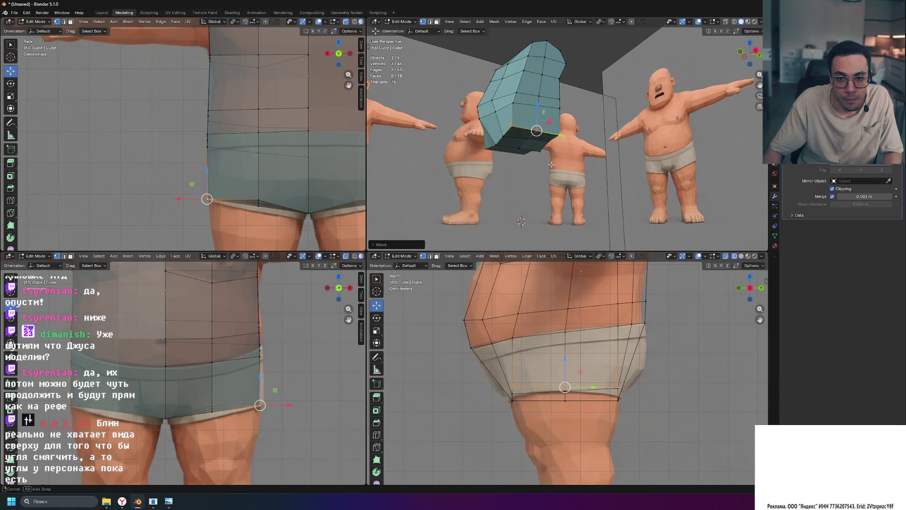
left_click(503, 134)
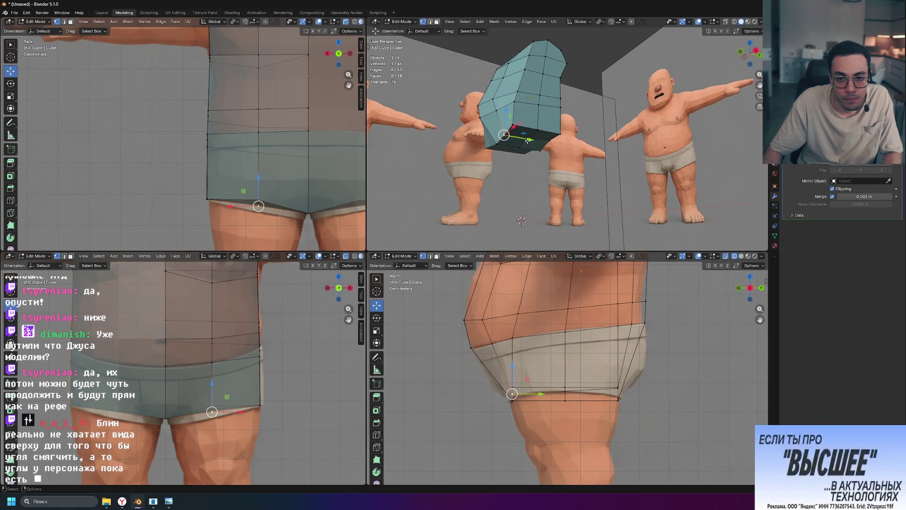
left_click(553, 146, "shift")
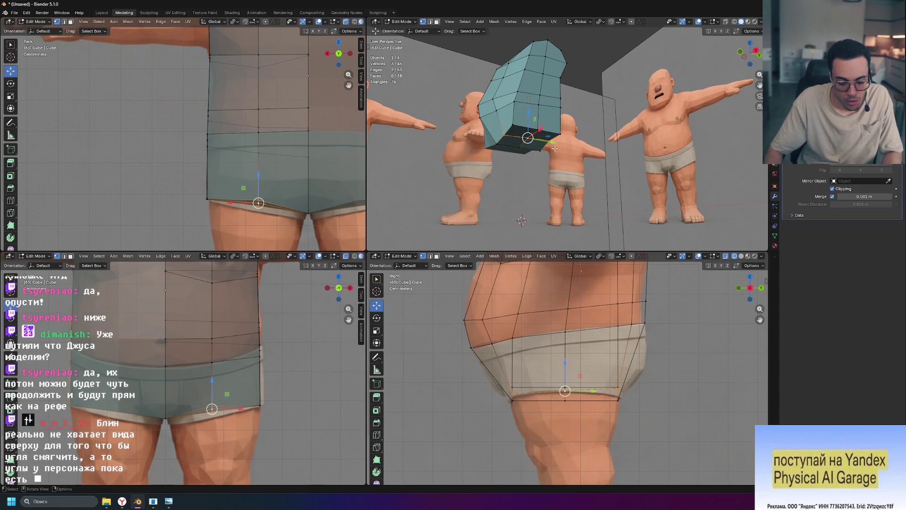
key("s")
key("z")
key("Return")
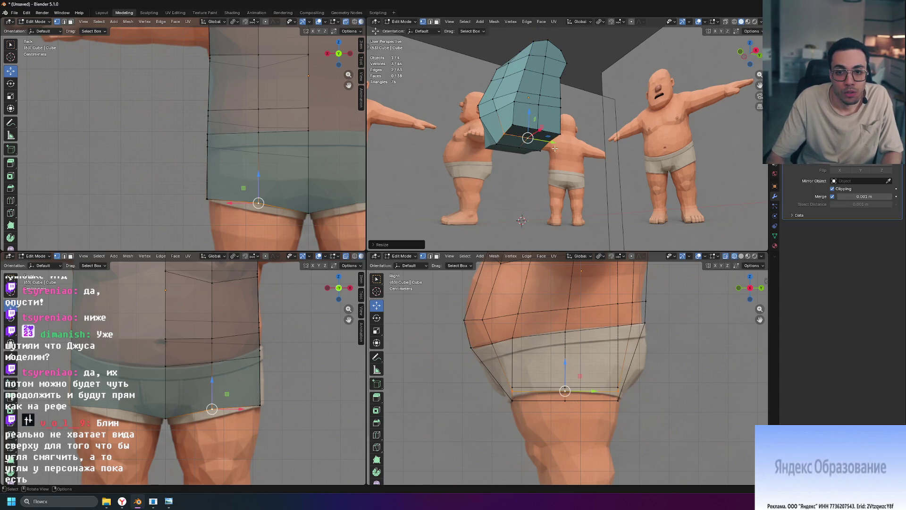
key("g")
key("z")
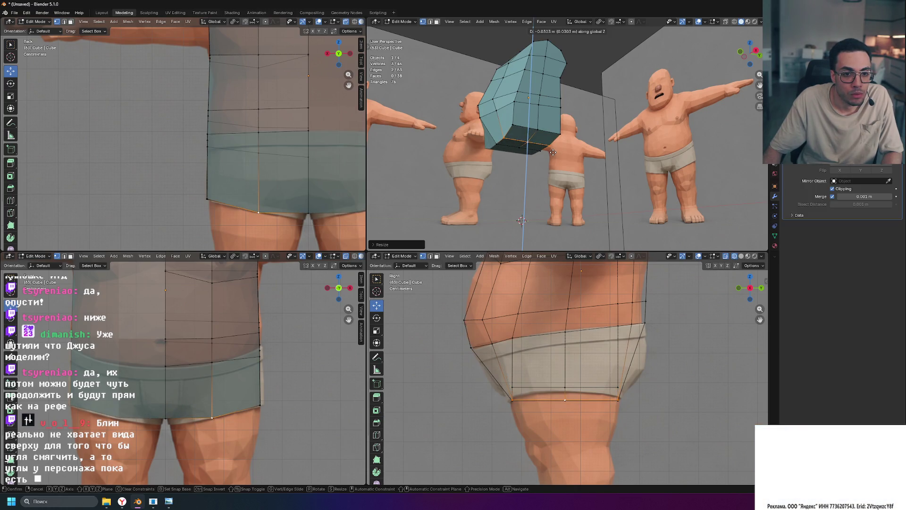
key("Return")
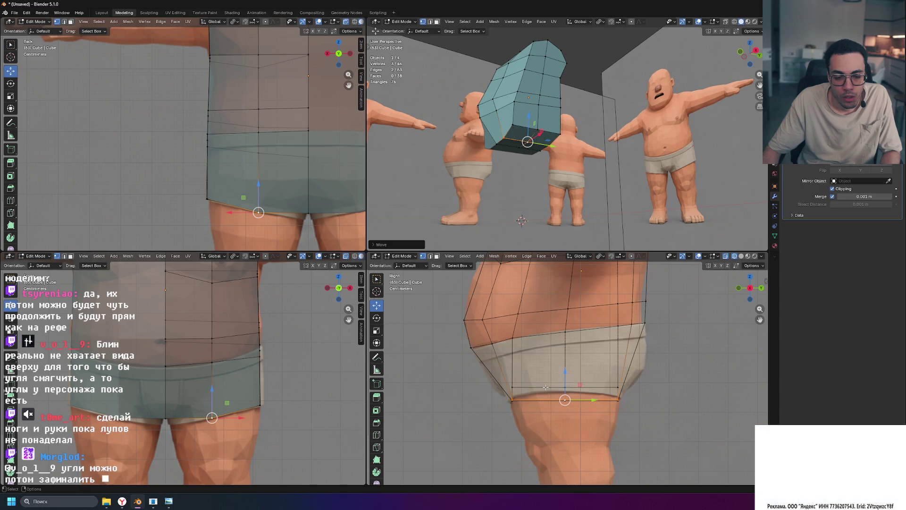
key("ctrl+z")
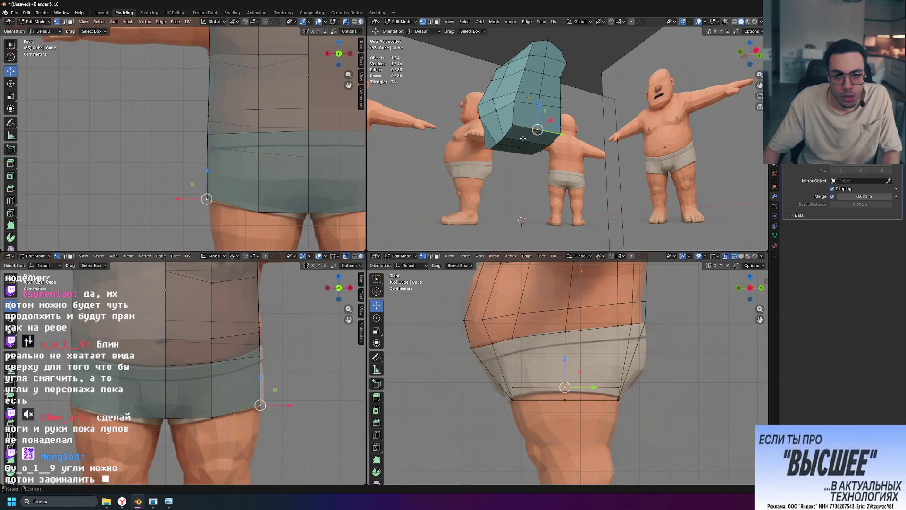
Step: Lower a hem vertex, then flatten the whole bottom edge loop level with S Z 0
left_click(528, 126)
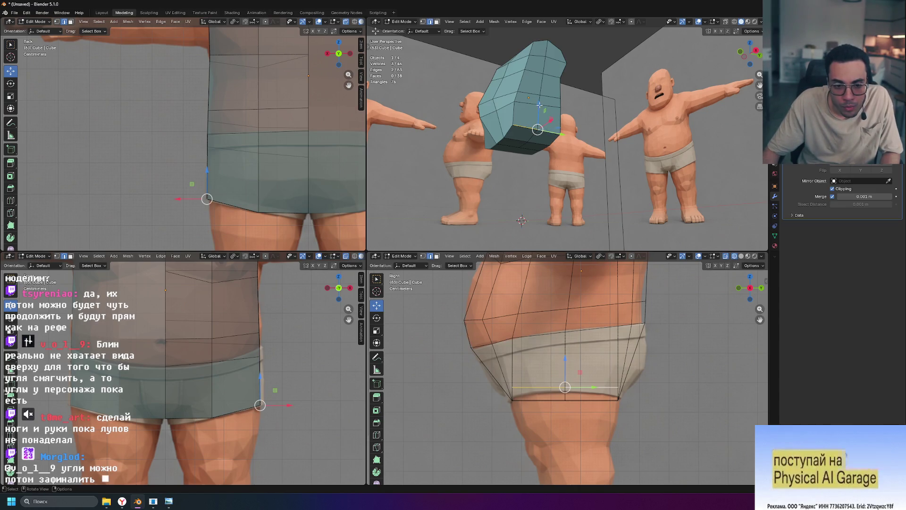
left_click_drag(540, 105, 539, 107)
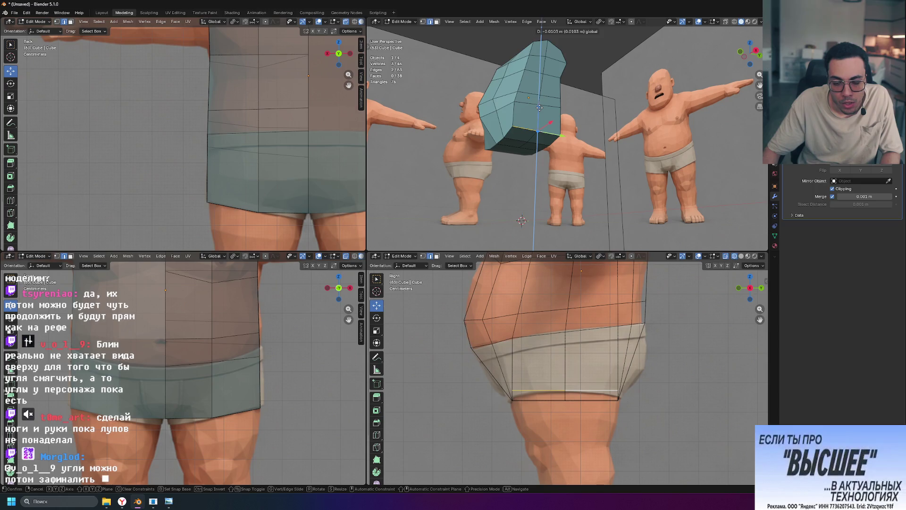
left_click_drag(539, 108, 539, 107)
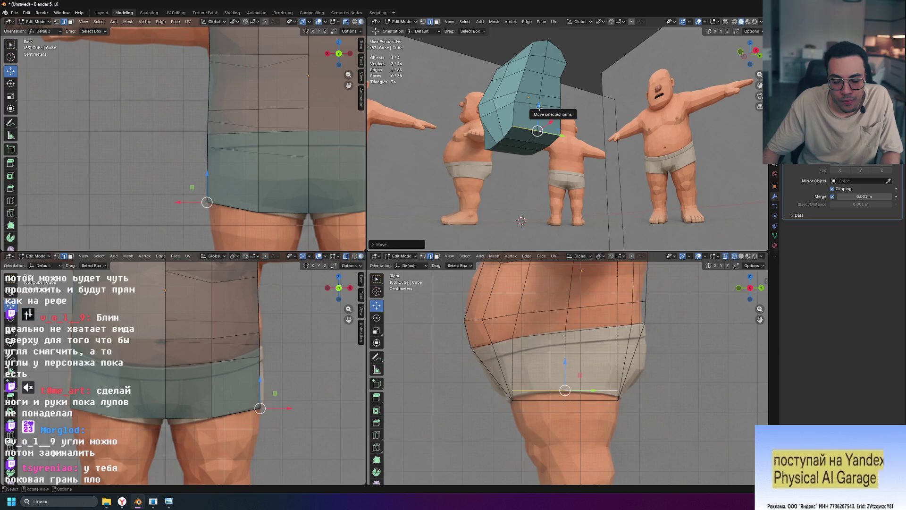
left_click(513, 139)
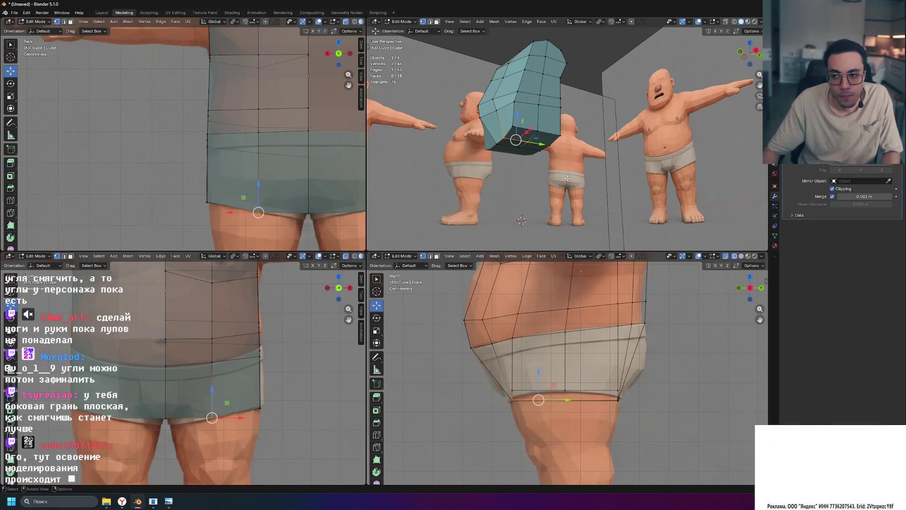
left_click(496, 144, "shift")
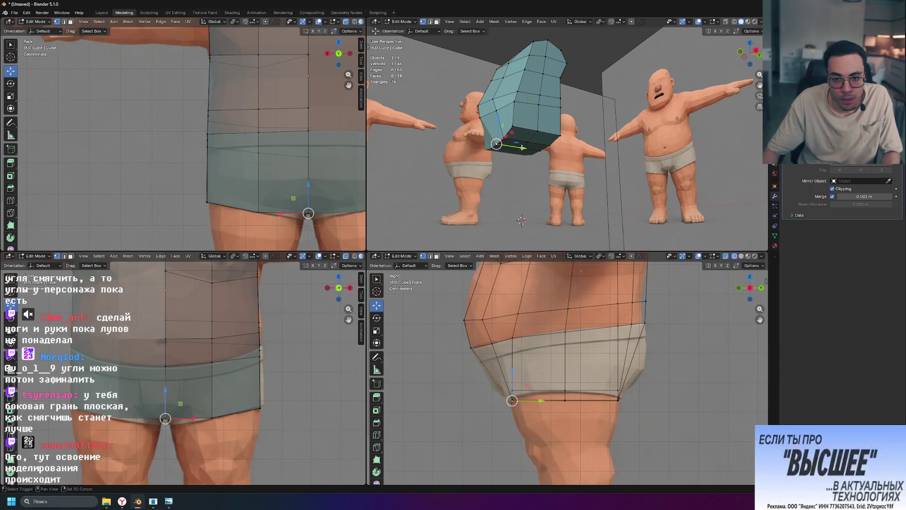
left_click(541, 151, "ctrl")
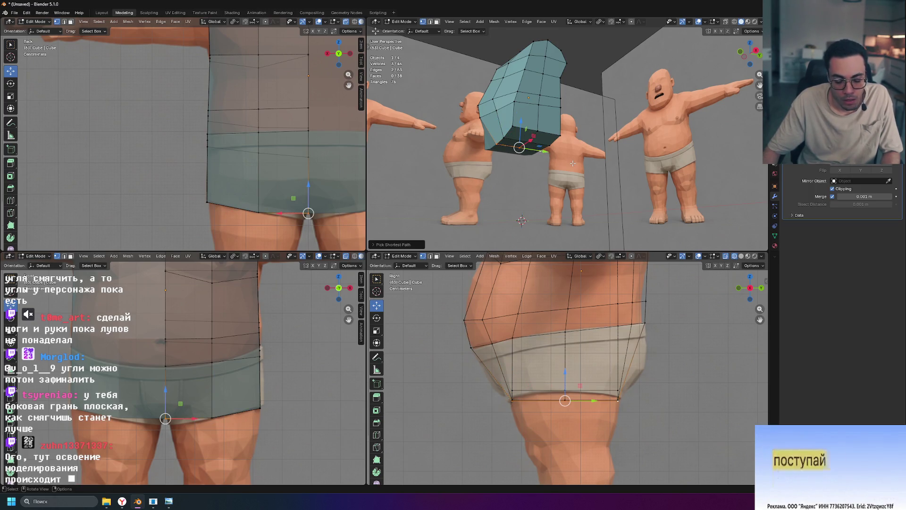
key("s")
key("z")
key("0")
key("Return")
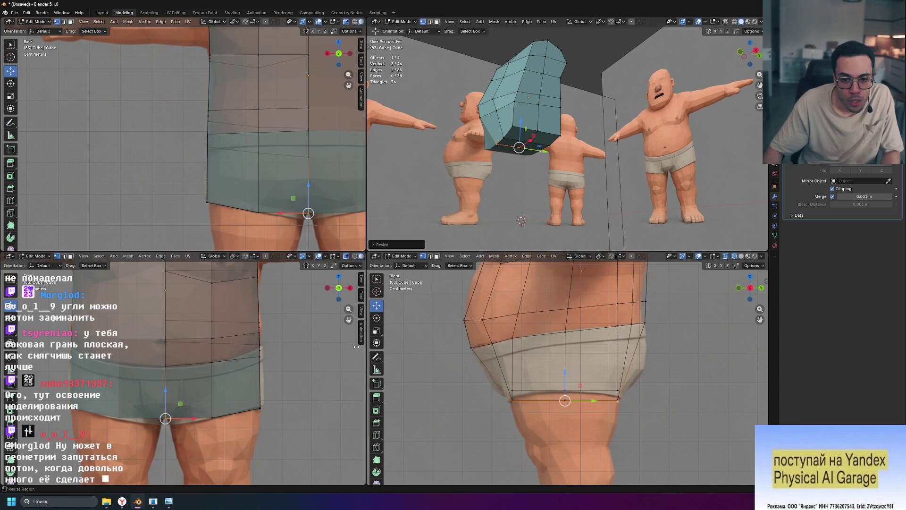
middle_click_drag(430, 359, 451, 415, "shift")
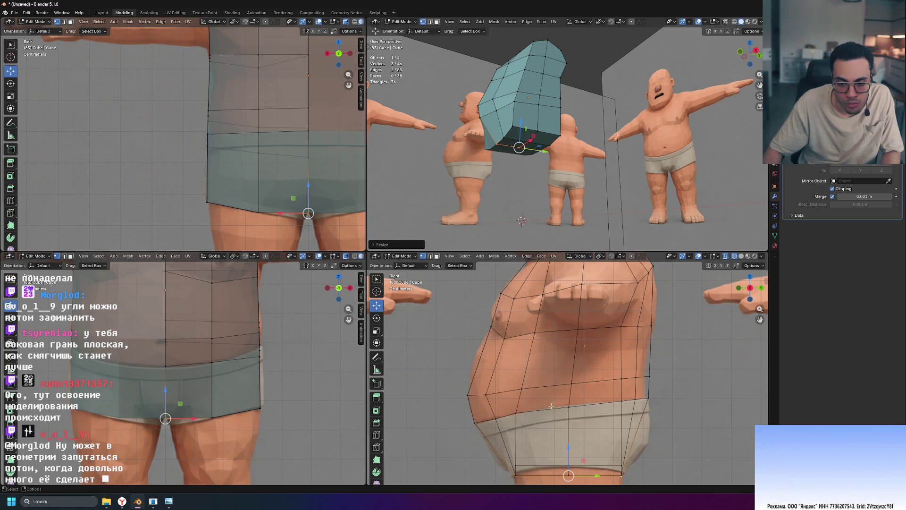
Step: Move the belt-line loop vertically to sit on the waist in side view
left_click(580, 411, "alt")
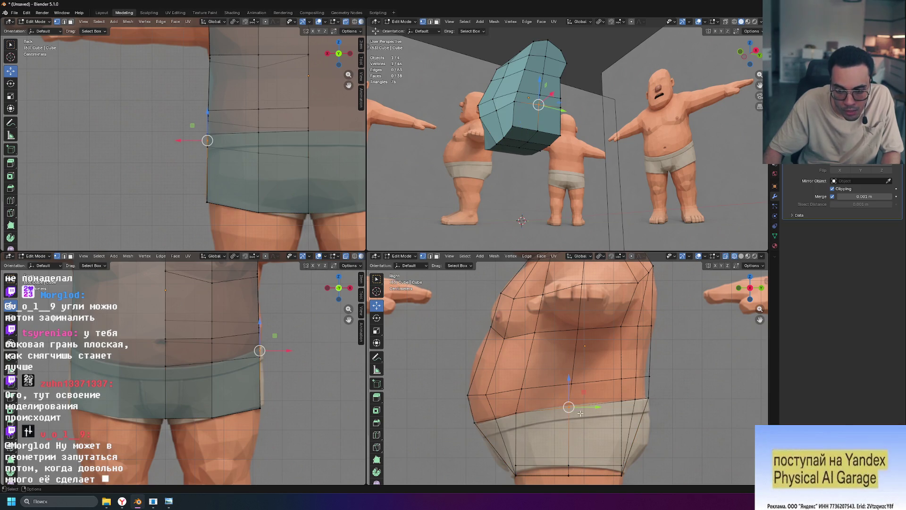
left_click(568, 379)
mouse_move(568, 377)
left_mouse_down()
mouse_move(606, 398)
mouse_move(592, 389)
left_mouse_up()
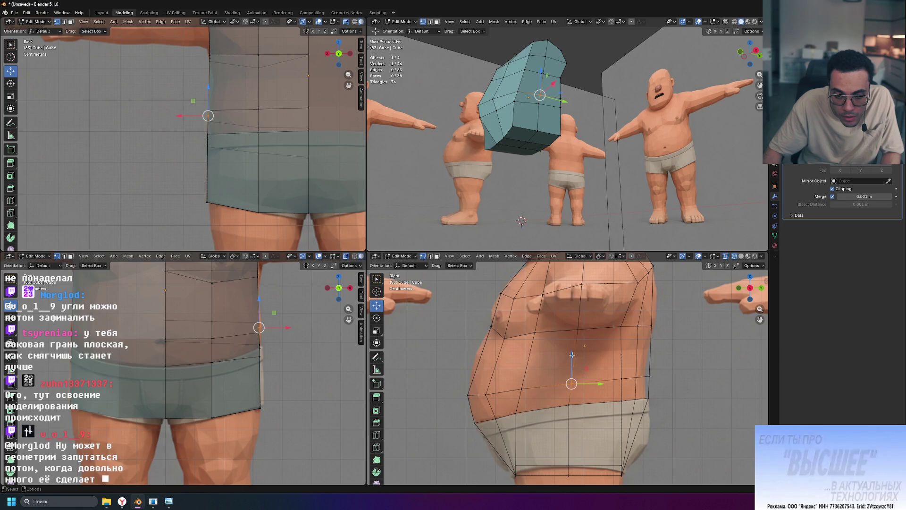
left_click(666, 376)
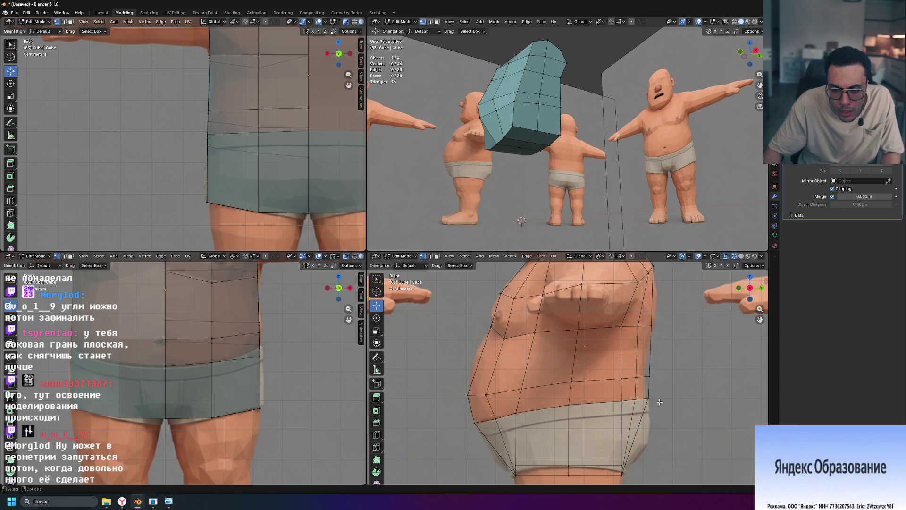
Step: Nudge the belly-side and shoulder vertices front-to-back along Y to hug the body
left_click(648, 386)
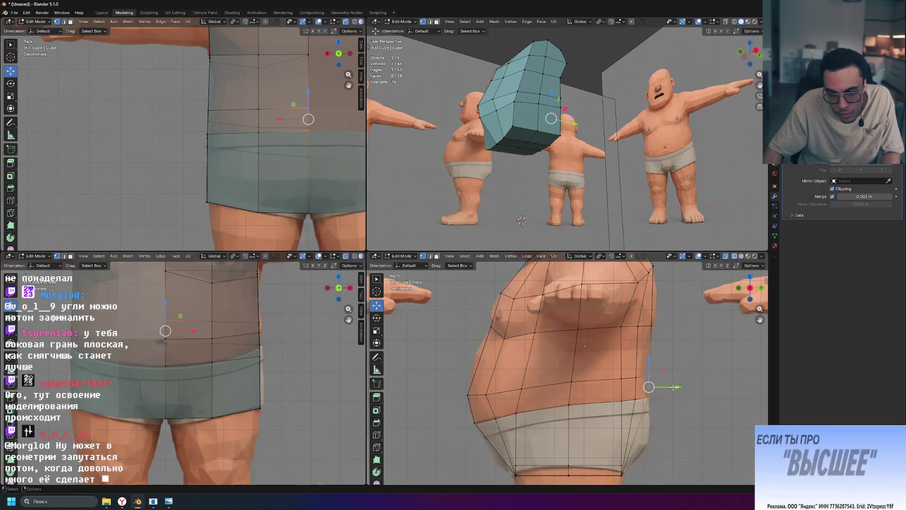
left_click_drag(671, 387, 671, 387)
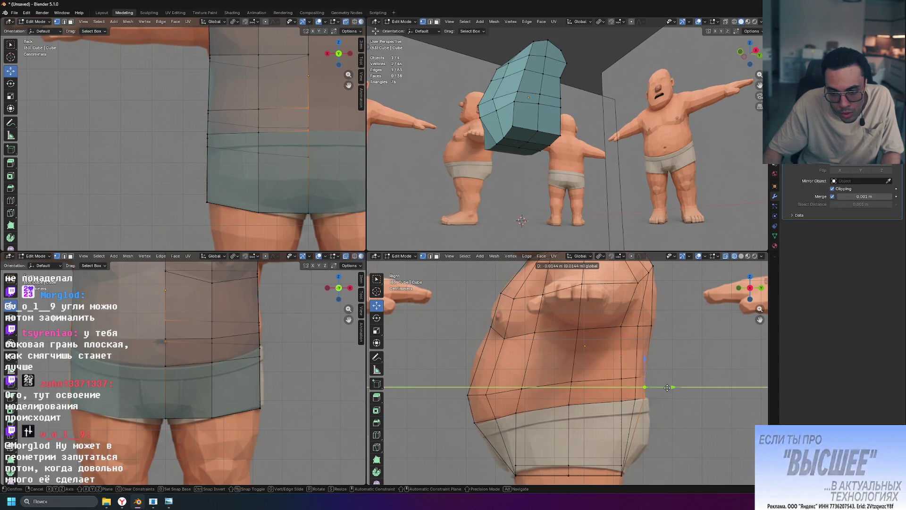
left_click(670, 387)
key("alt+a")
scroll(654, 330, "up", 1)
scroll(654, 331, "up", 1)
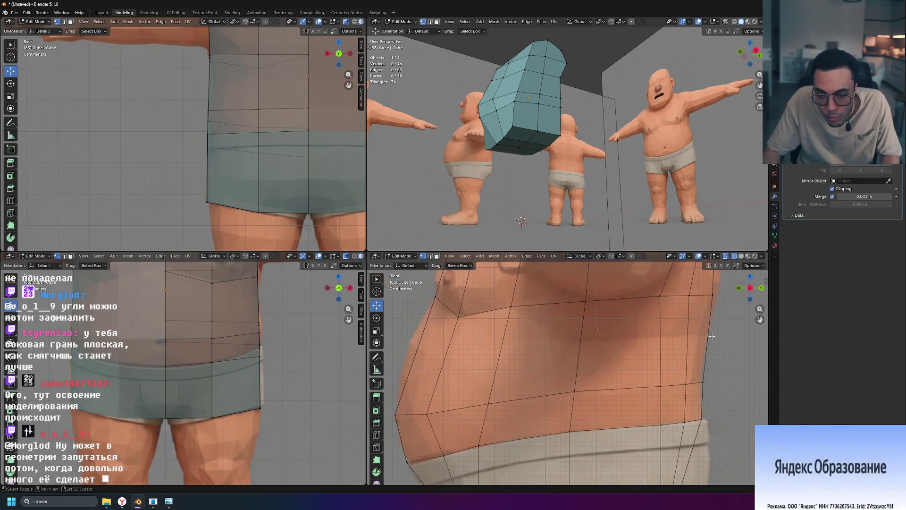
scroll(616, 386, "up", 2)
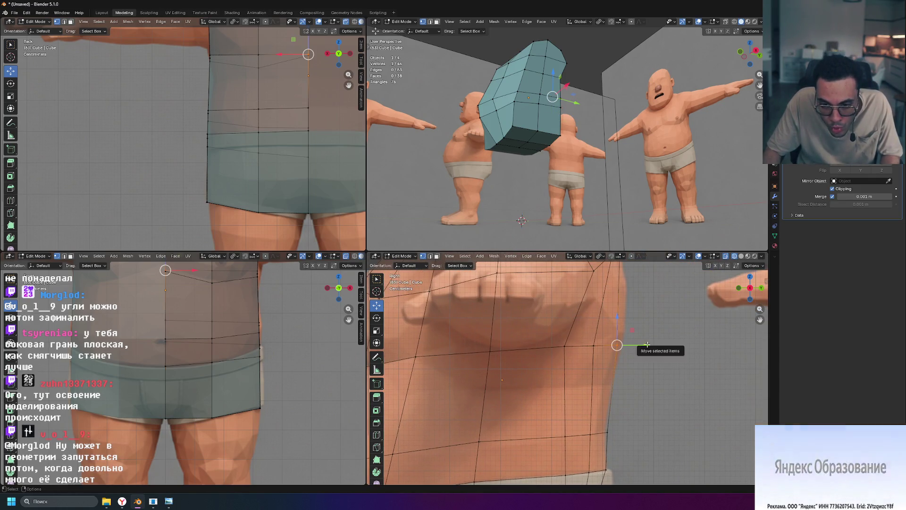
key("g")
key("y")
left_click(652, 345)
scroll(640, 352, "down", 1)
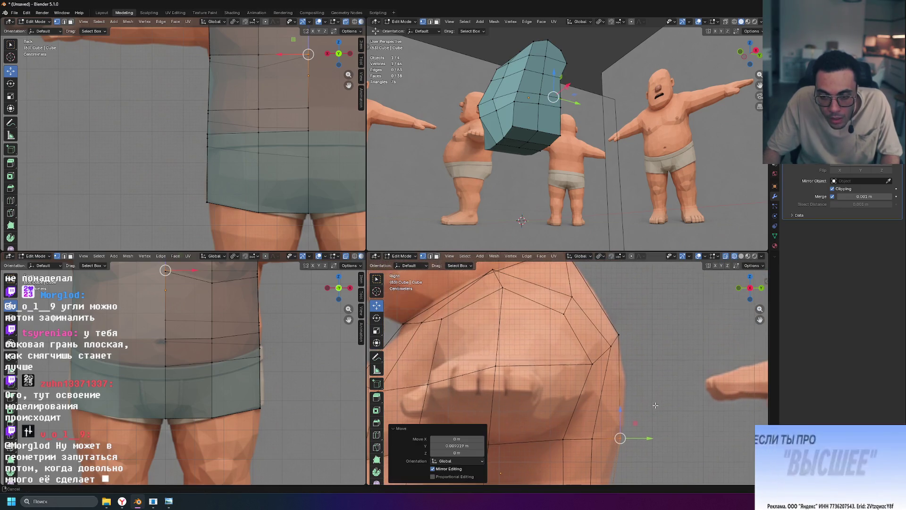
scroll(634, 358, "down", 1)
left_click(652, 333)
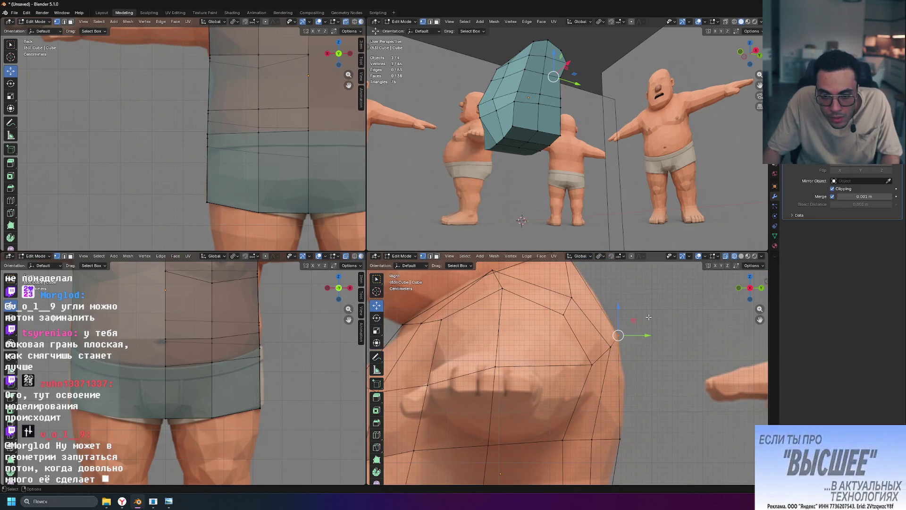
scroll(604, 335, "up", 3, "shift")
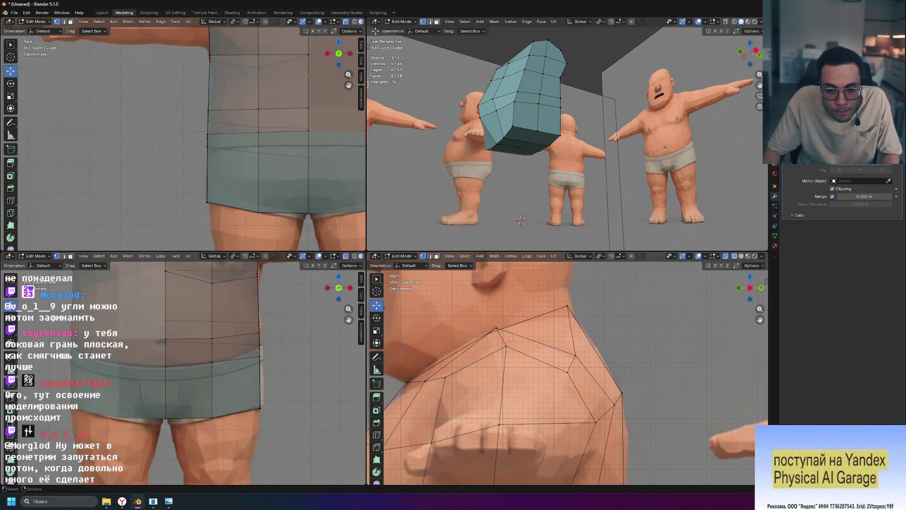
Step: Select the shoulder vertex and switch to a front view of the torso
left_click(496, 328)
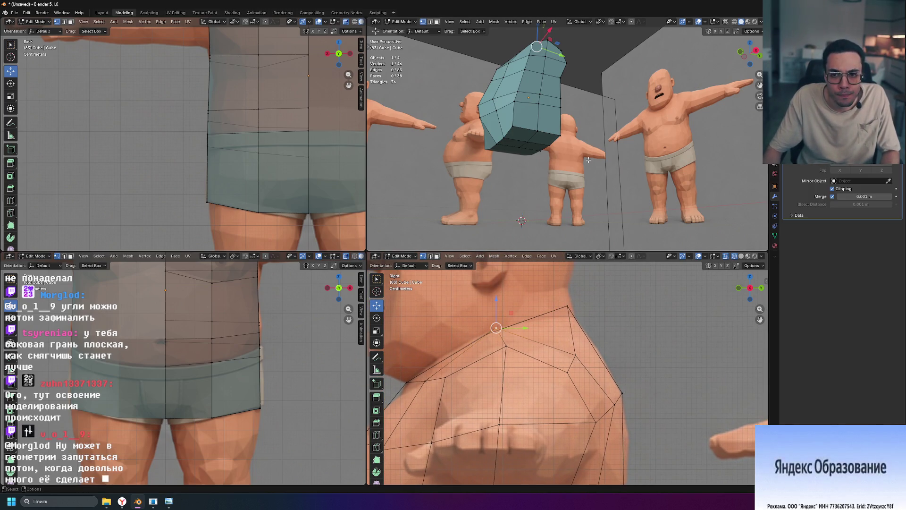
middle_click_drag(588, 160, 634, 184)
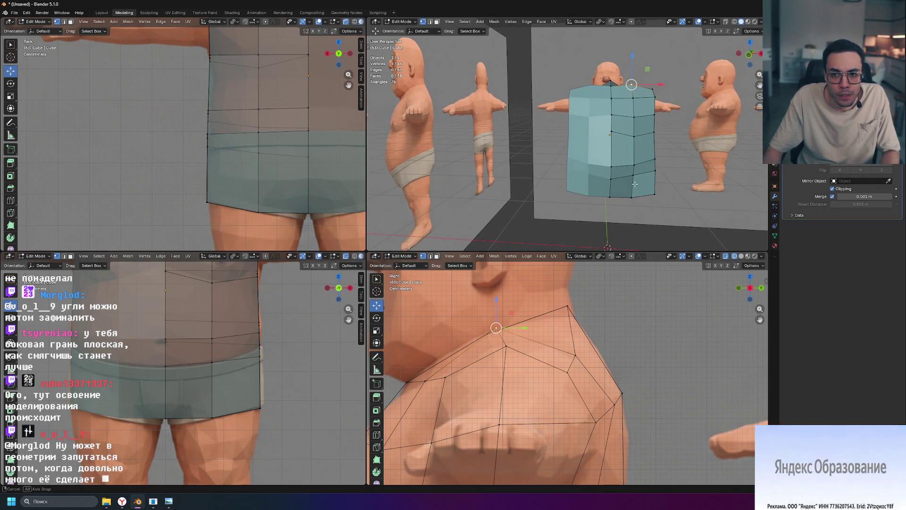
key("KP_1")
scroll(266, 382, "up", 3)
scroll(265, 384, "up", 2)
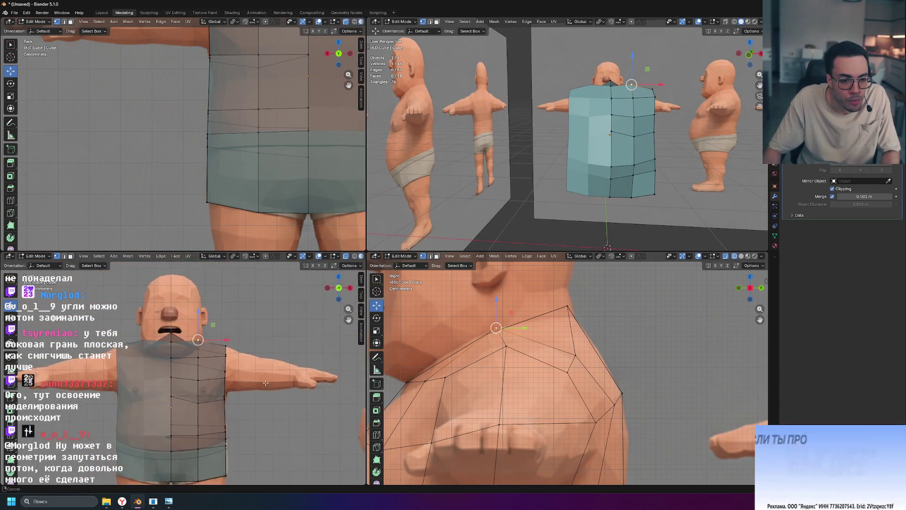
scroll(266, 383, "up", 2)
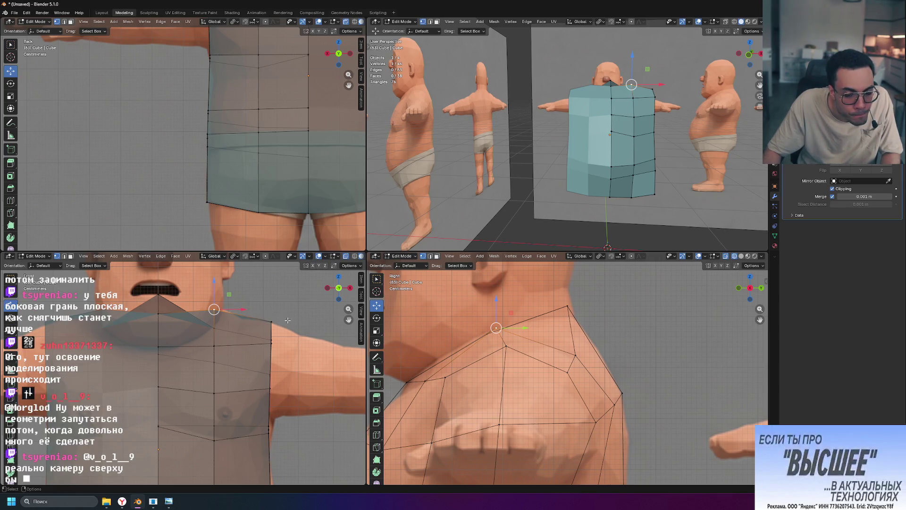
Step: Raise the neck-centre vertex along Z so the collar sits higher under the chin
left_click_drag(215, 280, 214, 277)
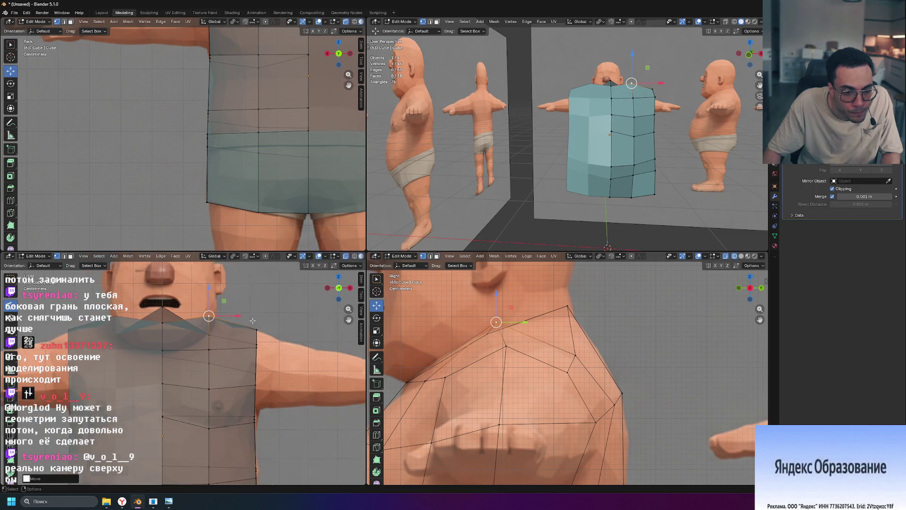
left_click(158, 316)
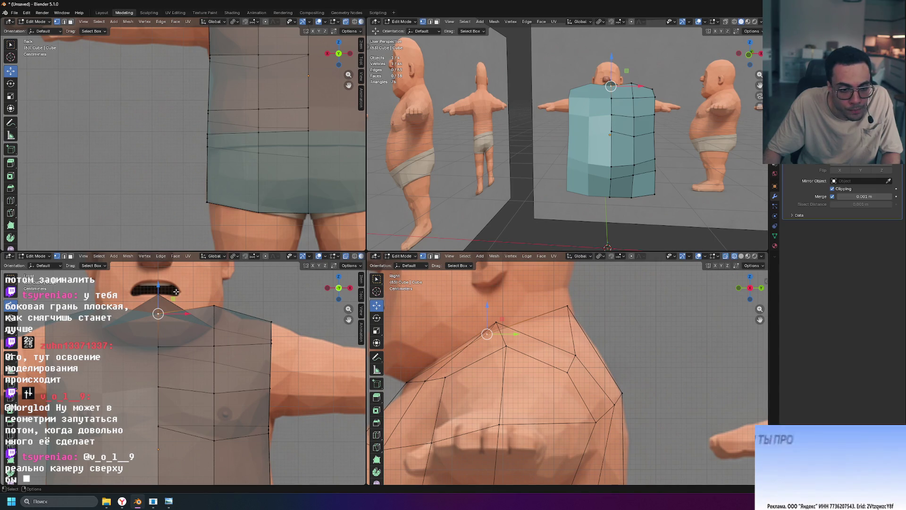
left_click_drag(159, 312, 161, 268)
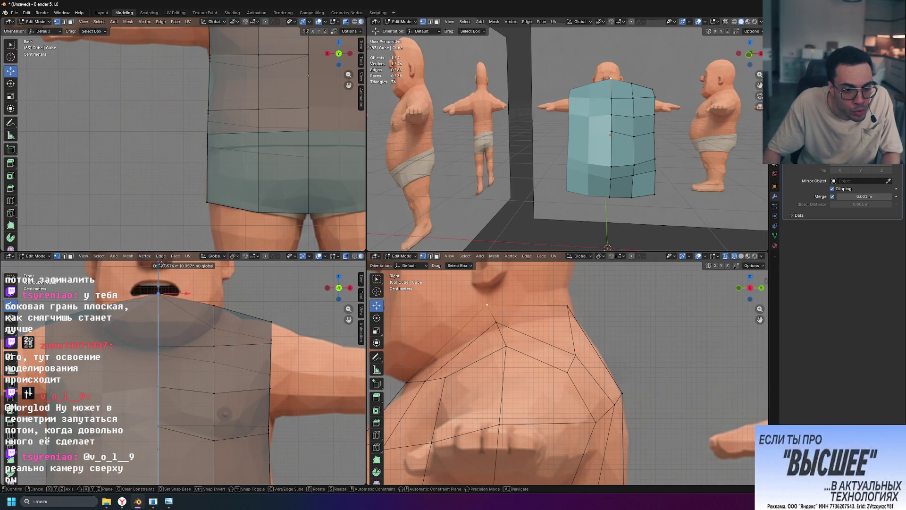
left_click_drag(162, 264, 162, 264)
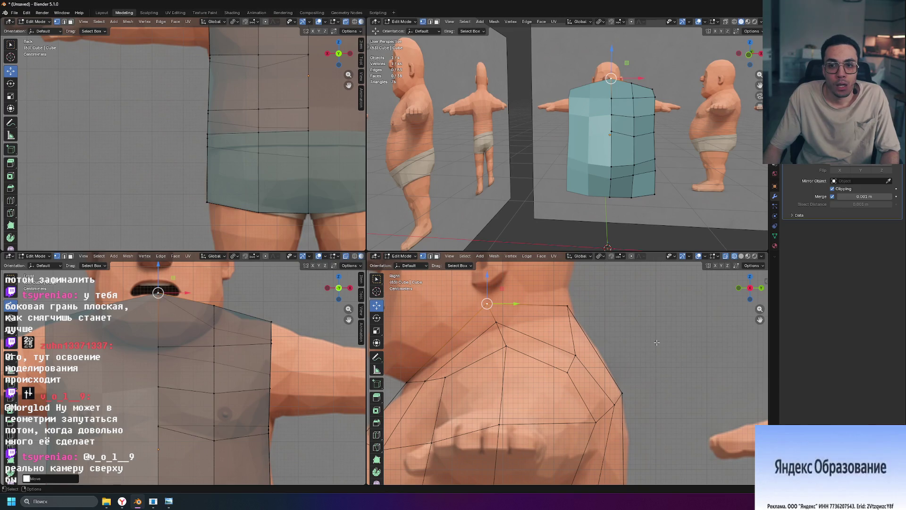
mouse_move(665, 156)
middle_mouse_down()
mouse_move(594, 21)
mouse_move(519, 234)
middle_mouse_up()
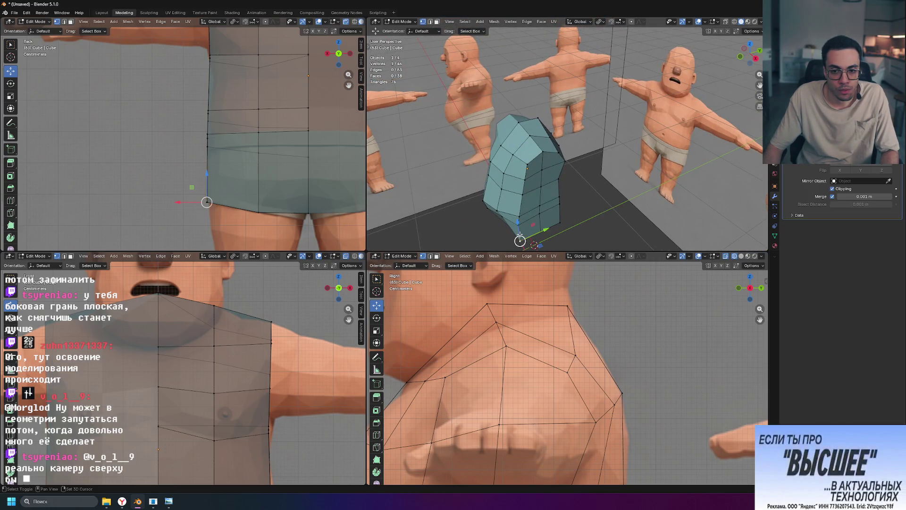
left_click(519, 233, "alt")
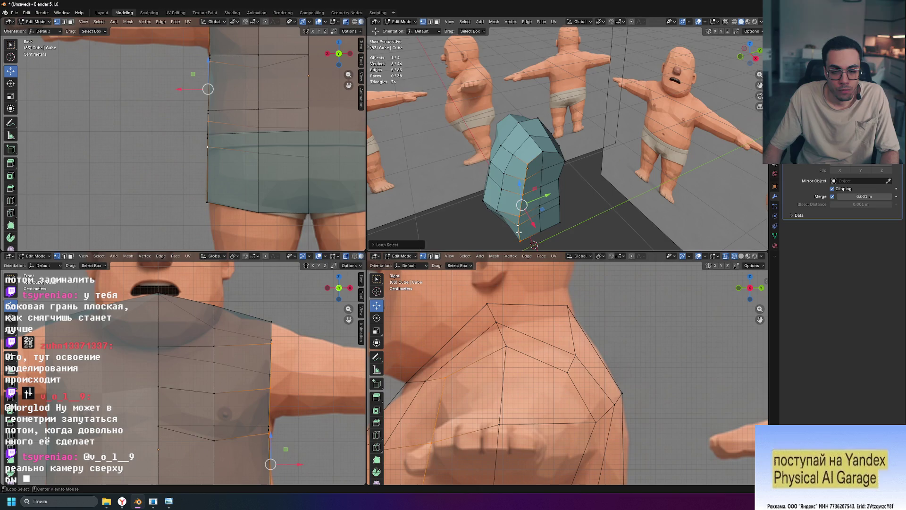
left_click(558, 177, "alt+shift")
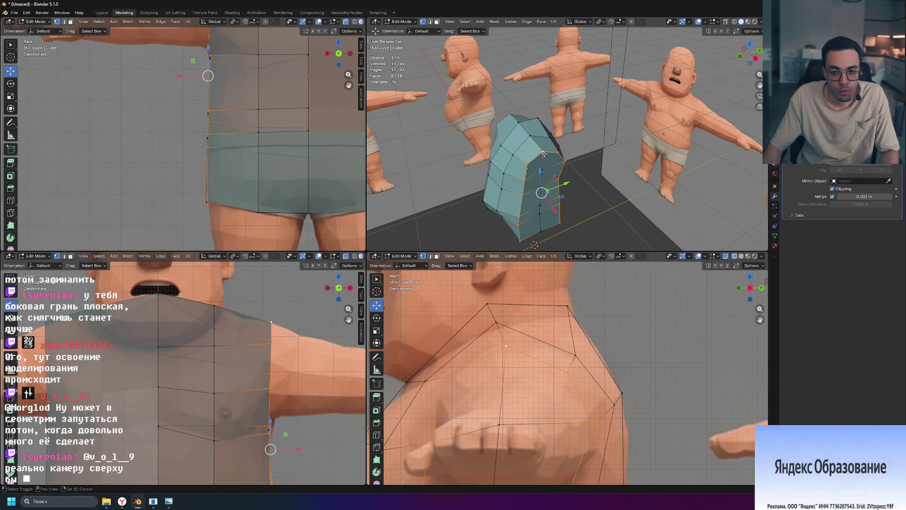
middle_click_drag(544, 154, 572, 165)
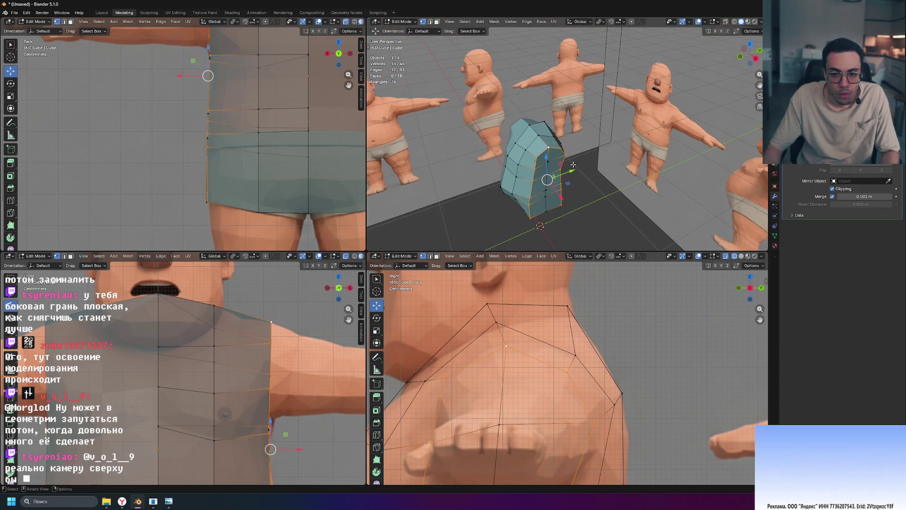
key("ctrl+b")
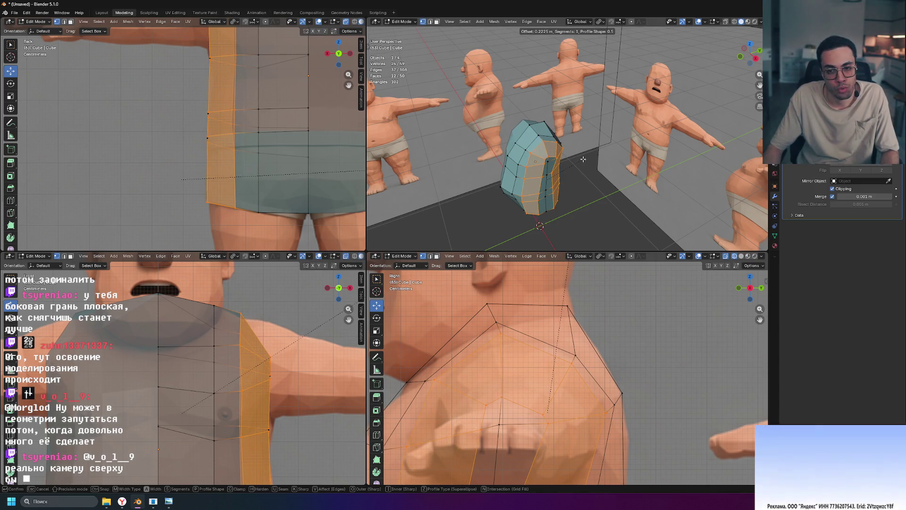
left_click(582, 159)
mouse_move(583, 159)
middle_mouse_down()
mouse_move(553, 177)
mouse_move(589, 209)
mouse_move(616, 207)
middle_mouse_up()
left_click(580, 202)
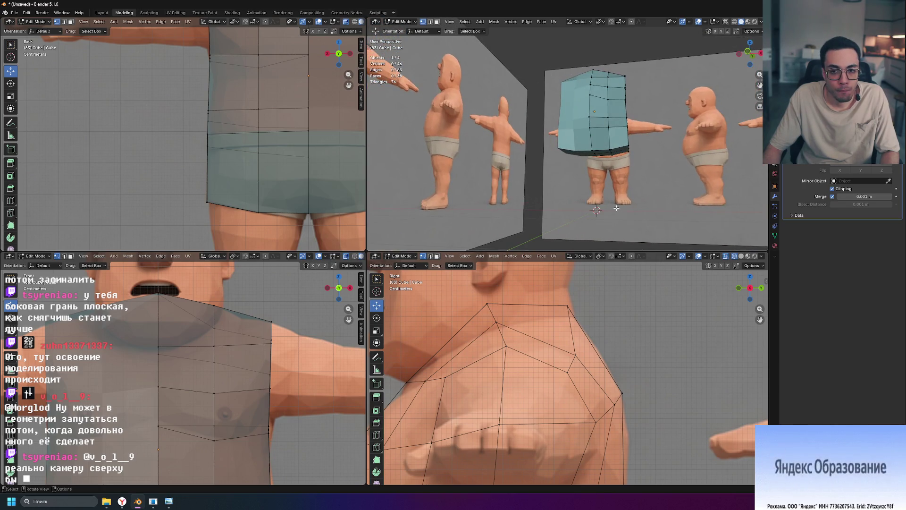
Step: Slide the shirt's arm-edge vertex sideways to meet the upper arm in front view
middle_click_drag(614, 207, 580, 221)
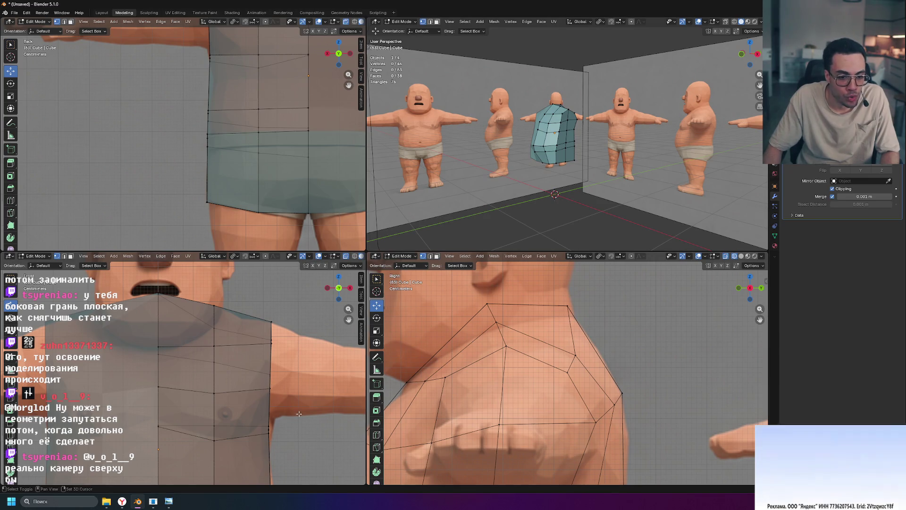
scroll(298, 412, "up", 2)
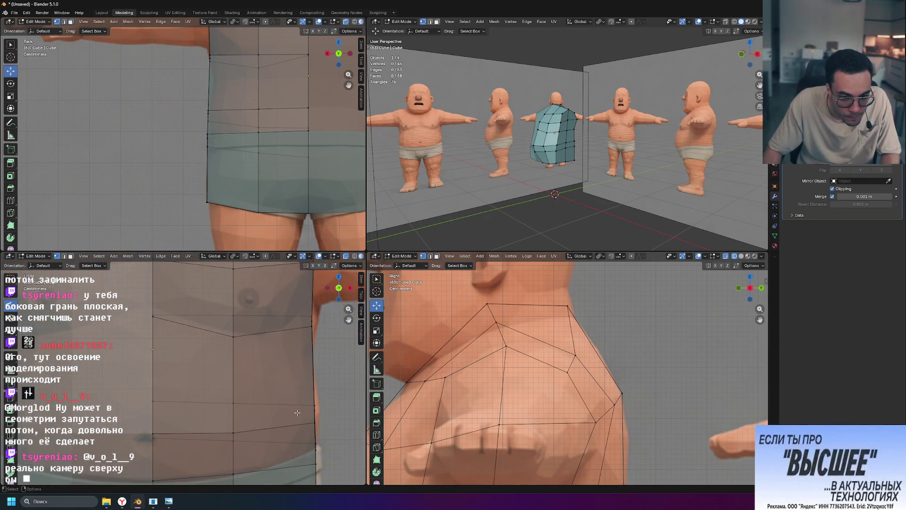
scroll(294, 412, "down", 3)
middle_click_drag(267, 152, 262, 226, "shift")
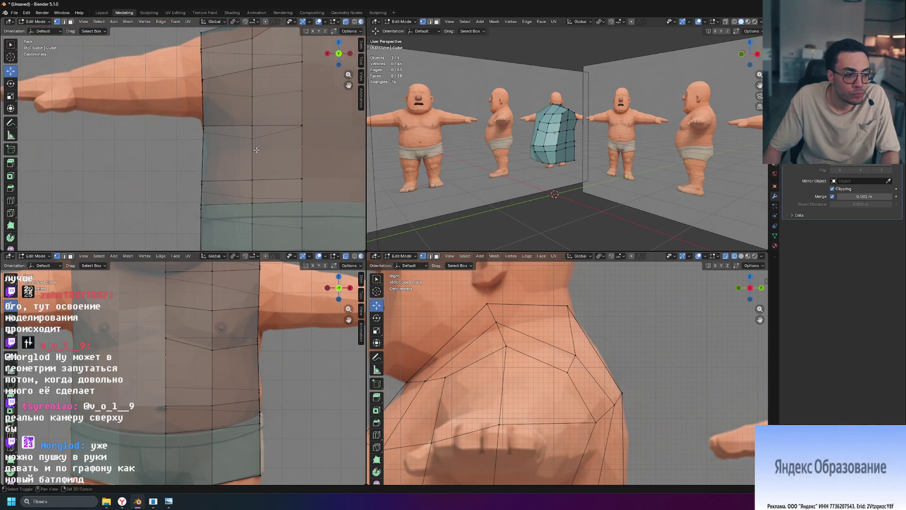
scroll(257, 148, "up", 2)
scroll(265, 163, "up", 2)
scroll(272, 173, "up", 1)
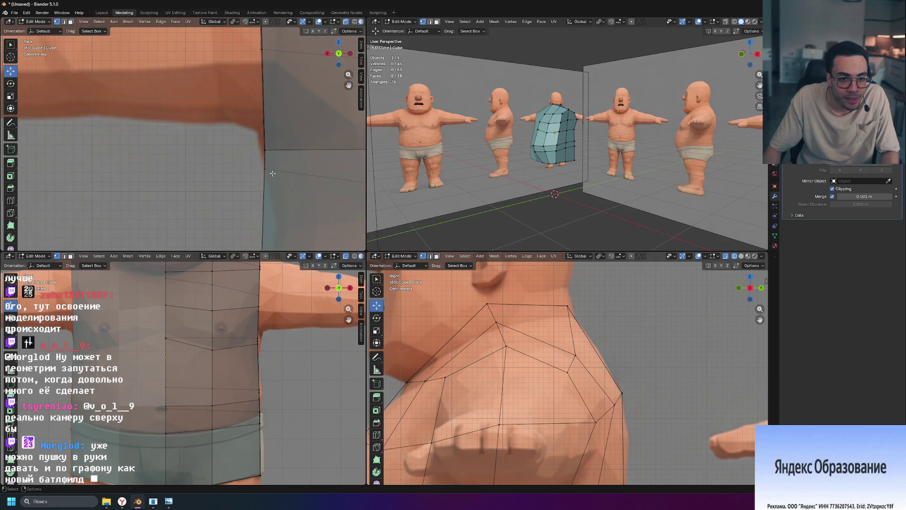
left_click(264, 151)
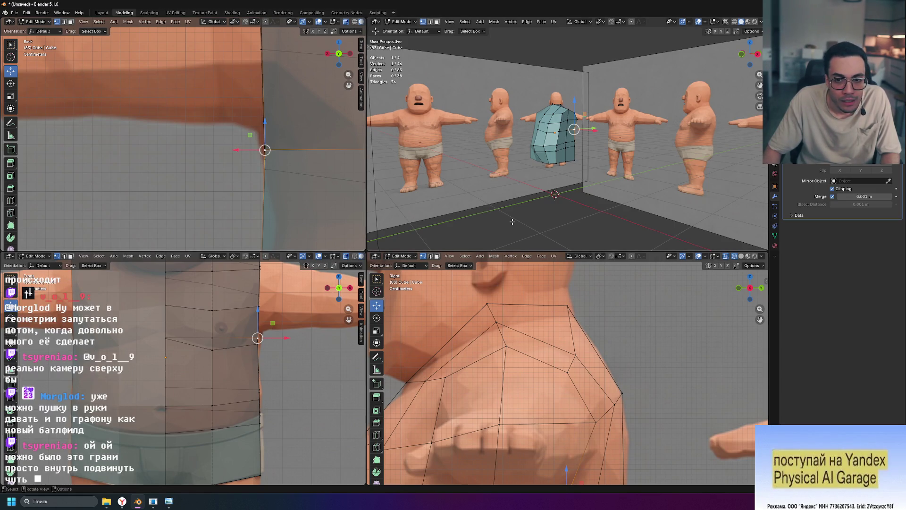
scroll(594, 150, "up", 3)
scroll(593, 151, "up", 3)
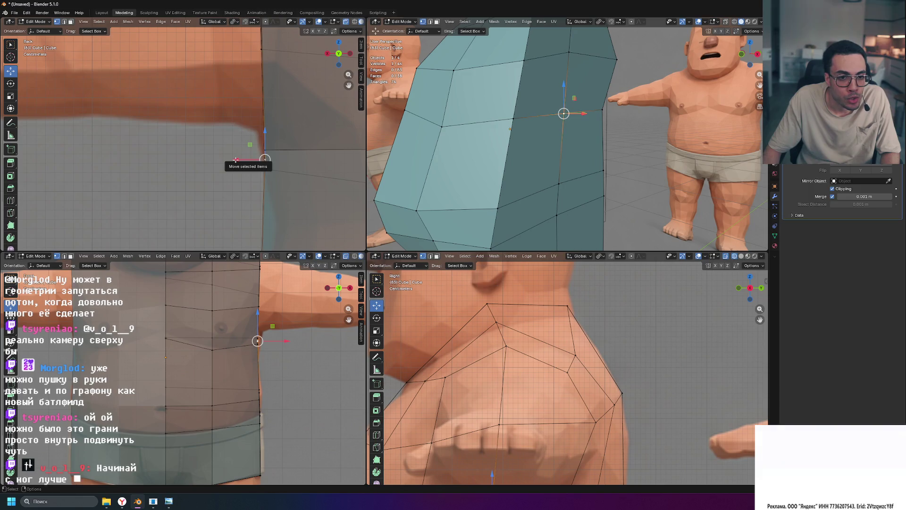
left_click_drag(235, 160, 231, 161)
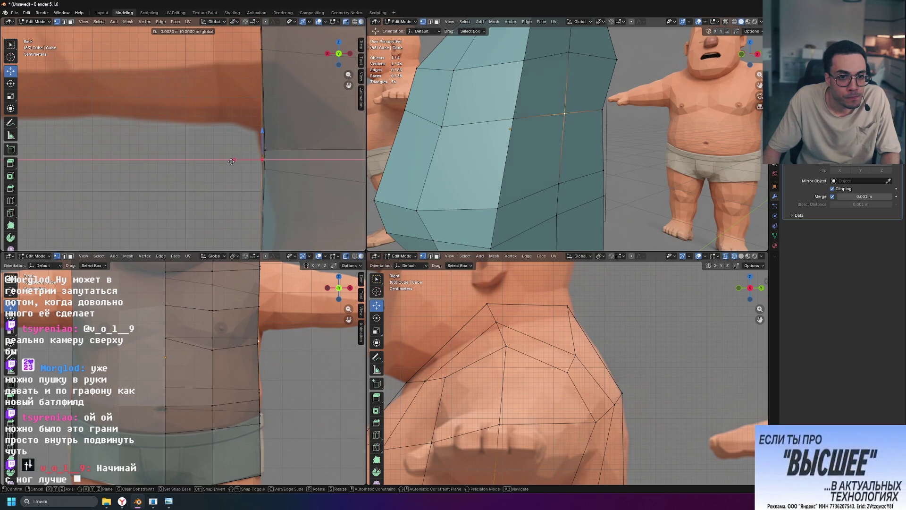
left_click(231, 161)
middle_click_drag(284, 184, 251, 174, "shift")
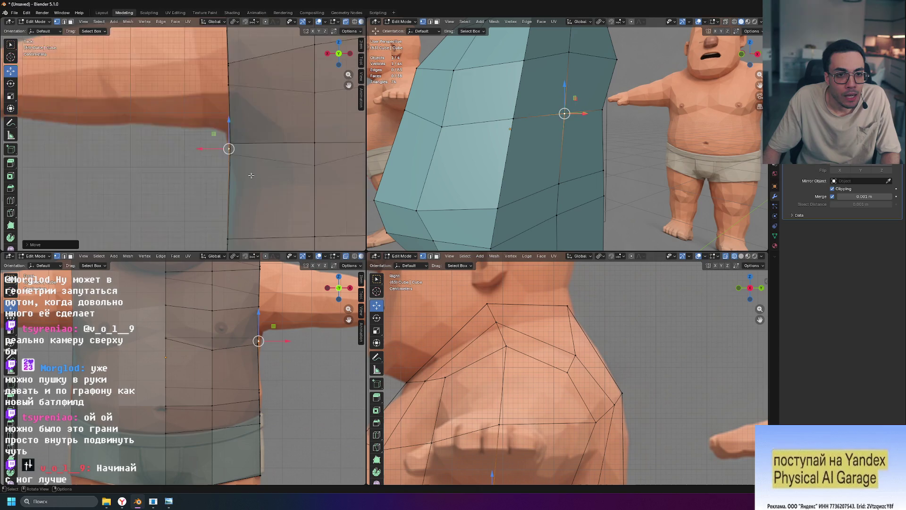
scroll(250, 174, "down", 2)
scroll(251, 174, "down", 1)
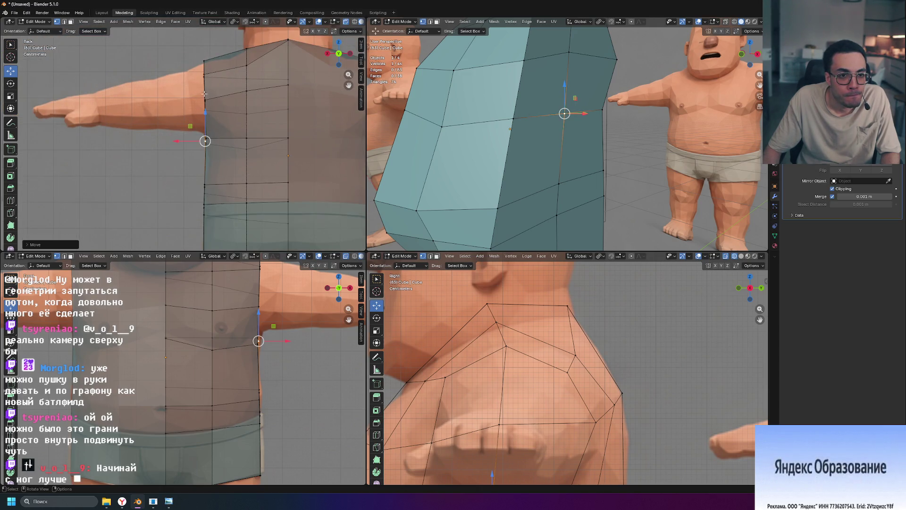
scroll(221, 100, "up", 1)
scroll(218, 114, "up", 2)
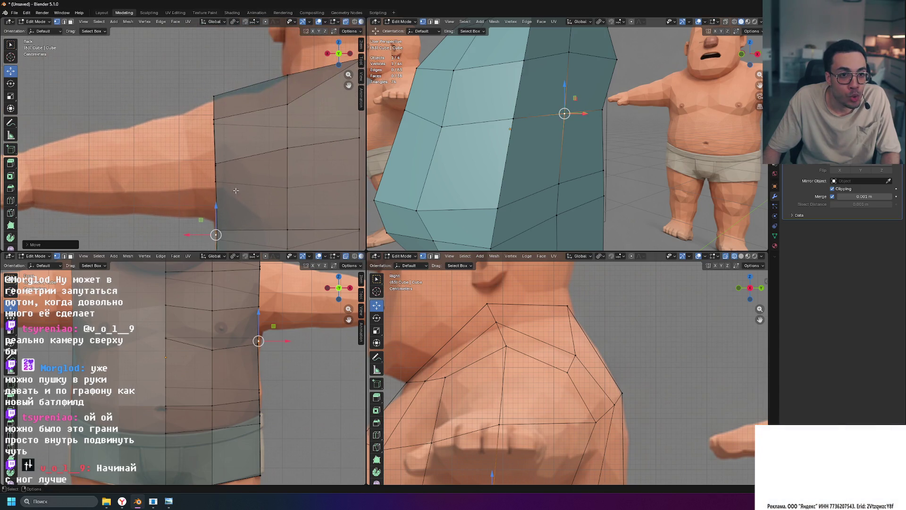
Step: Lower the shoulder vertex at the arm edge slightly, undoing a stray shift first
left_click(215, 117)
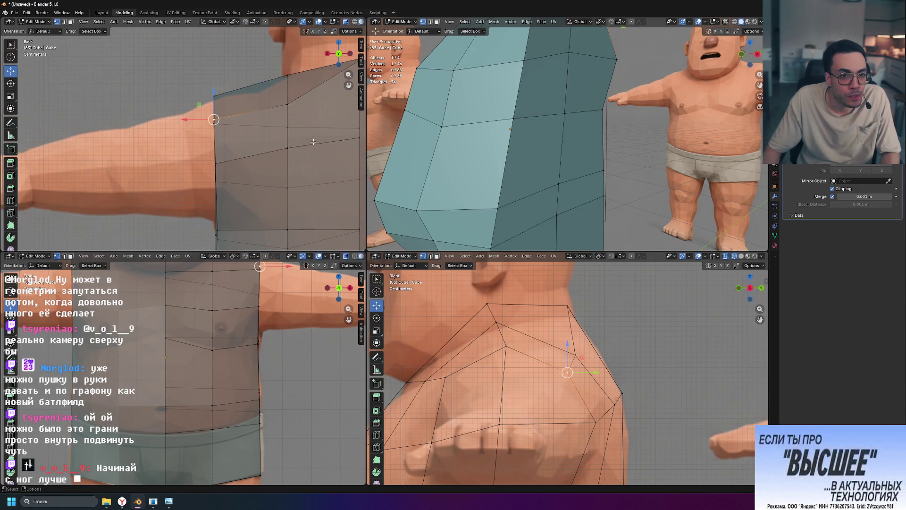
scroll(223, 97, "down", 1)
scroll(224, 98, "down", 1)
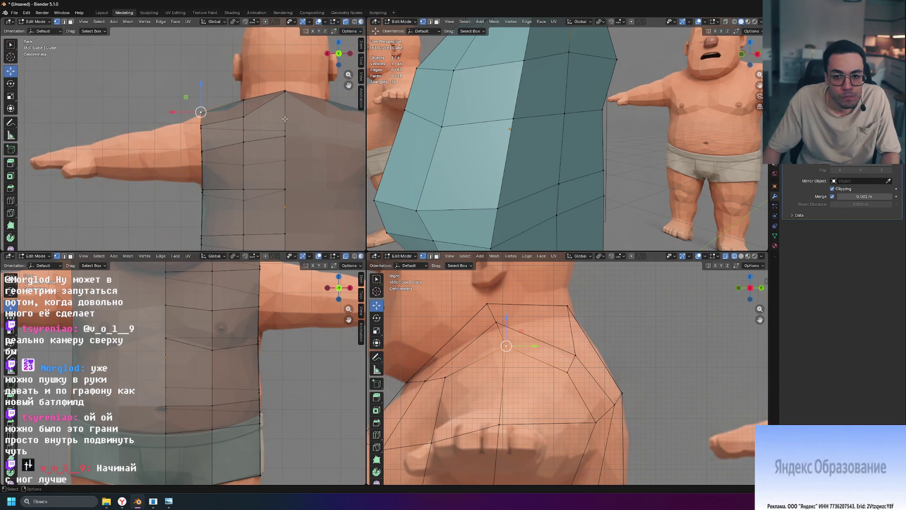
scroll(527, 147, "down", 5)
scroll(279, 193, "down", 5)
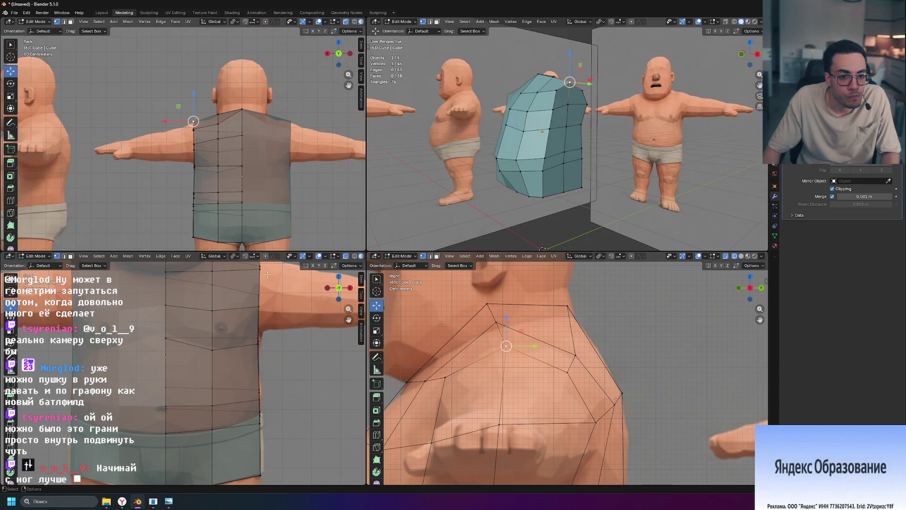
scroll(213, 354, "down", 3)
scroll(197, 118, "up", 6)
scroll(196, 118, "up", 2)
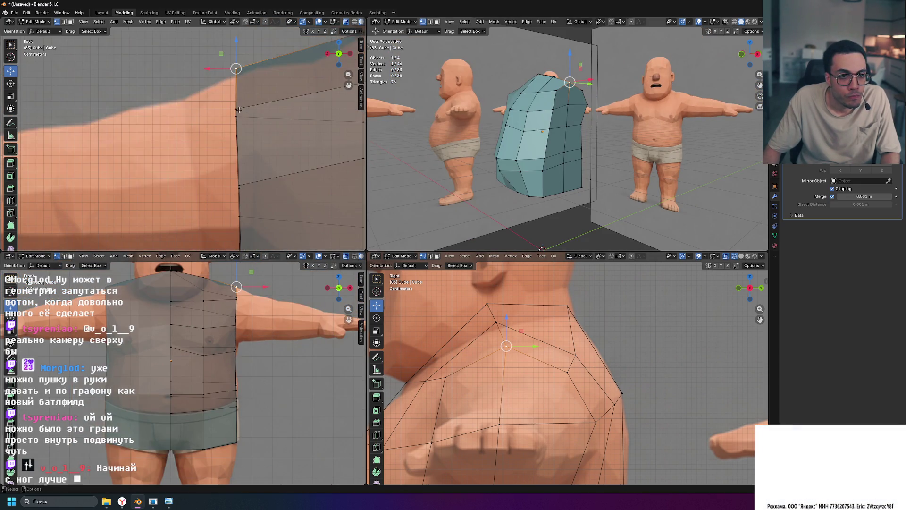
scroll(197, 119, "up", 2)
key("g")
left_click(246, 157)
key("ctrl+z")
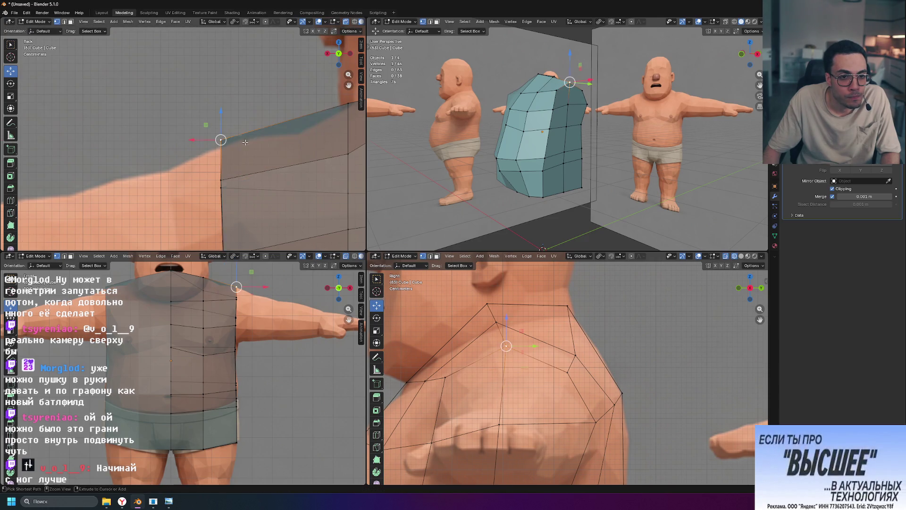
left_click(226, 131)
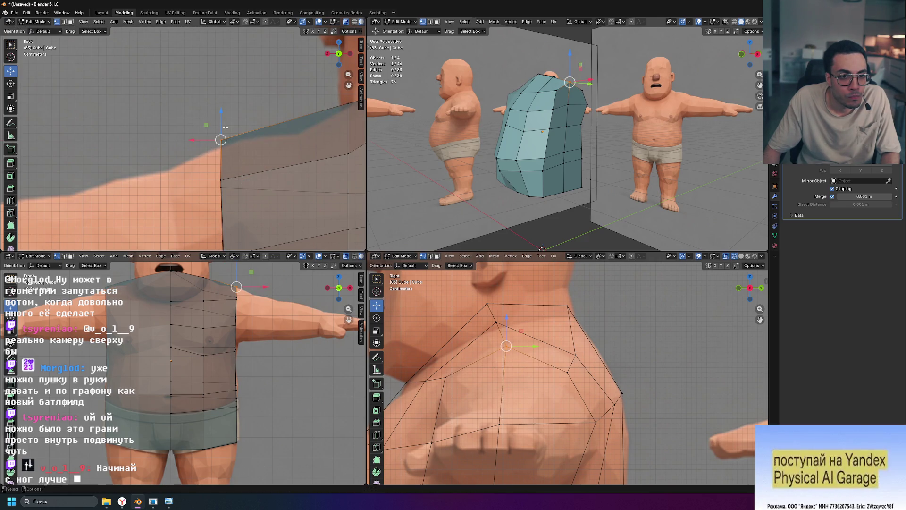
left_click_drag(222, 110, 220, 118)
left_click(219, 119)
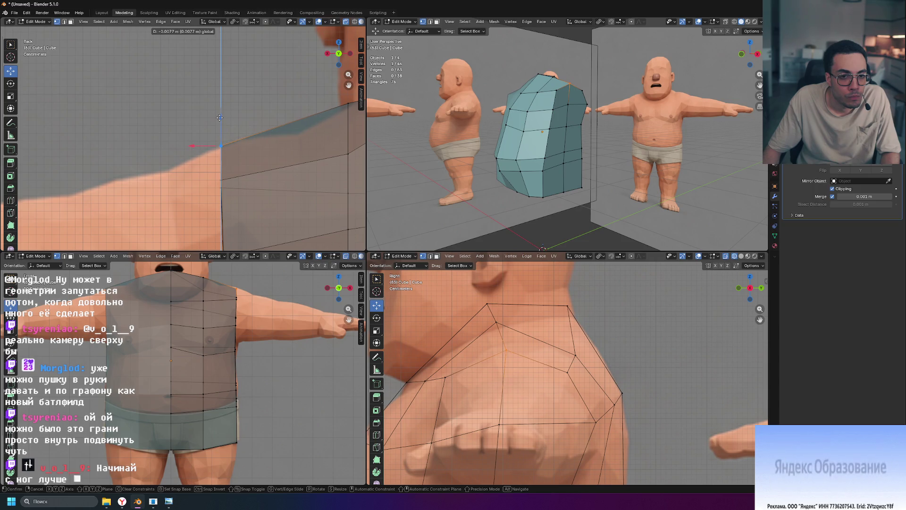
scroll(220, 118, "down", 5)
scroll(211, 145, "up", 5)
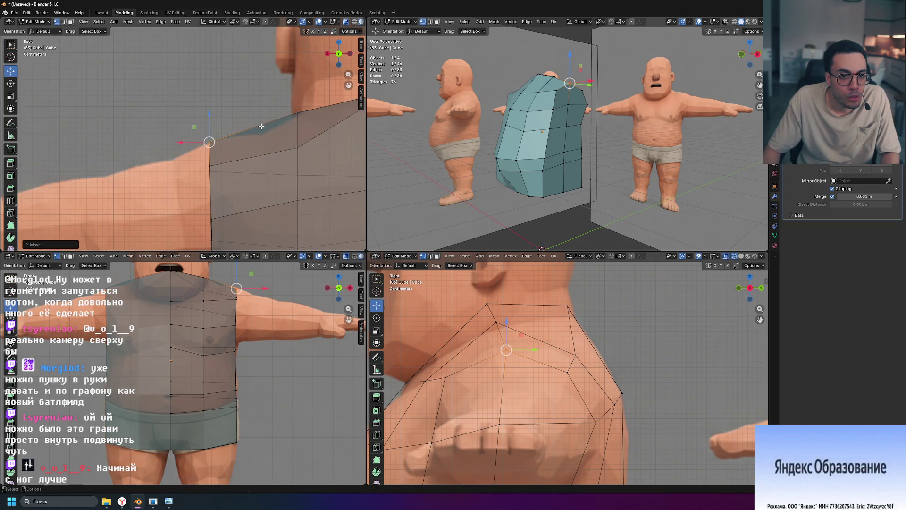
Step: Tilt the view and pick the top shoulder vertices for the next adjustment
middle_click_drag(234, 123, 201, 139)
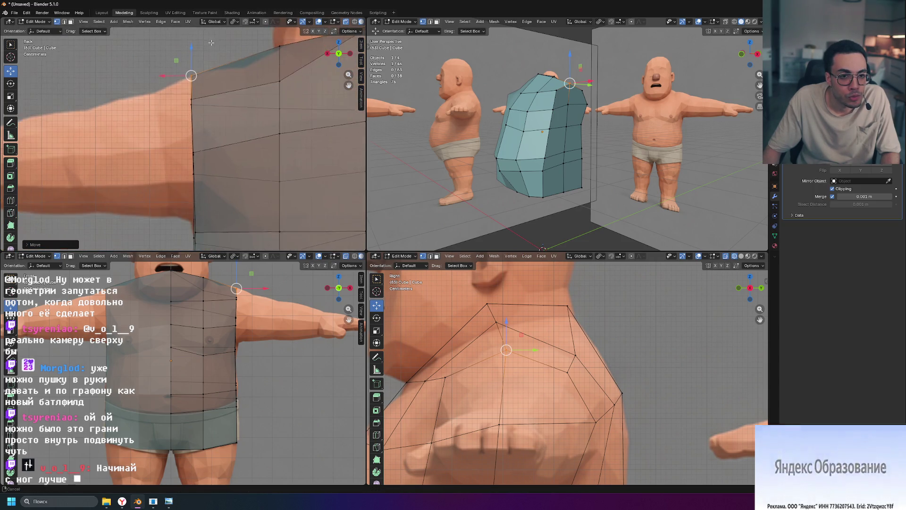
left_click(192, 99)
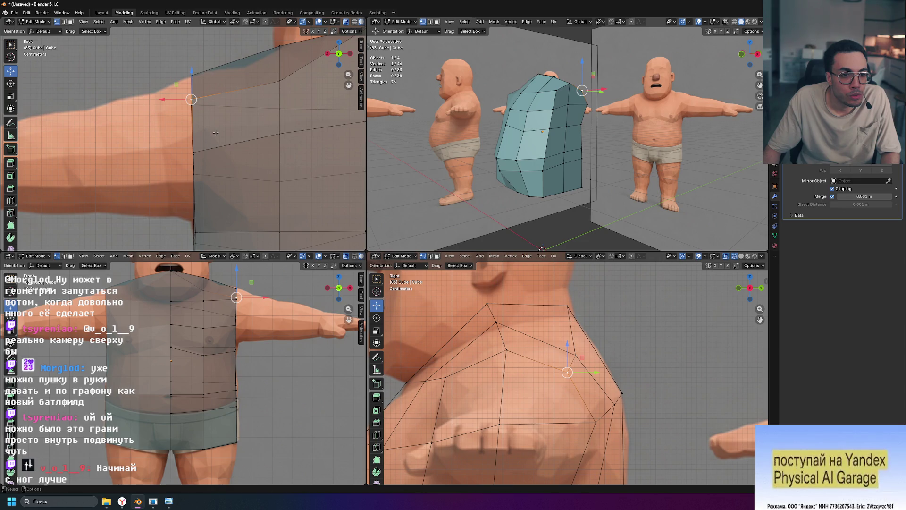
scroll(247, 74, "down", 4)
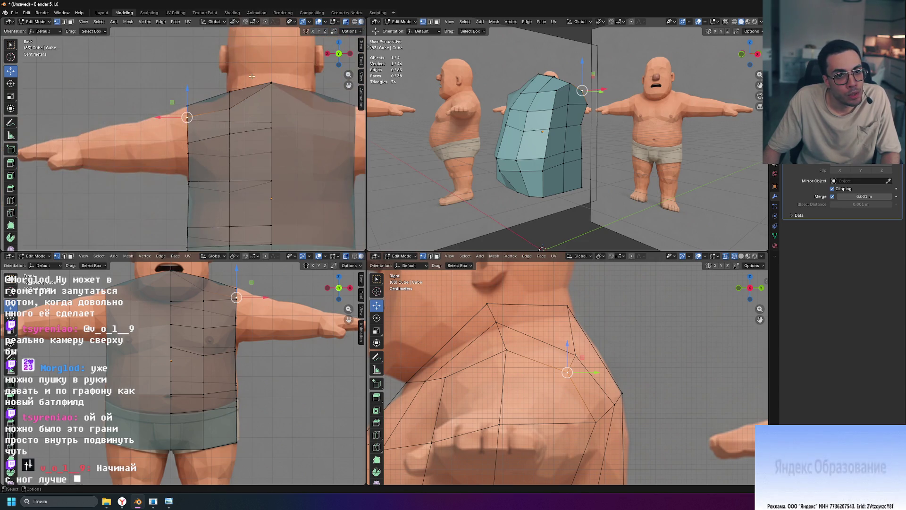
scroll(224, 111, "down", 2)
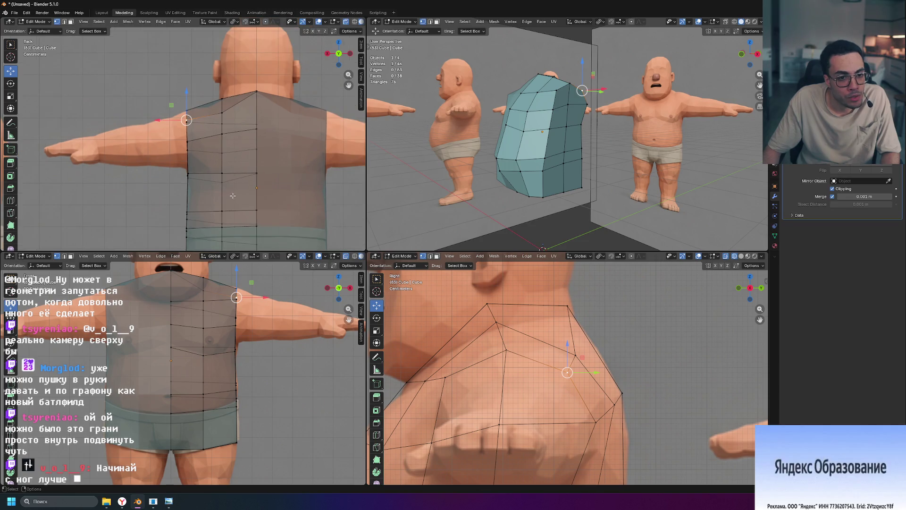
scroll(232, 196, "up", 2)
scroll(229, 148, "down", 3)
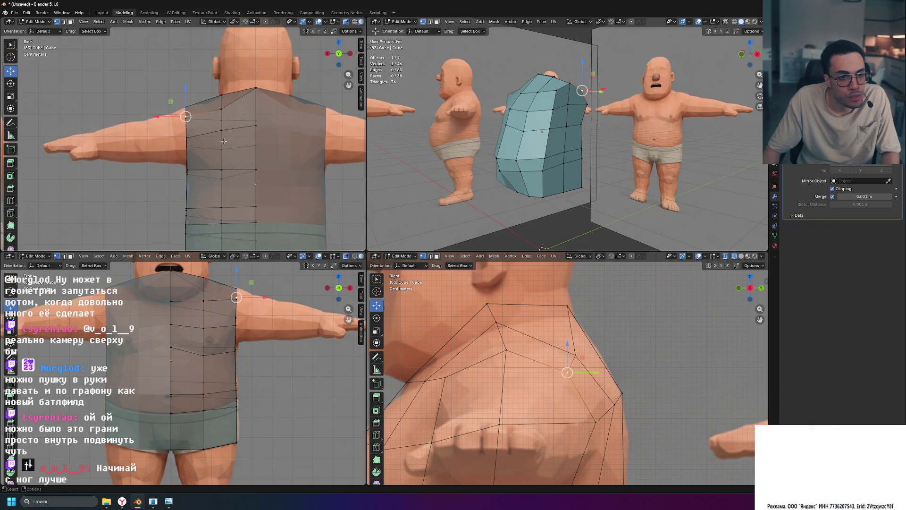
scroll(206, 104, "up", 2)
left_click(249, 87)
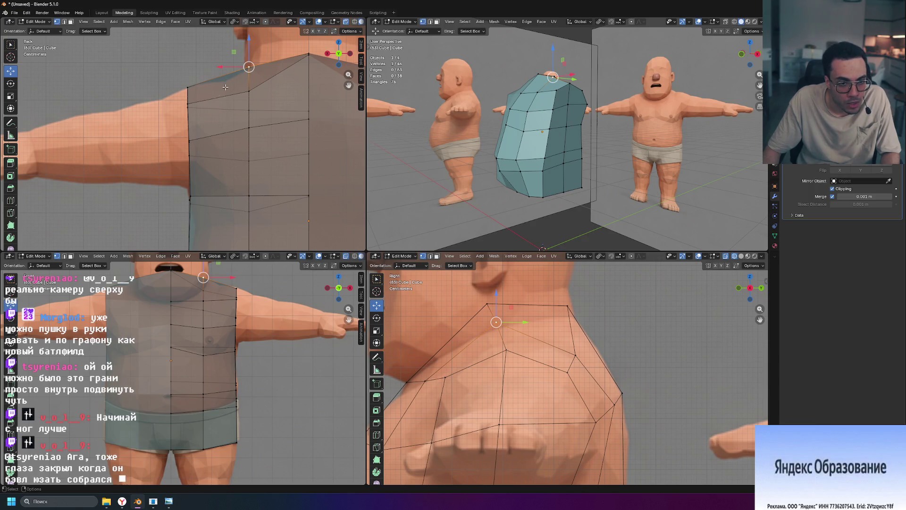
Step: Box-select the shoulder vertex group and shift it sideways along X
left_click_drag(157, 71, 203, 107)
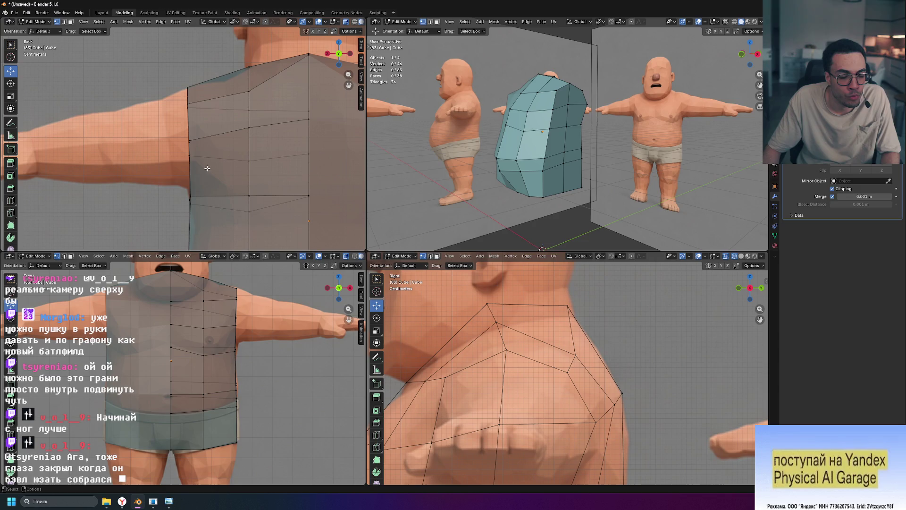
left_click_drag(179, 83, 199, 99)
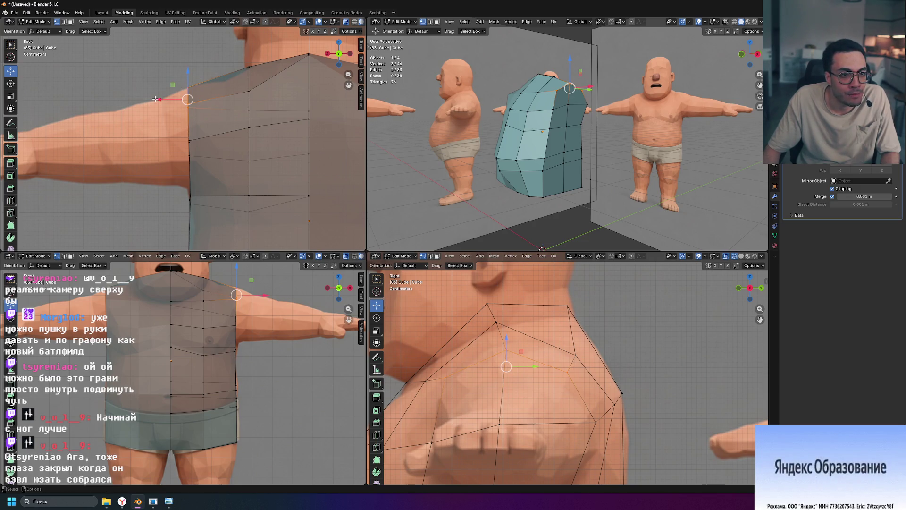
key("g")
key("x")
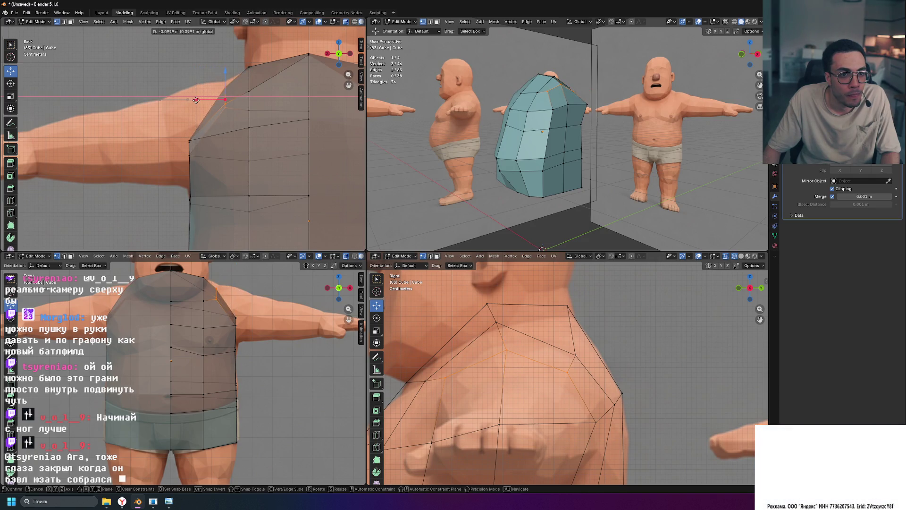
left_click(196, 100)
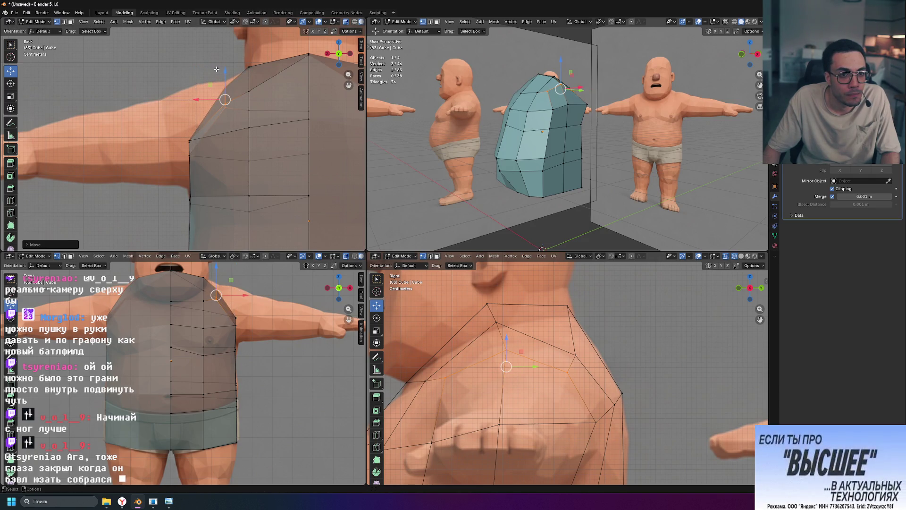
left_click(194, 57)
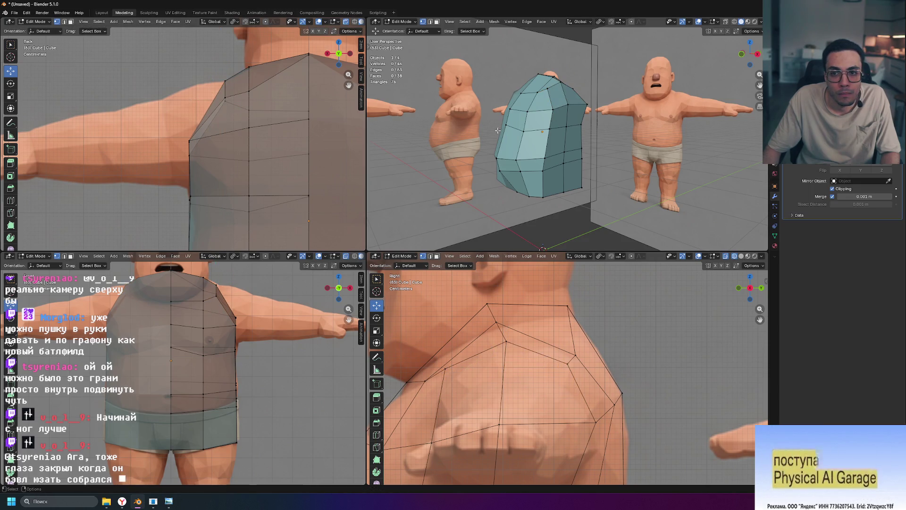
middle_click_drag(499, 131, 292, 116)
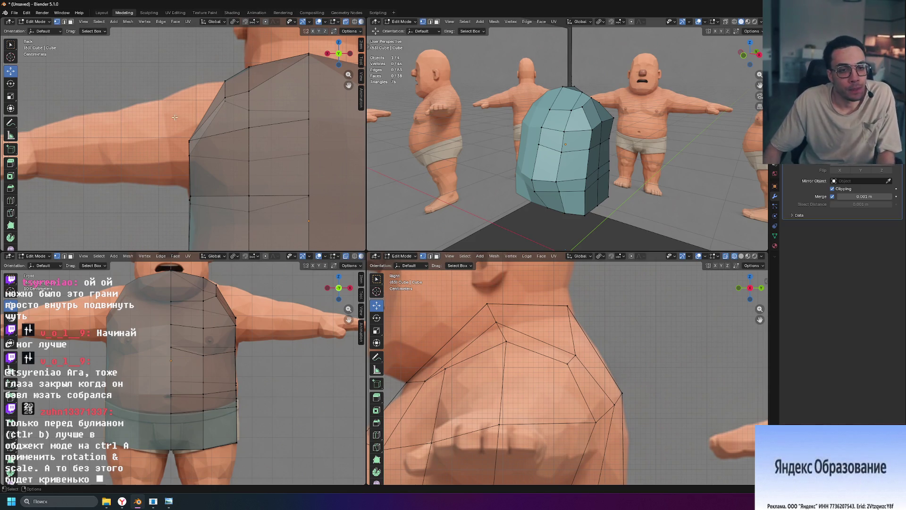
Step: Slide an underarm side-edge vertex along X to tighten the armpit contour
left_click(187, 145)
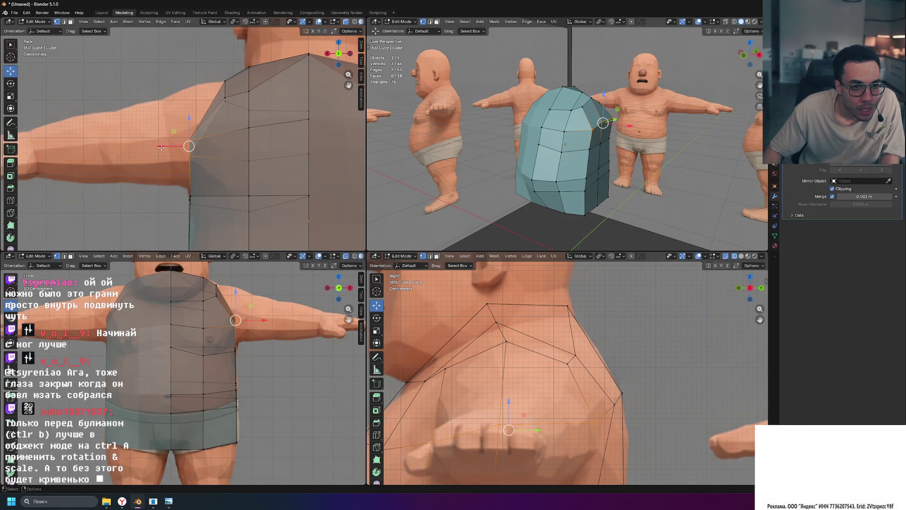
left_click_drag(162, 147, 184, 147)
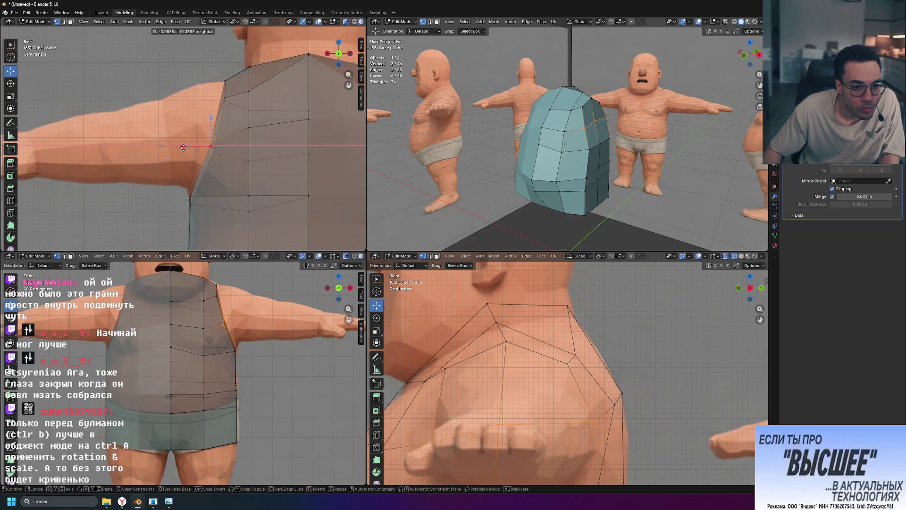
left_click_drag(186, 148, 181, 147)
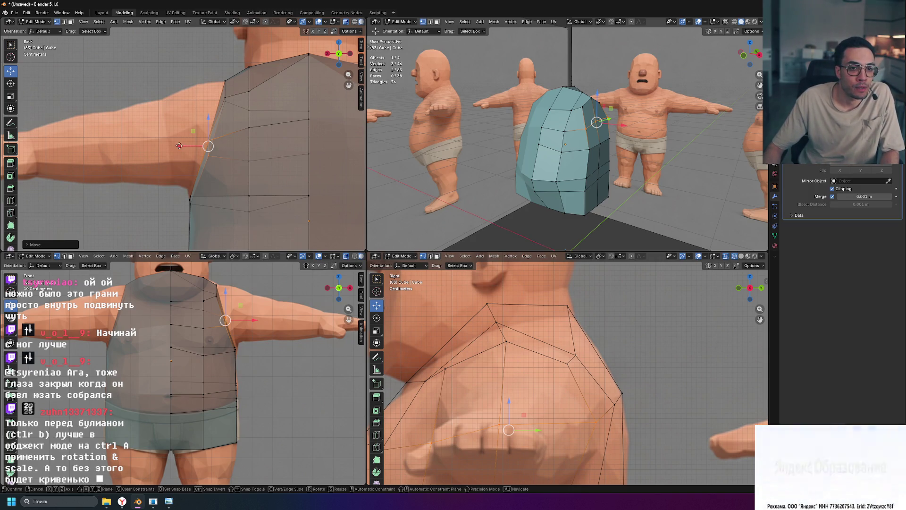
left_click_drag(183, 145, 180, 146)
left_click(179, 146)
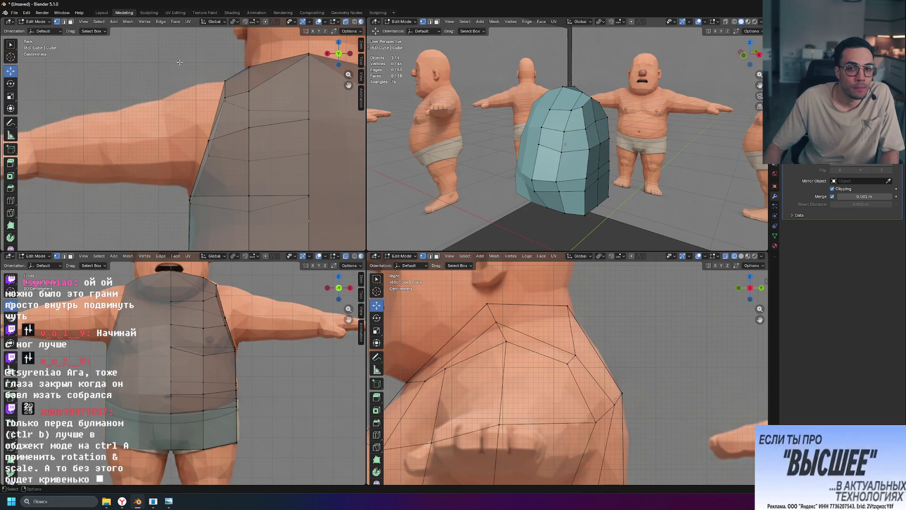
mouse_move(595, 163)
middle_mouse_down()
mouse_move(628, 170)
mouse_move(503, 164)
middle_mouse_up()
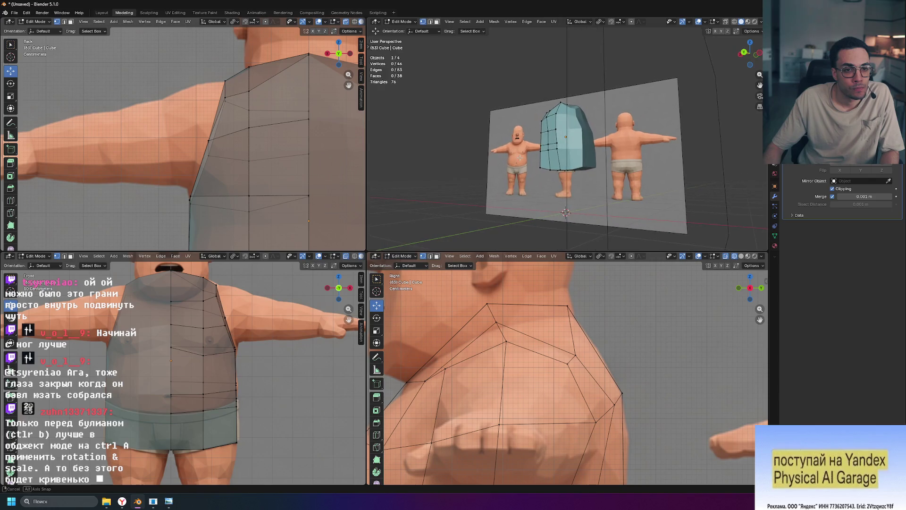
Step: Raise the underarm vertex up under the armpit and nudge it along X
middle_click_drag(504, 165, 425, 170)
scroll(172, 206, "up", 2)
scroll(177, 177, "up", 2)
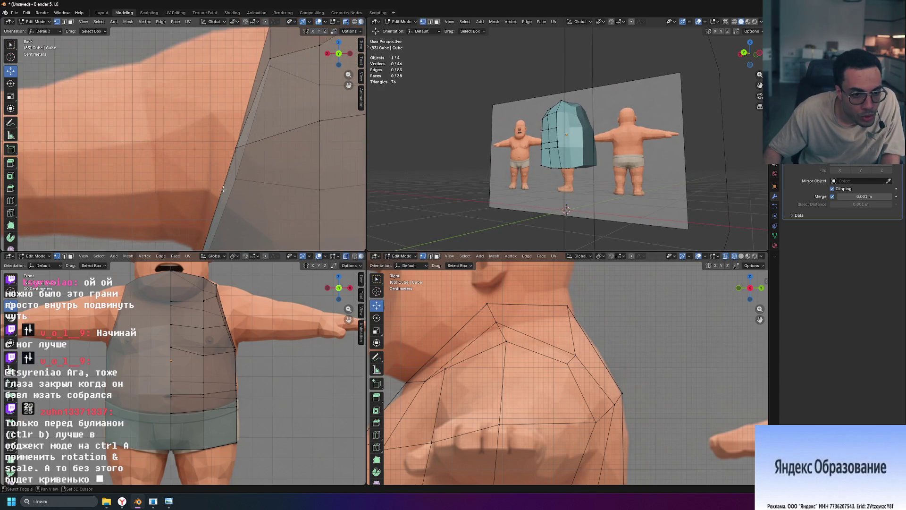
scroll(184, 121, "up", 2)
scroll(184, 121, "up", 1)
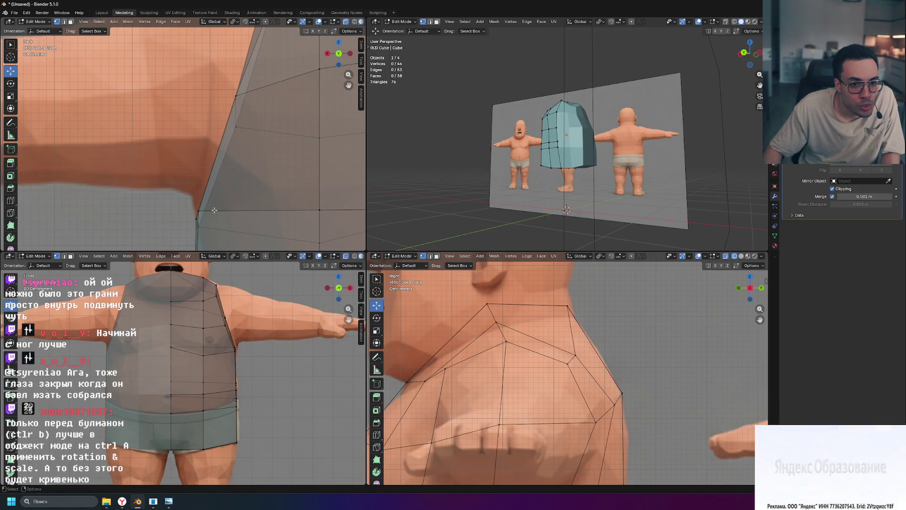
left_click(320, 209)
left_click(198, 210)
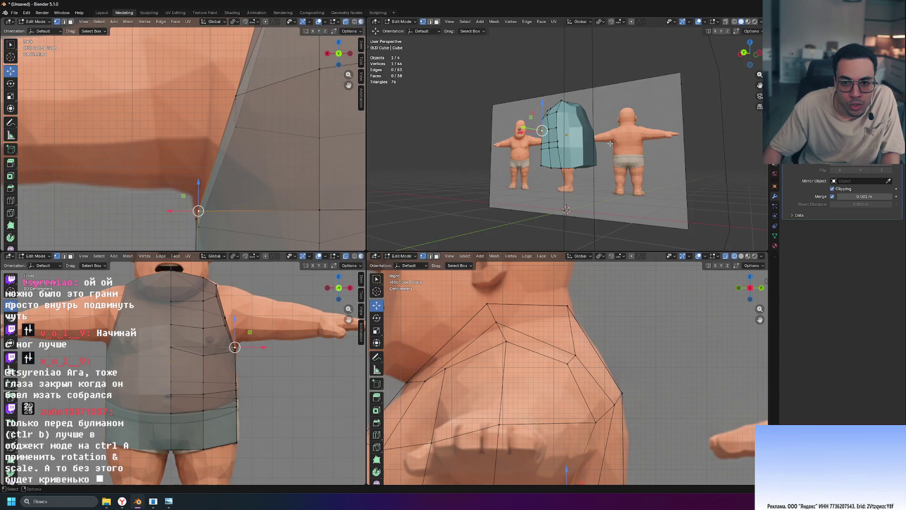
scroll(537, 131, "up", 3)
mouse_move(538, 131)
middle_mouse_down()
mouse_move(511, 115)
mouse_move(632, 145)
middle_mouse_up()
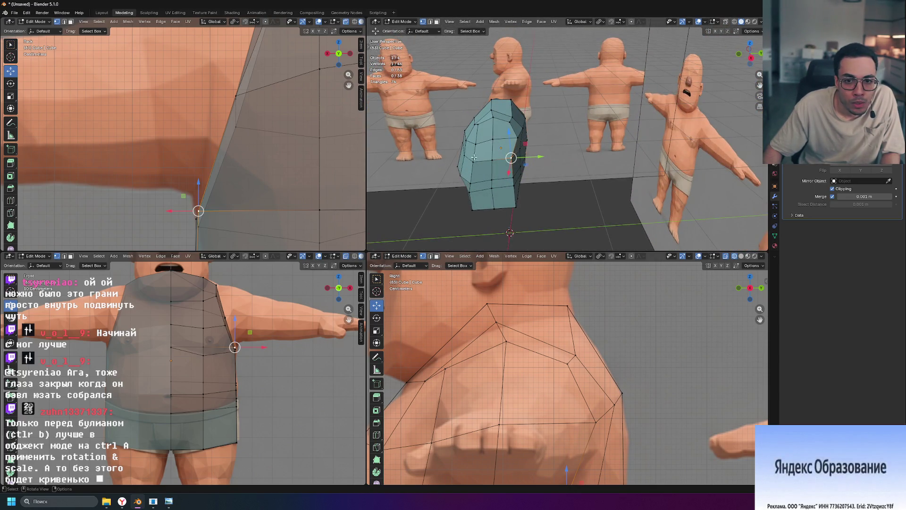
key("g")
left_click(190, 197)
key("g")
key("x")
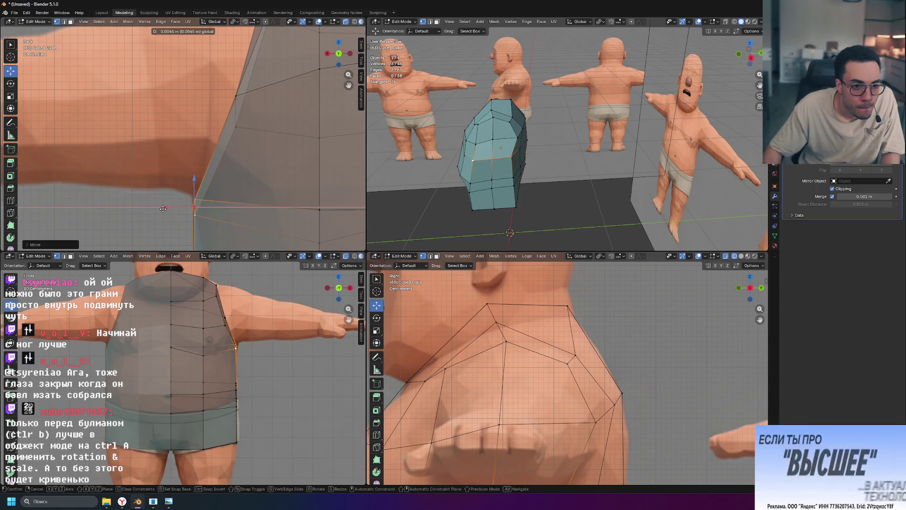
left_click(162, 208)
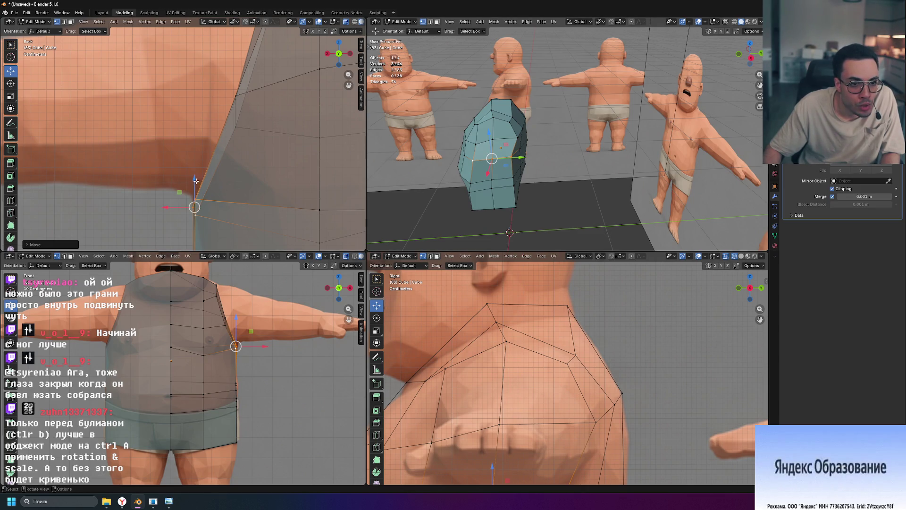
left_click_drag(194, 178, 195, 171)
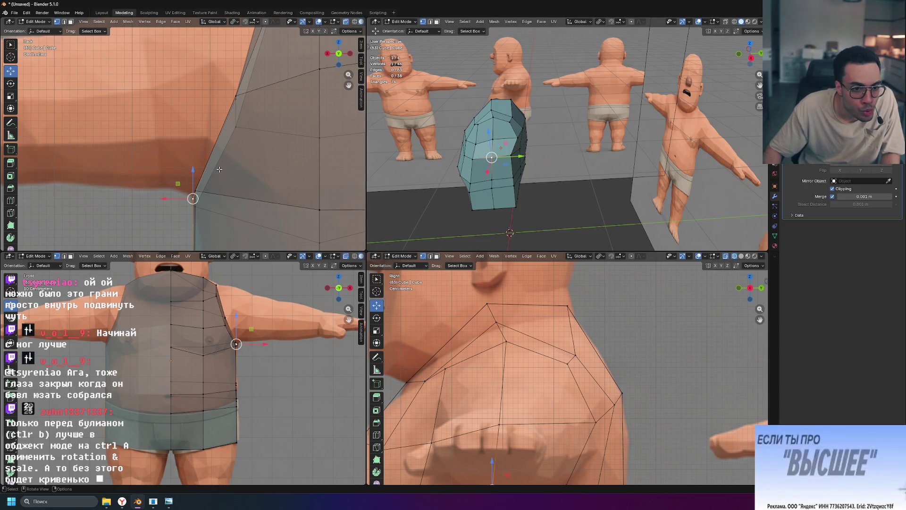
Step: Pick a shortest edge path down the shirt's side and start sliding it
mouse_move(495, 141)
middle_mouse_down()
mouse_move(535, 161)
mouse_move(536, 135)
mouse_move(554, 144)
middle_mouse_up()
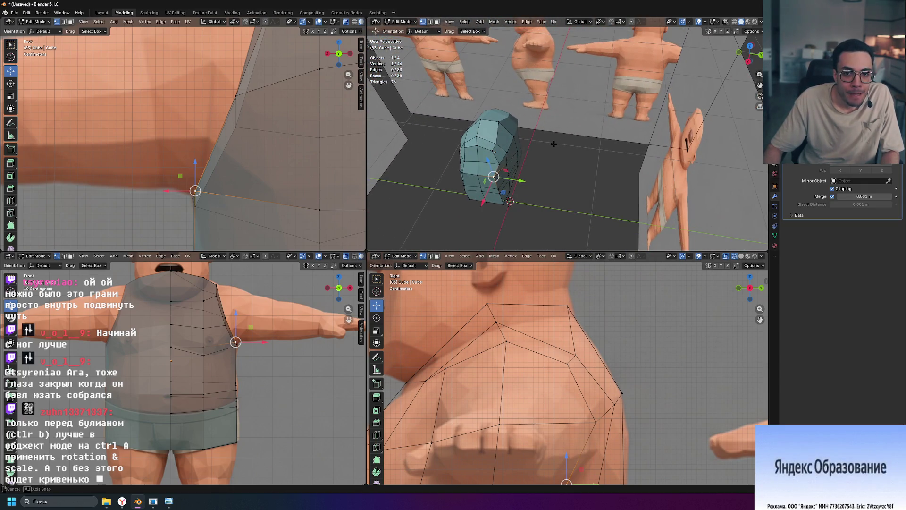
middle_click_drag(555, 204, 529, 182)
left_click(530, 182, "ctrl")
key("g")
key("g")
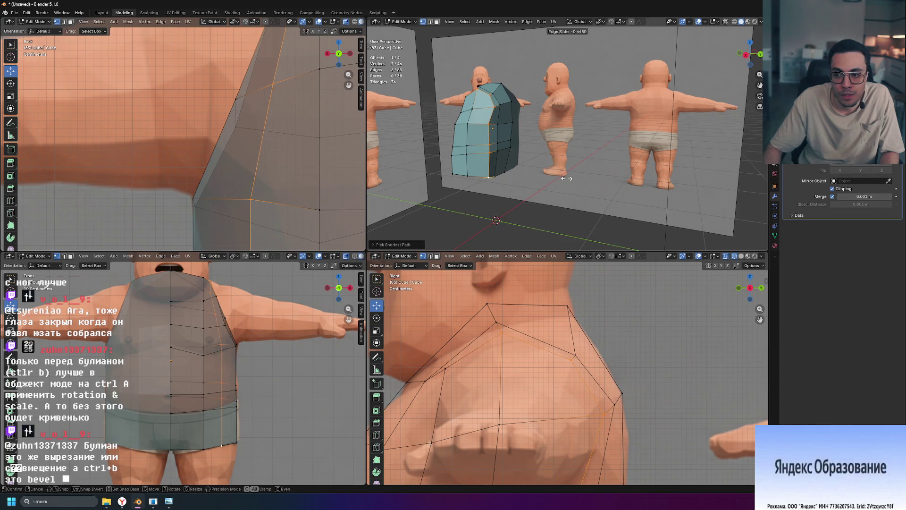
Step: Edge-slide the shirt's side loop twice so it hugs the torso from armpit to hip
left_click(566, 178)
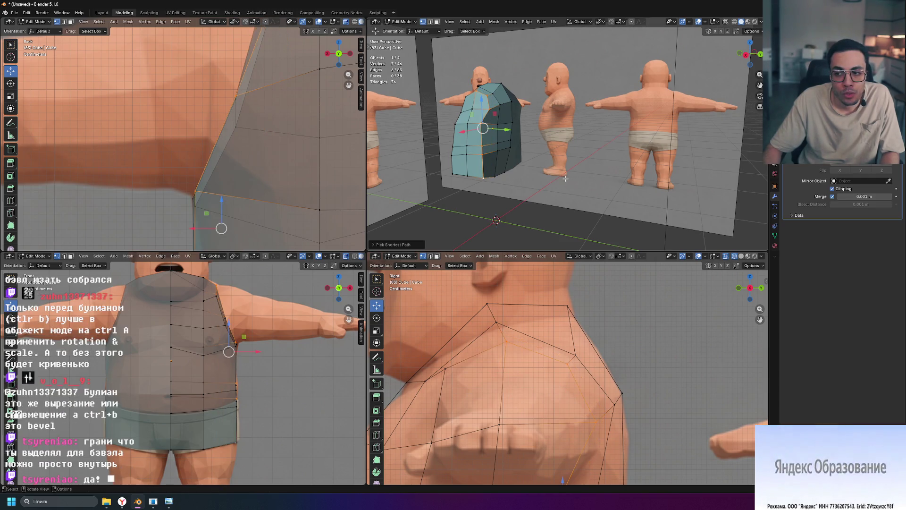
mouse_move(478, 170)
middle_mouse_down()
mouse_move(548, 200)
mouse_move(576, 167)
mouse_move(559, 170)
middle_mouse_up()
scroll(183, 181, "down", 3)
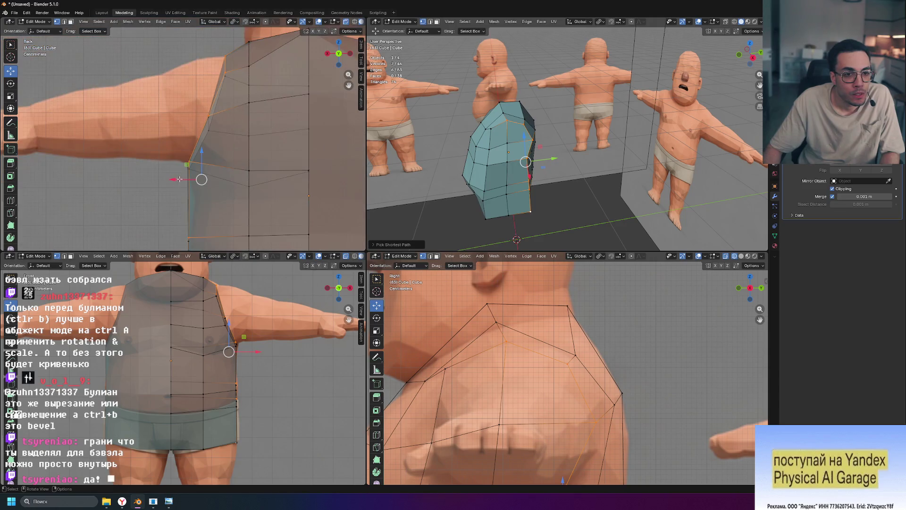
scroll(184, 181, "down", 3)
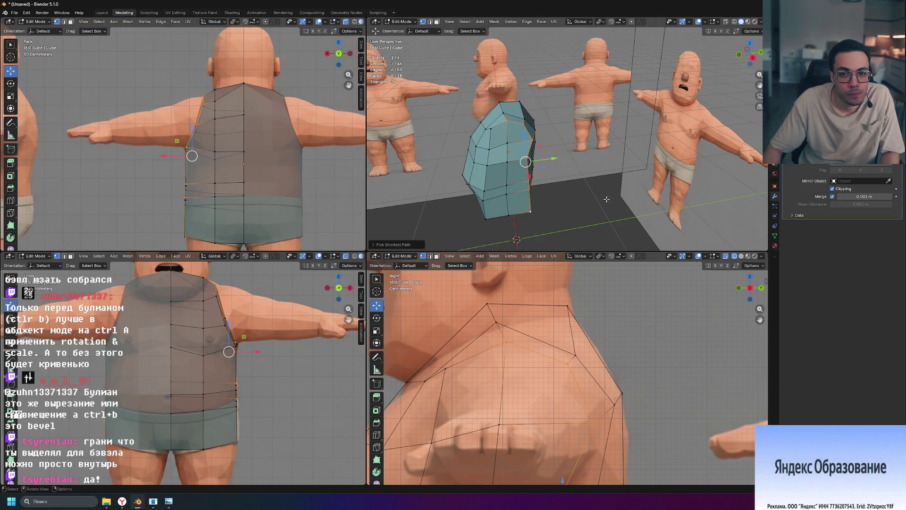
middle_click_drag(596, 199, 627, 198)
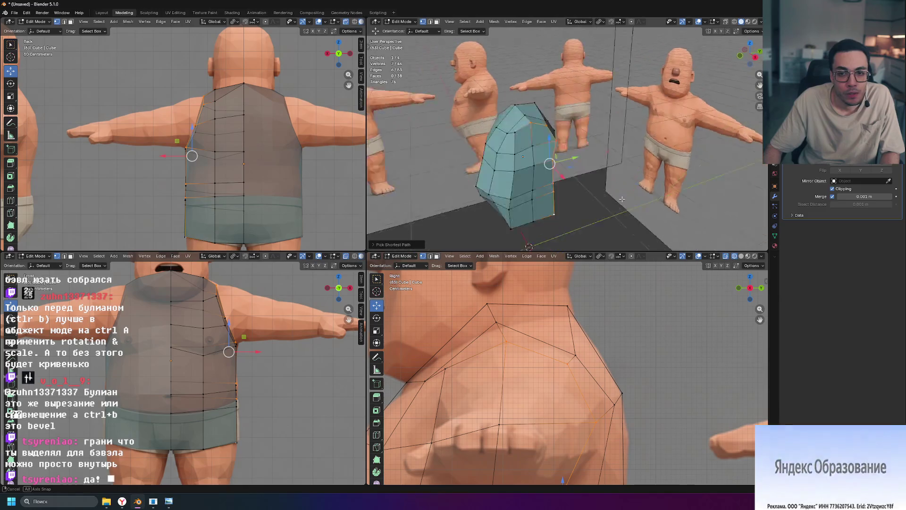
middle_click_drag(626, 199, 554, 213)
key("g")
key("g")
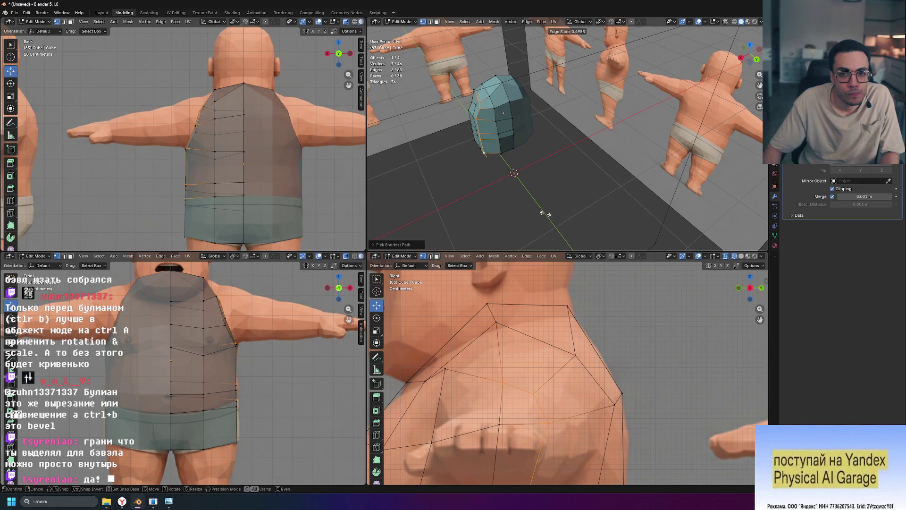
left_click(550, 213)
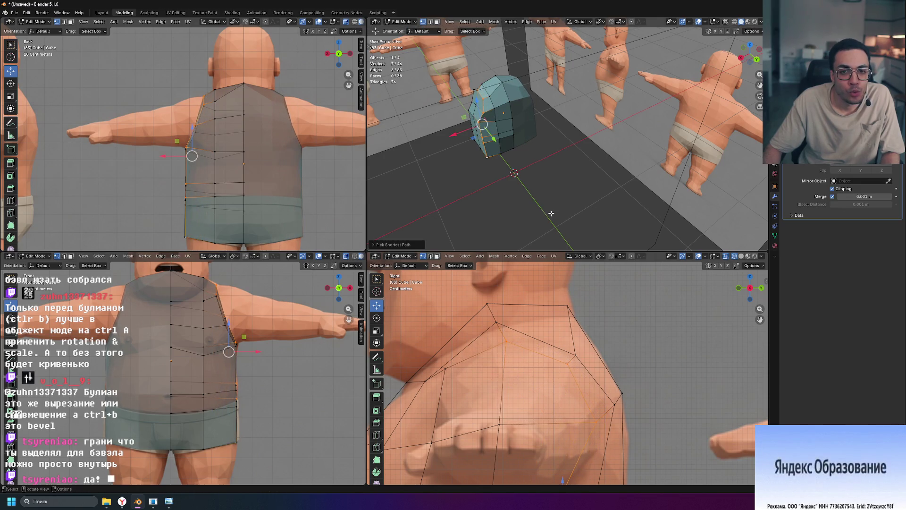
Step: Try a horizontal-plane move of the side loop, undo it, and clear the selection
mouse_move(523, 192)
middle_mouse_down()
mouse_move(567, 221)
mouse_move(578, 218)
middle_mouse_up()
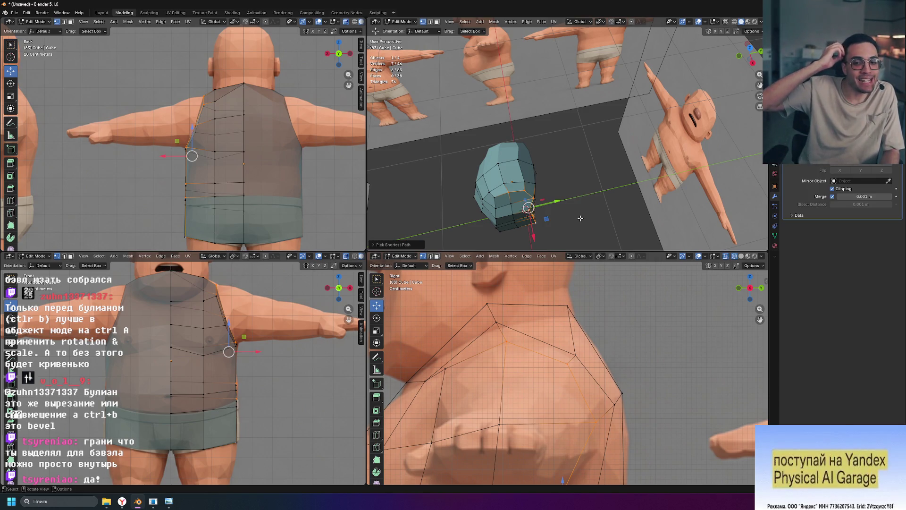
mouse_move(579, 218)
middle_mouse_down()
mouse_move(495, 199)
mouse_move(640, 155)
middle_mouse_up()
scroll(474, 188, "up", 3)
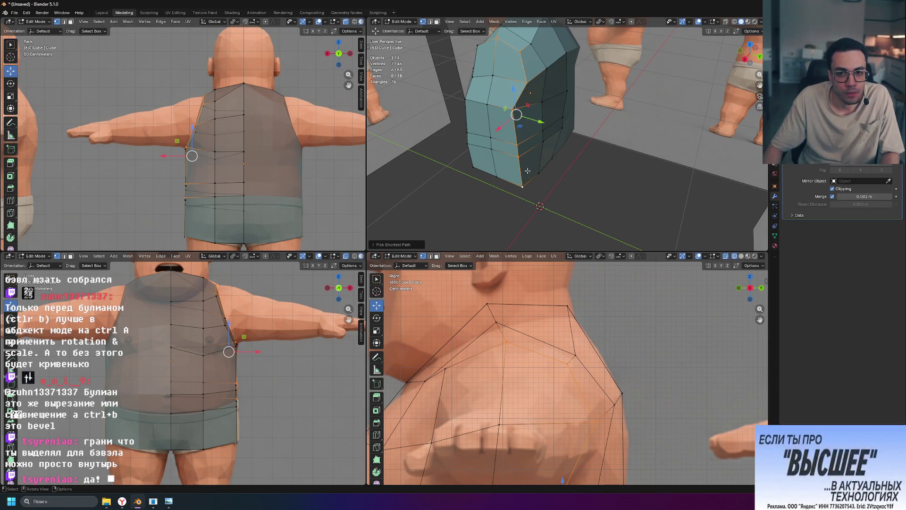
key("g")
key("shift+z")
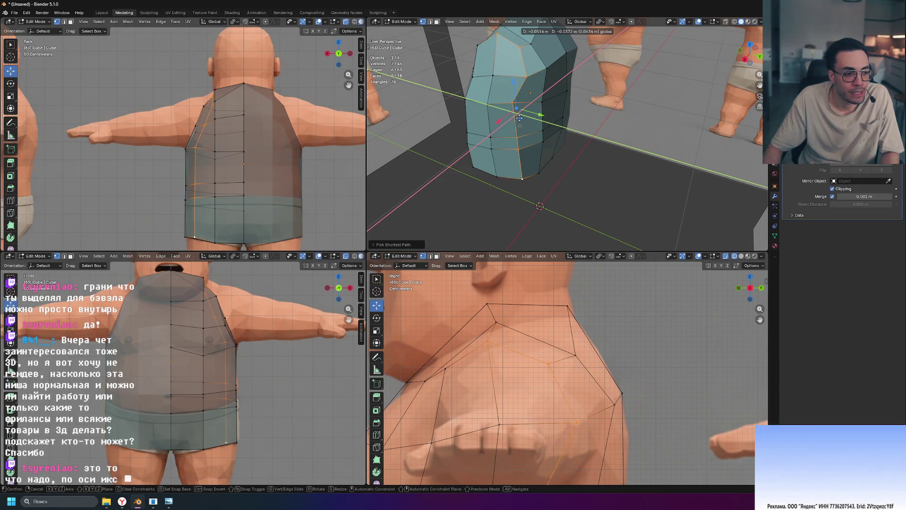
left_click(519, 117)
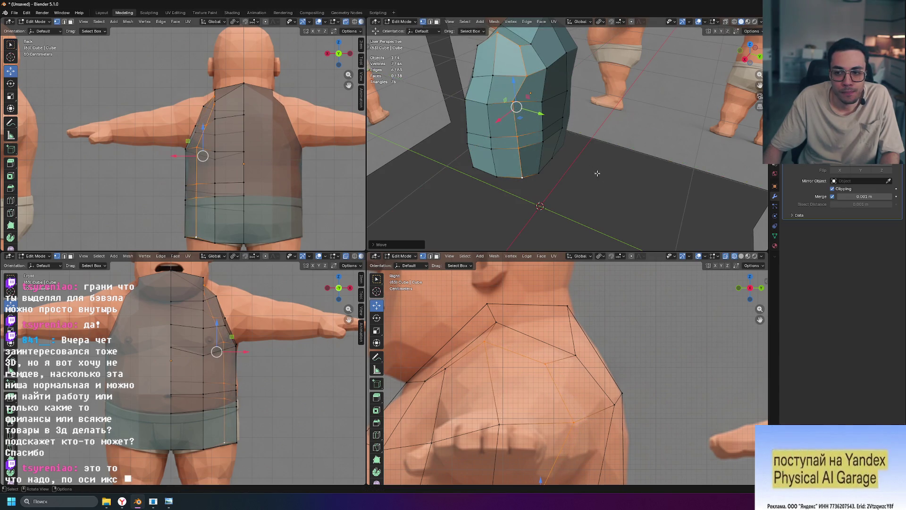
key("ctrl+z")
mouse_move(607, 164)
middle_mouse_down()
mouse_move(567, 196)
mouse_move(509, 178)
mouse_move(581, 183)
mouse_move(560, 182)
mouse_move(565, 173)
middle_mouse_up()
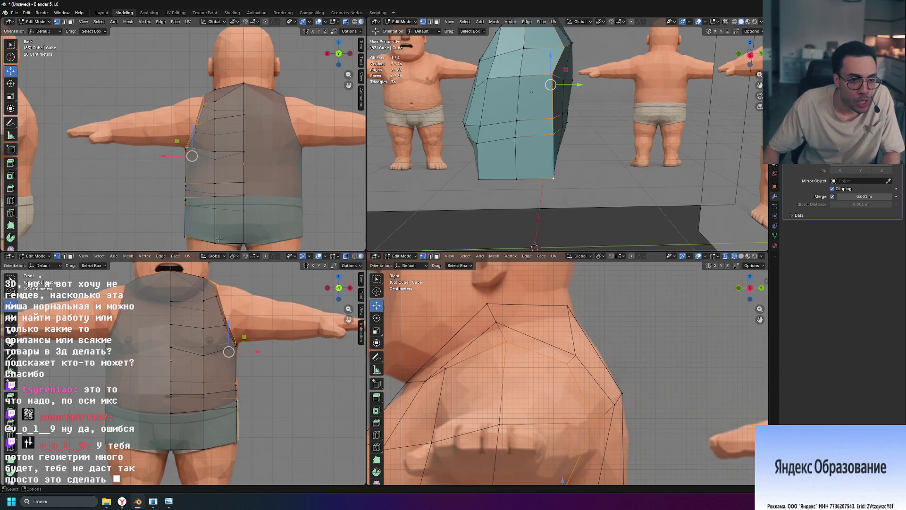
key("alt+a")
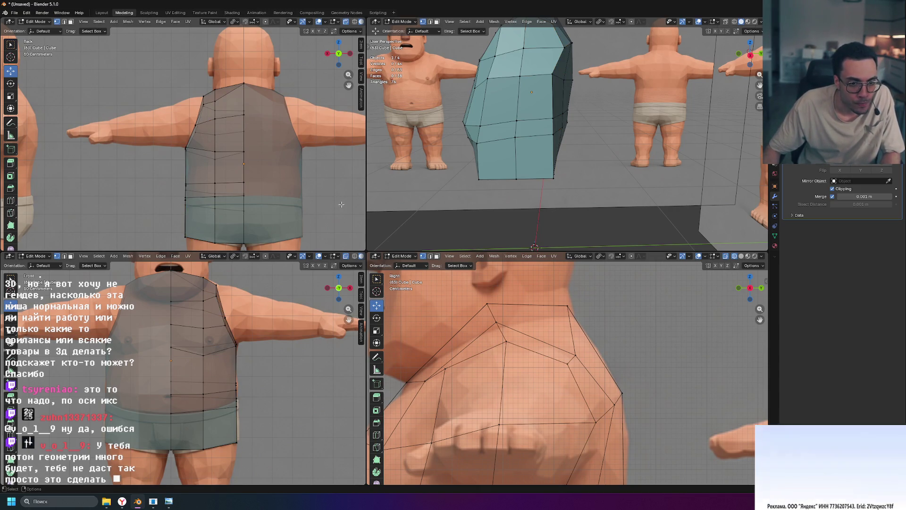
scroll(251, 205, "up", 2)
scroll(251, 205, "up", 3)
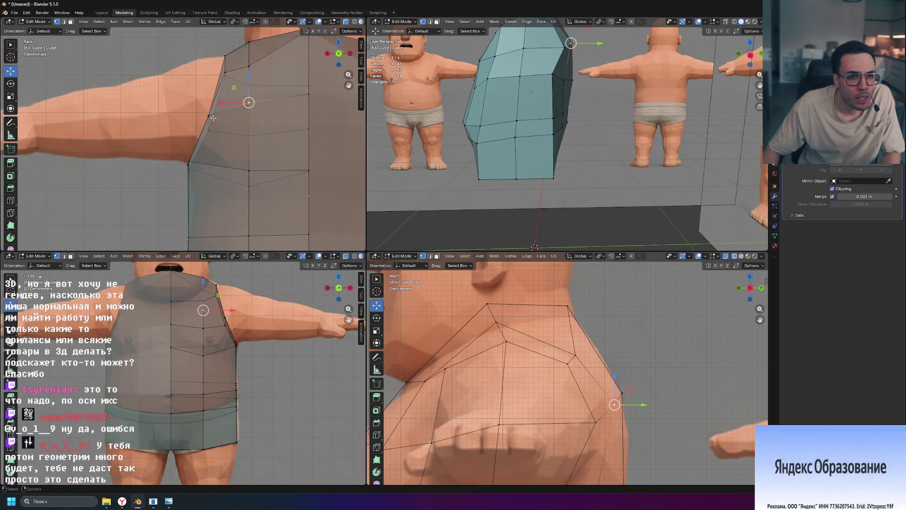
Step: Raise the selected shoulder vertices along Z so the top edge follows the shoulder slope
left_click(307, 98, "shift")
key("g")
key("z")
left_click(278, 78)
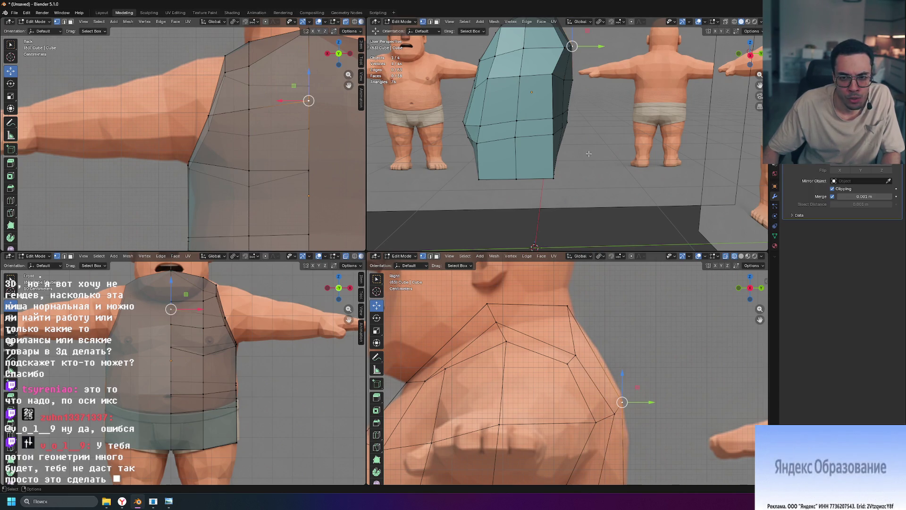
middle_click_drag(556, 152, 594, 142)
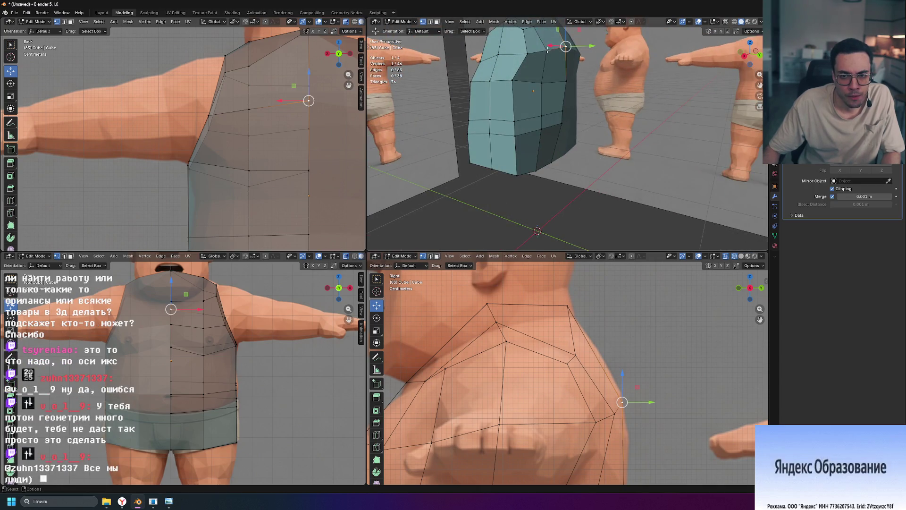
middle_click_drag(508, 58, 510, 67)
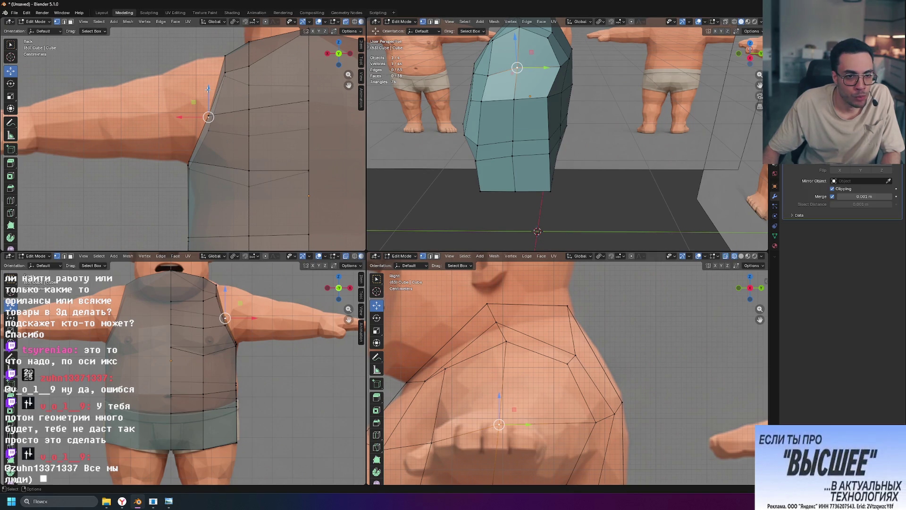
left_click_drag(208, 90, 207, 88)
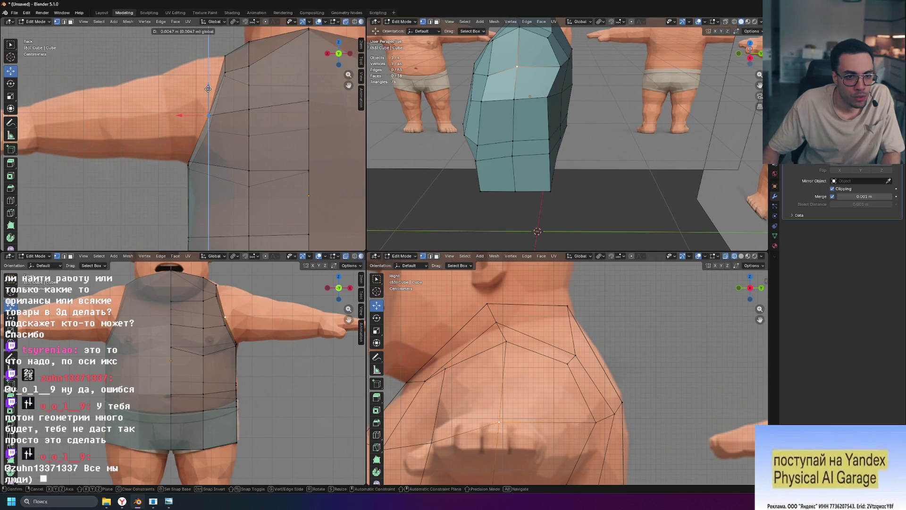
left_click(207, 92)
Step: Inspect the shirt from the front and select its shoulder face
mouse_move(510, 142)
middle_mouse_down()
mouse_move(542, 172)
mouse_move(561, 167)
middle_mouse_up()
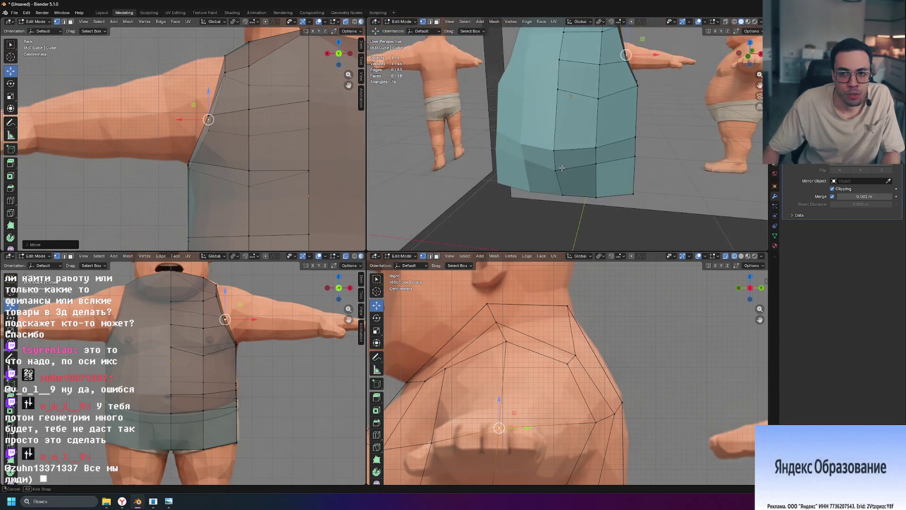
middle_click_drag(692, 136, 557, 192)
middle_click_drag(589, 161, 479, 118)
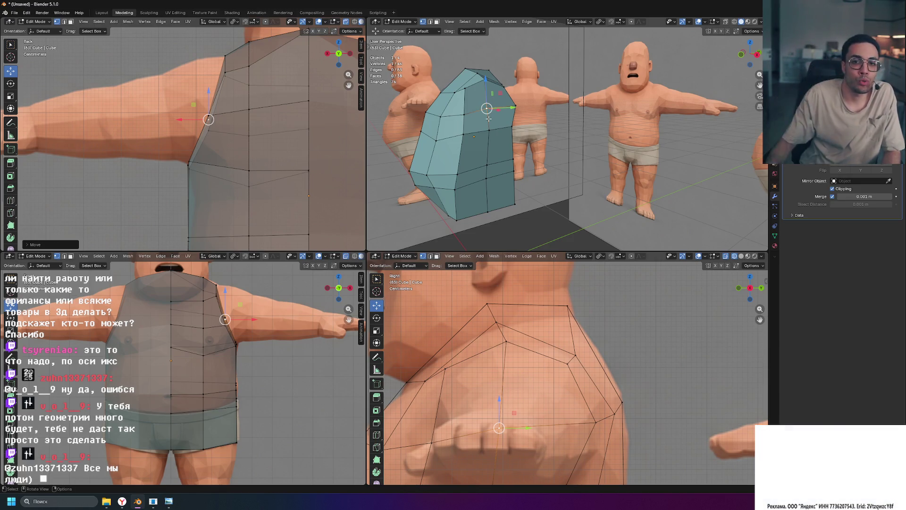
mouse_move(487, 119)
middle_mouse_down()
mouse_move(520, 132)
mouse_move(551, 107)
middle_mouse_up()
left_click(551, 107)
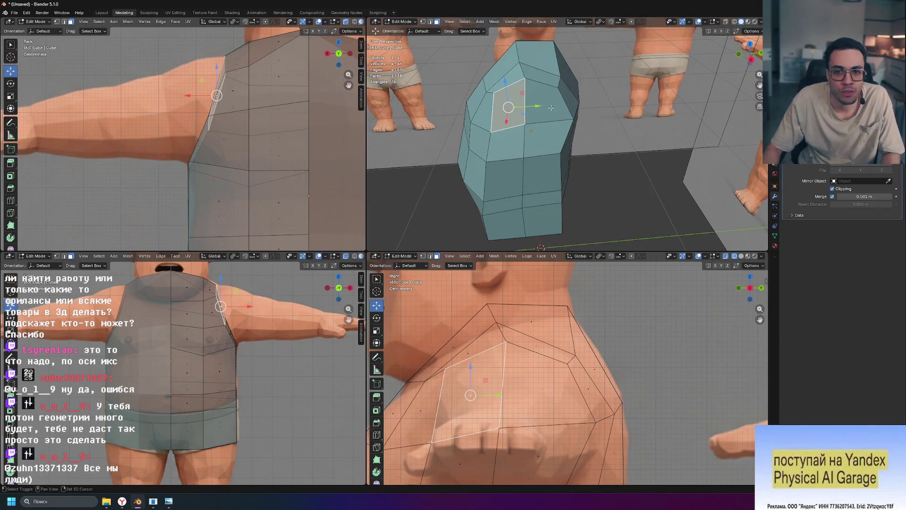
key("ctrl+f")
mouse_move(507, 253)
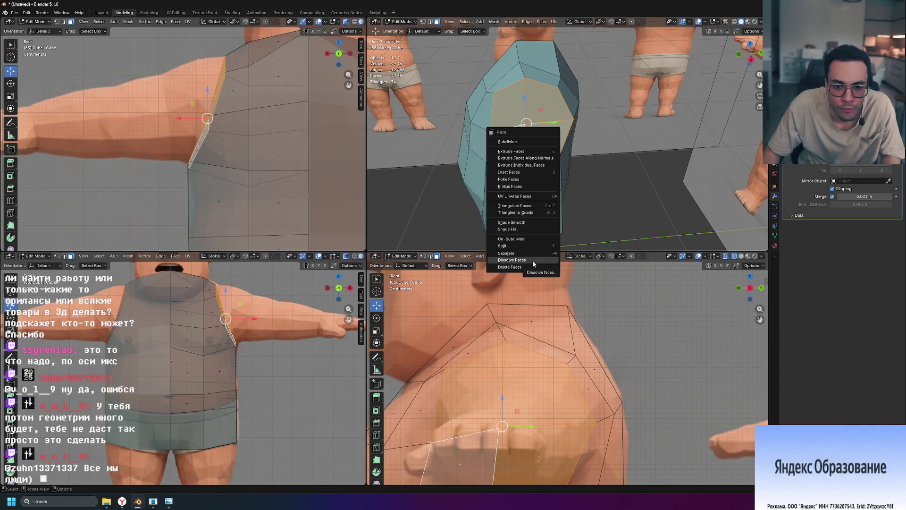
left_click(533, 259)
mouse_move(533, 233)
middle_mouse_down()
mouse_move(551, 175)
mouse_move(671, 176)
middle_mouse_up()
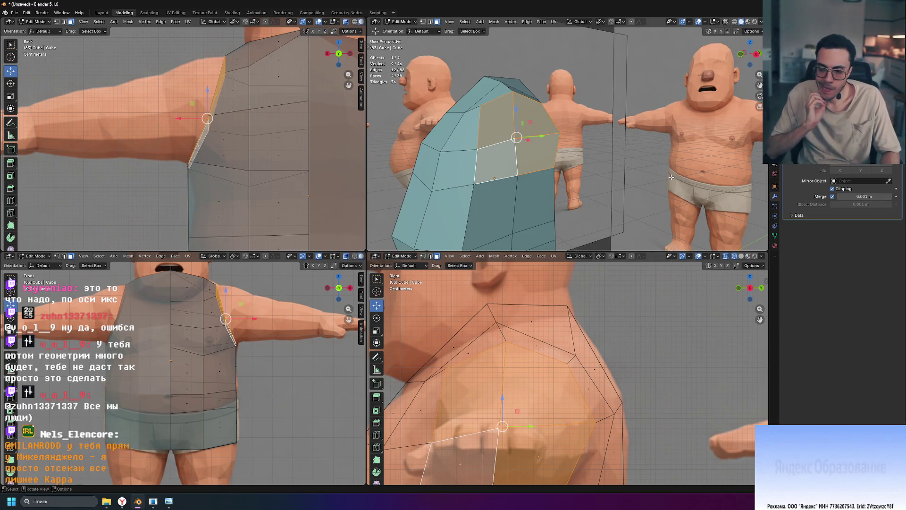
mouse_move(671, 177)
middle_mouse_down()
mouse_move(640, 165)
mouse_move(593, 22)
middle_mouse_up()
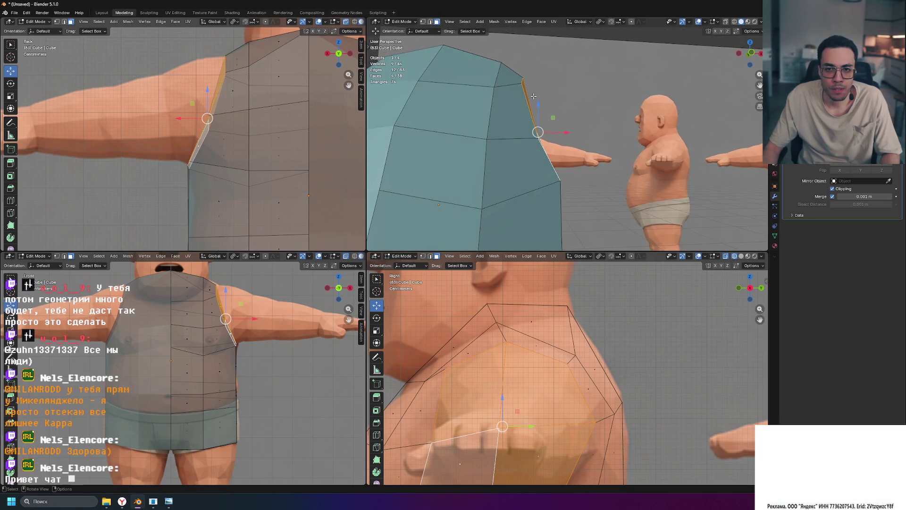
left_click(588, 21)
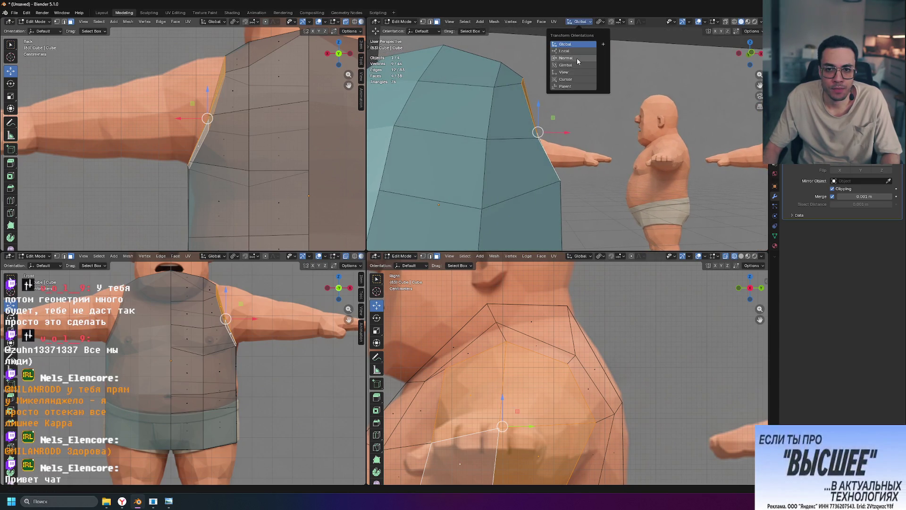
Step: With Normal orientation, scale the shoulder edge along its normal and rotate it to match the shoulder
middle_click_drag(606, 133, 597, 137)
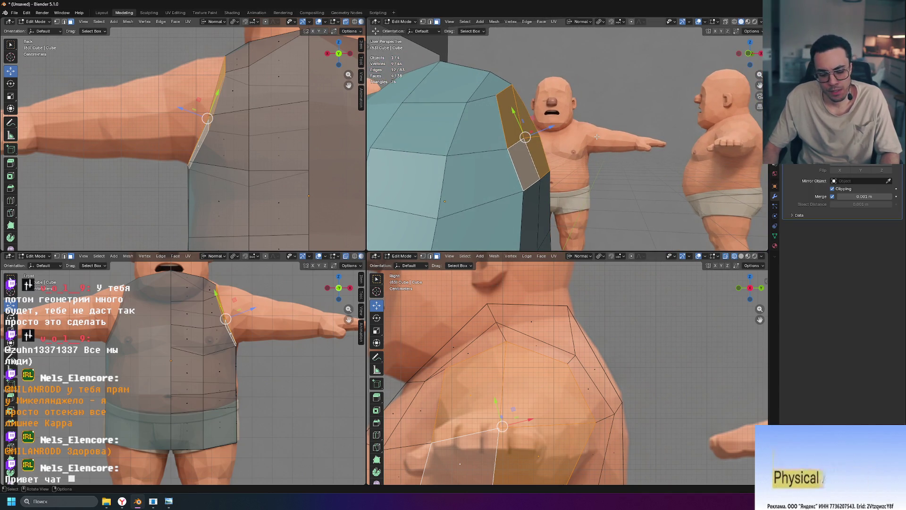
key("s")
key("z")
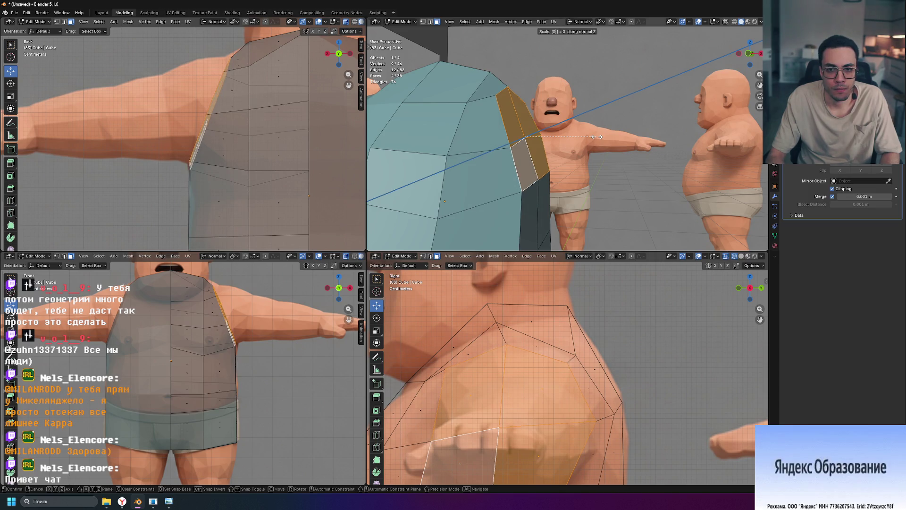
key("Return")
mouse_move(596, 136)
middle_mouse_down()
mouse_move(465, 121)
mouse_move(621, 128)
middle_mouse_up()
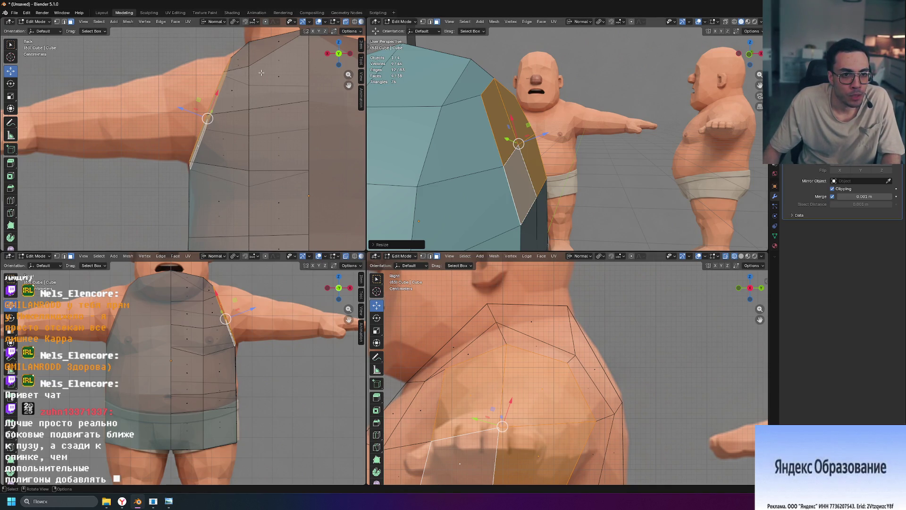
key("r")
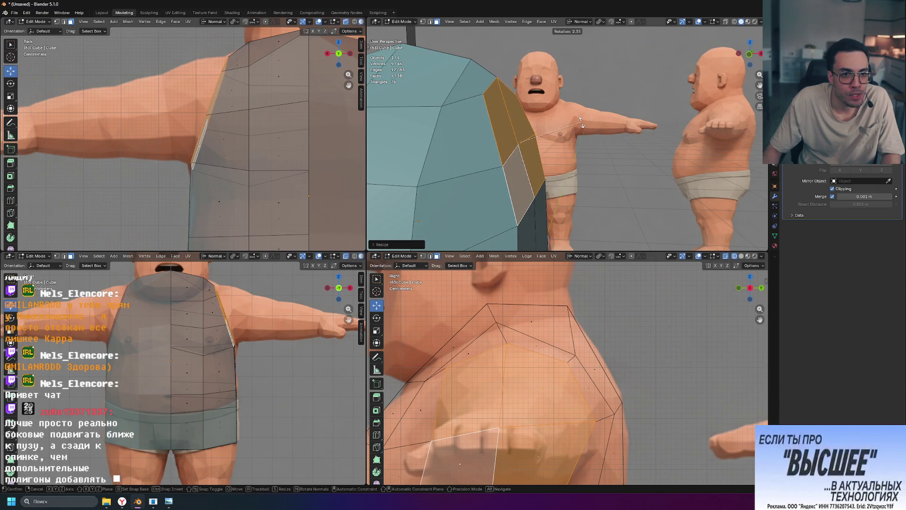
left_click(582, 125)
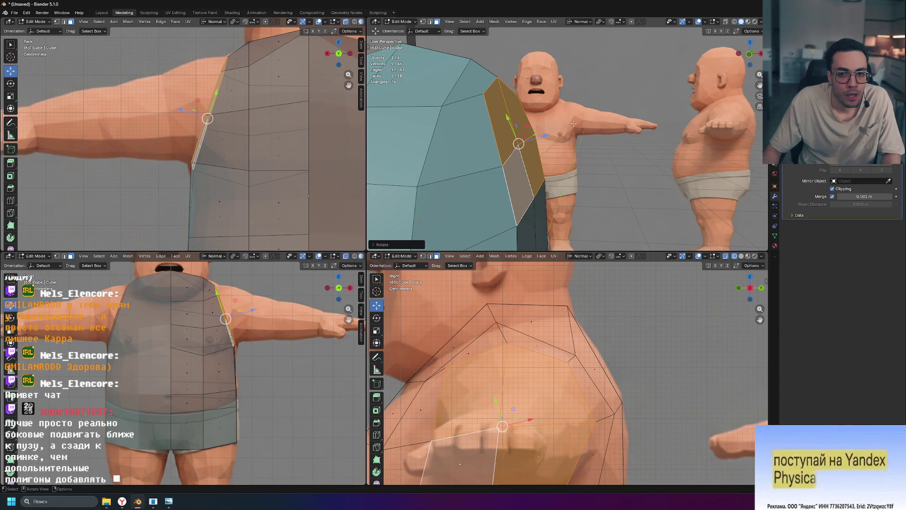
Step: Nudge the shoulder edge outward along the normal, cancelling a stray move and redoing it
key("g")
key("z")
left_click(551, 135)
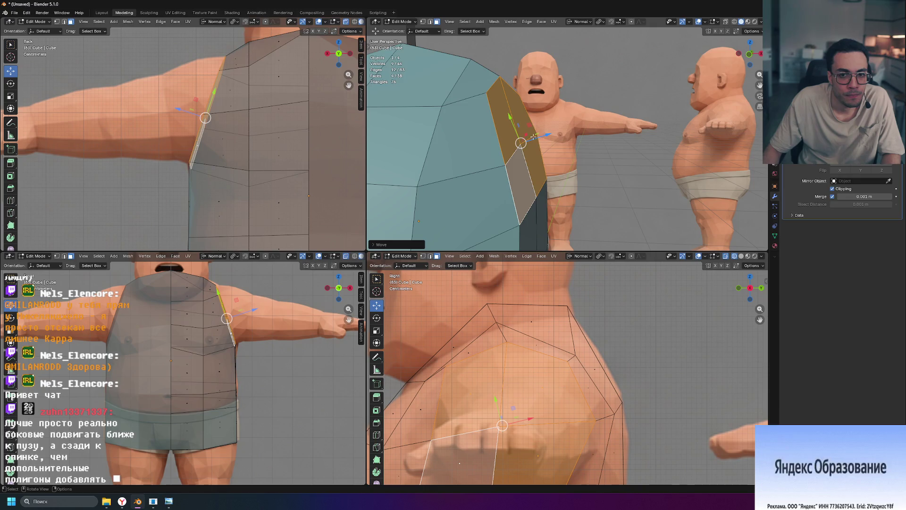
right_click(568, 128)
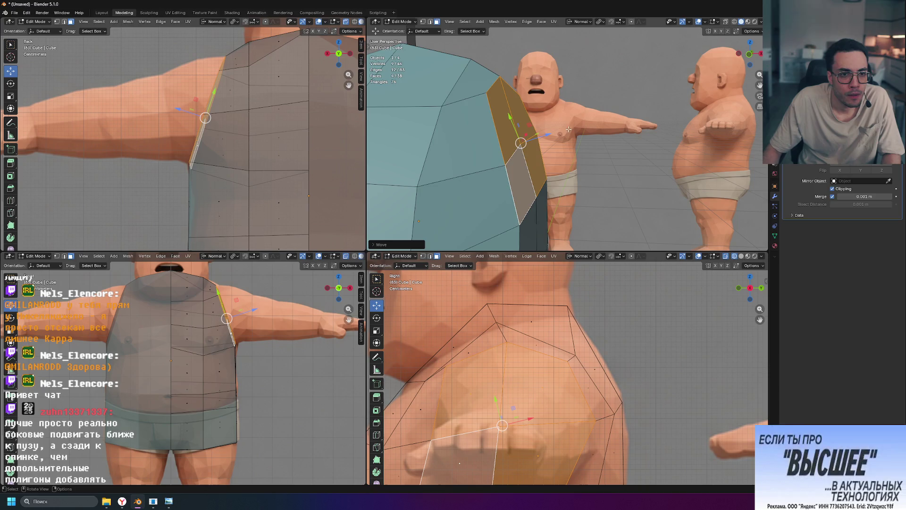
key("g")
key("y")
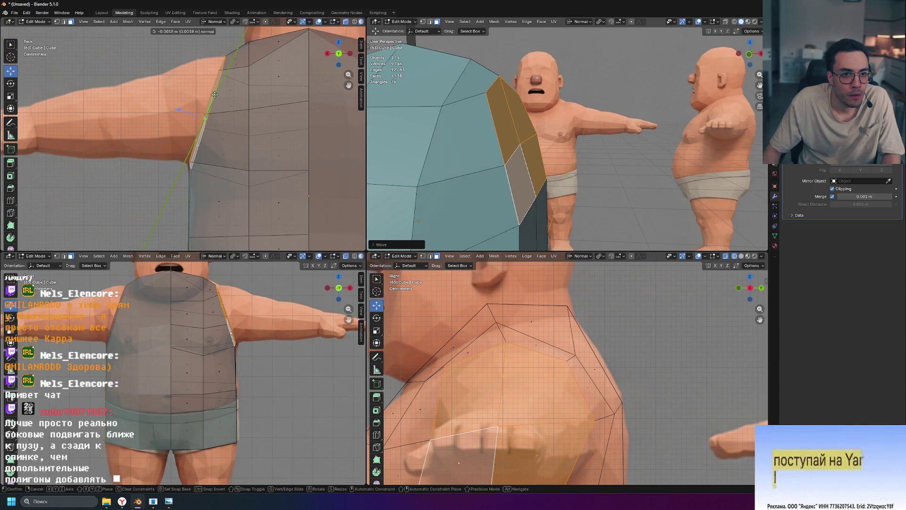
left_click(216, 92)
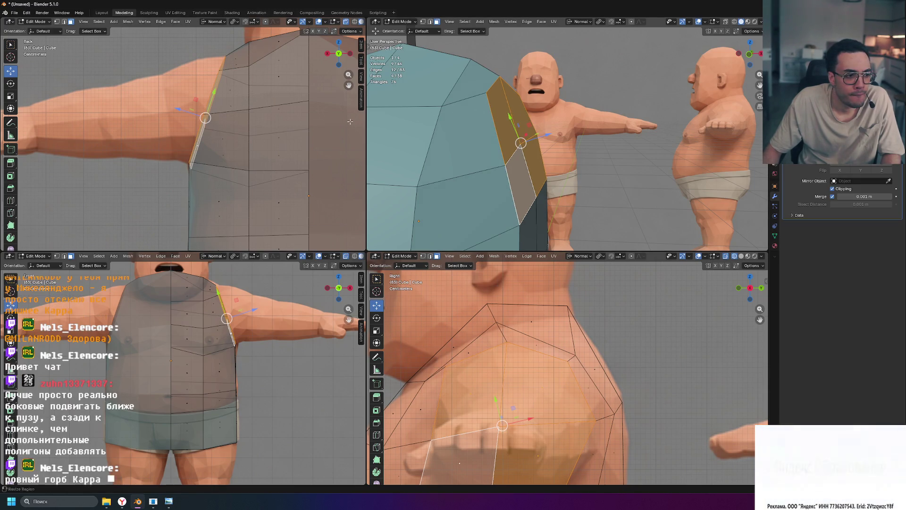
mouse_move(496, 141)
middle_mouse_down()
mouse_move(422, 139)
mouse_move(527, 151)
middle_mouse_up()
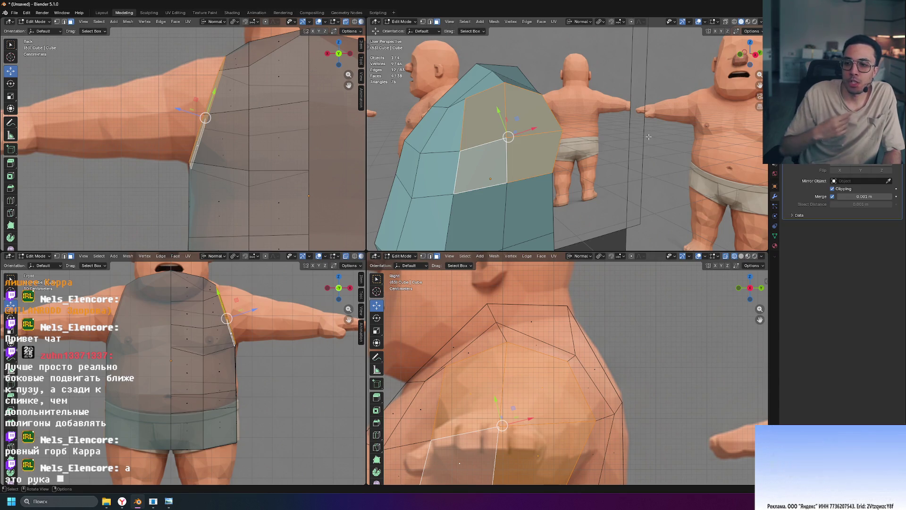
mouse_move(648, 137)
middle_mouse_down()
mouse_move(556, 191)
mouse_move(596, 186)
mouse_move(592, 194)
mouse_move(622, 177)
middle_mouse_up()
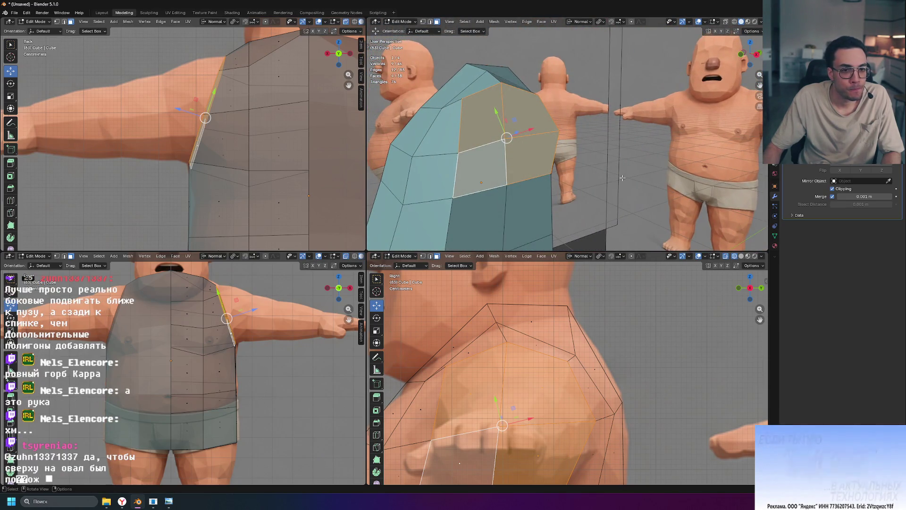
middle_click_drag(622, 178, 645, 170)
left_click(645, 169)
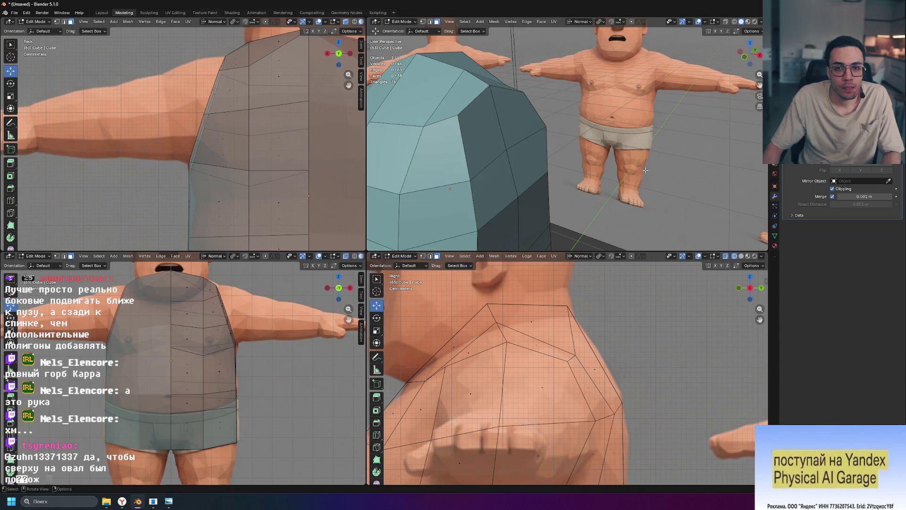
left_click(506, 130)
middle_click_drag(506, 129, 504, 149)
left_click(505, 149, "shift")
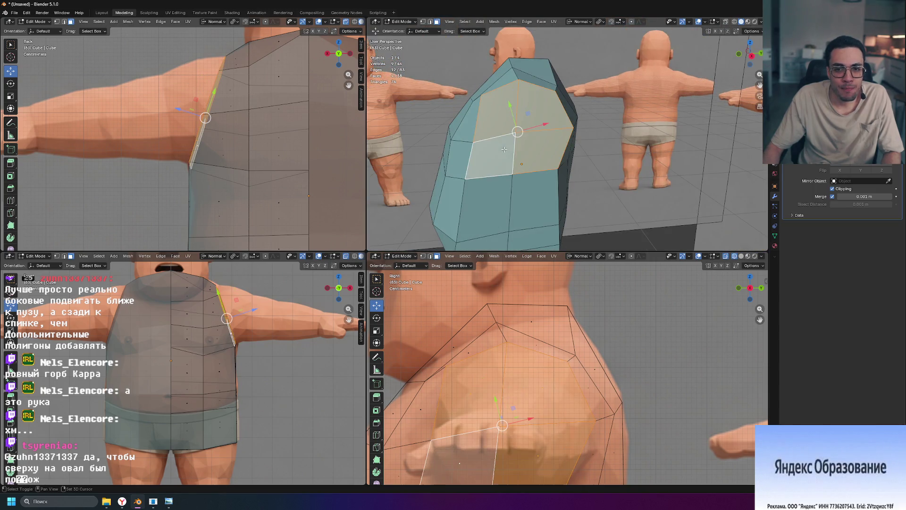
right_click(504, 149)
left_click(507, 148)
middle_click_drag(508, 148, 605, 143)
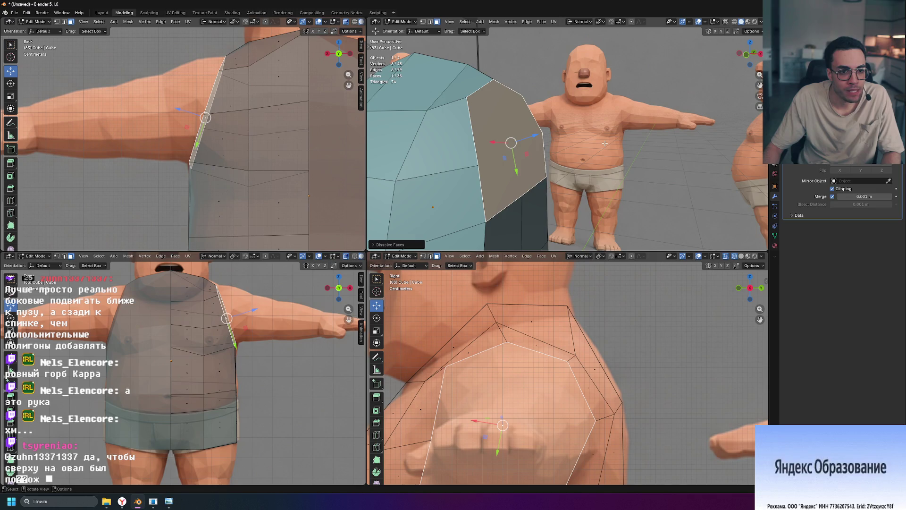
middle_click_drag(604, 143, 461, 147)
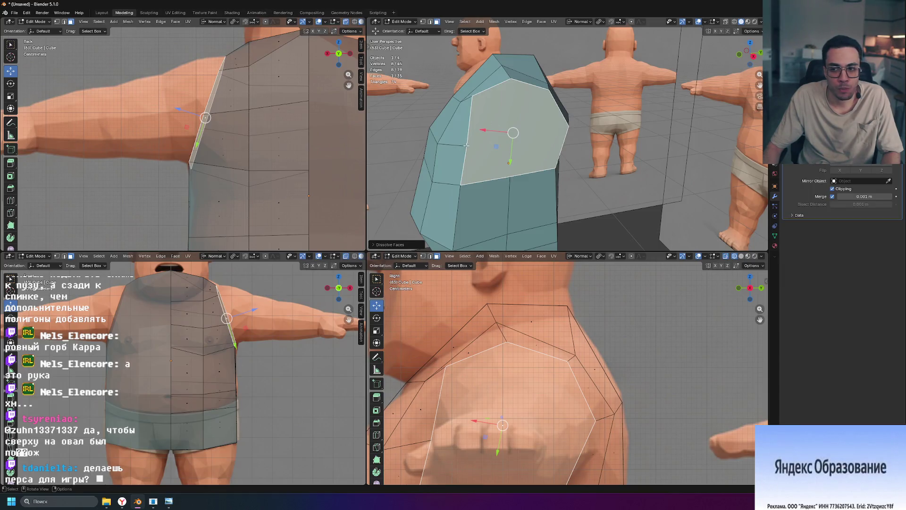
key("ctrl+z")
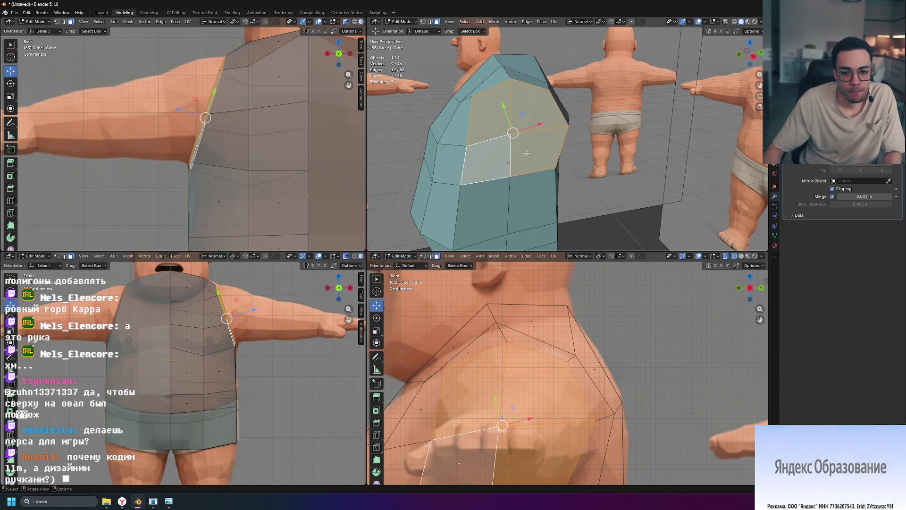
scroll(526, 153, "down", 4)
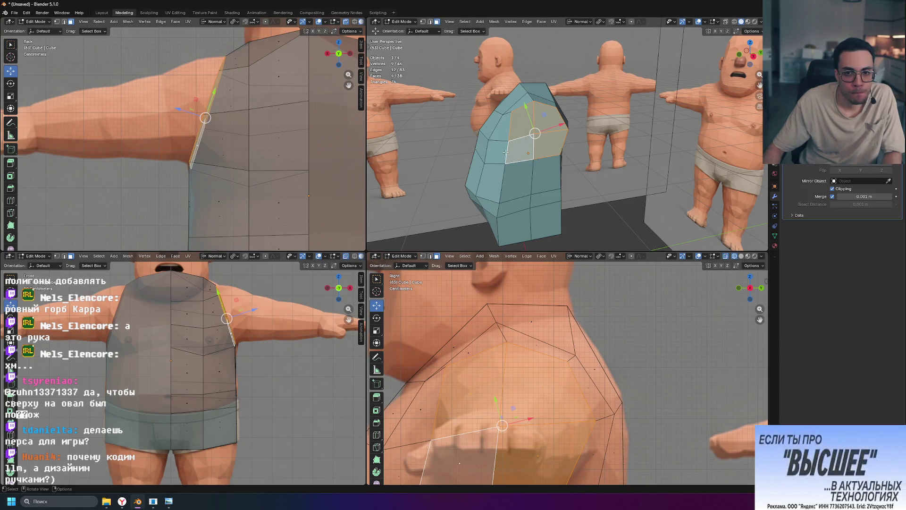
scroll(506, 151, "up", 3)
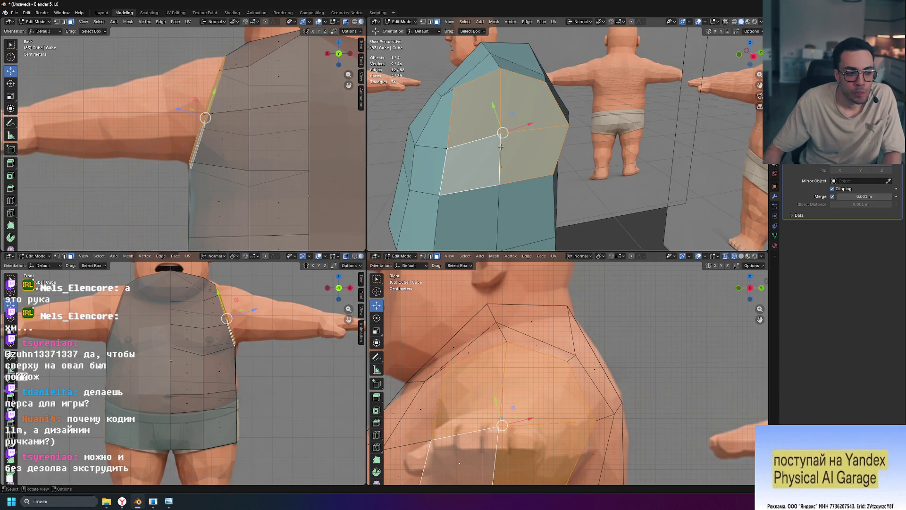
Step: Inset the four shoulder faces and begin extruding them outward as the sleeve
mouse_move(524, 127)
middle_mouse_down()
mouse_move(618, 110)
mouse_move(611, 116)
middle_mouse_up()
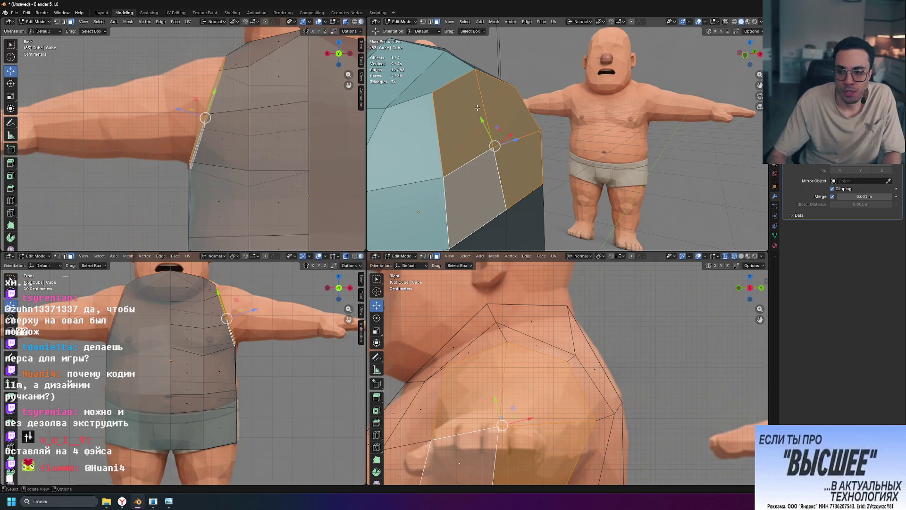
key("i")
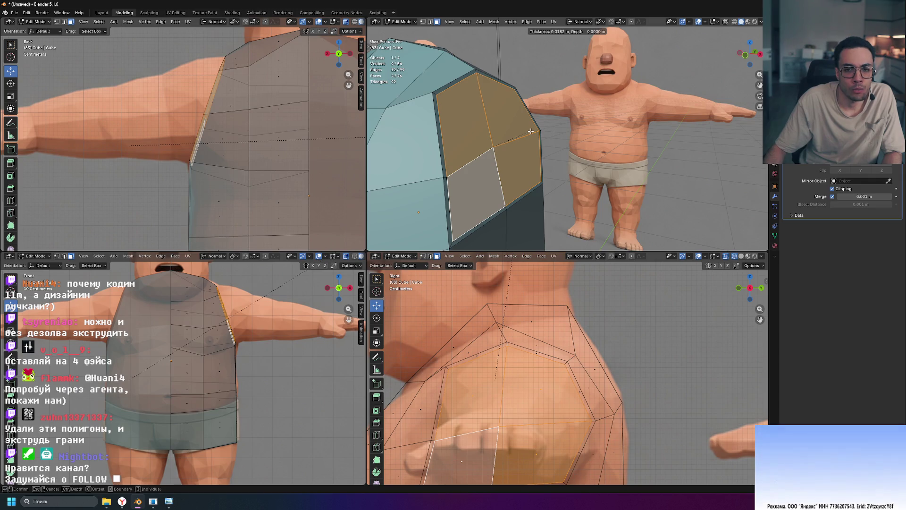
left_click(530, 131)
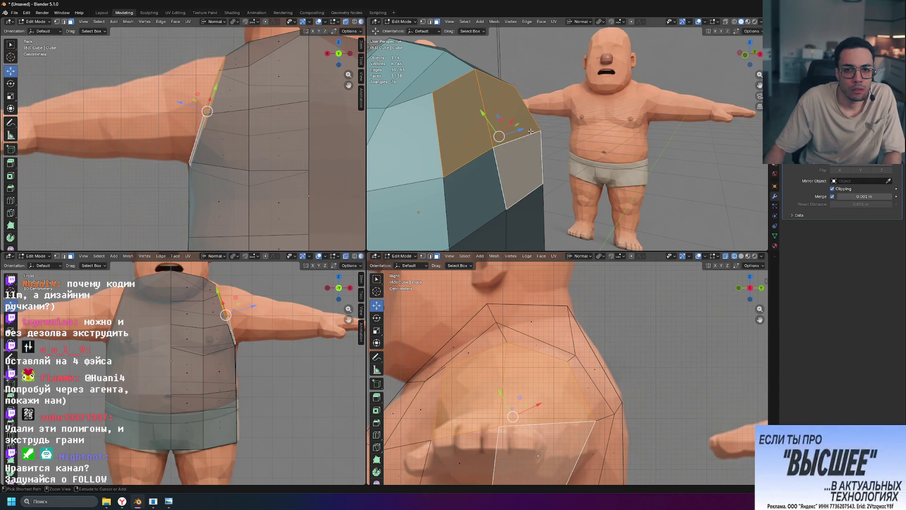
key("e")
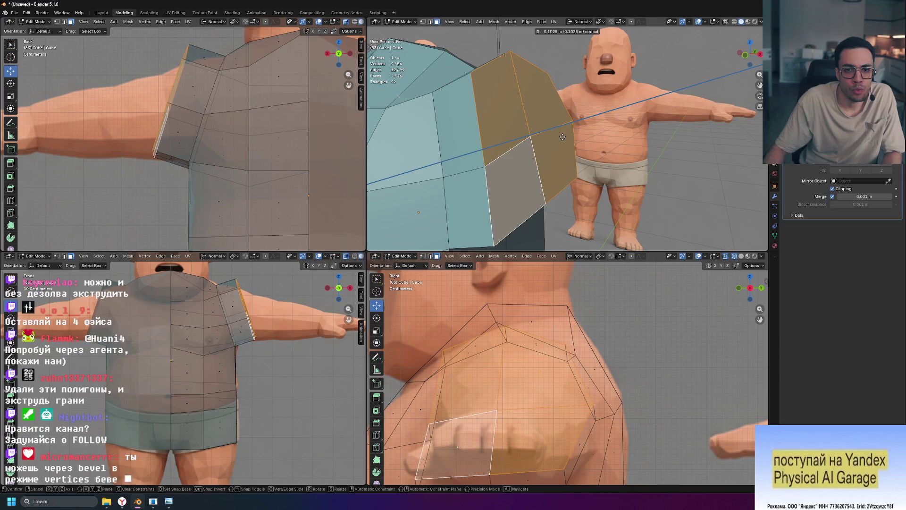
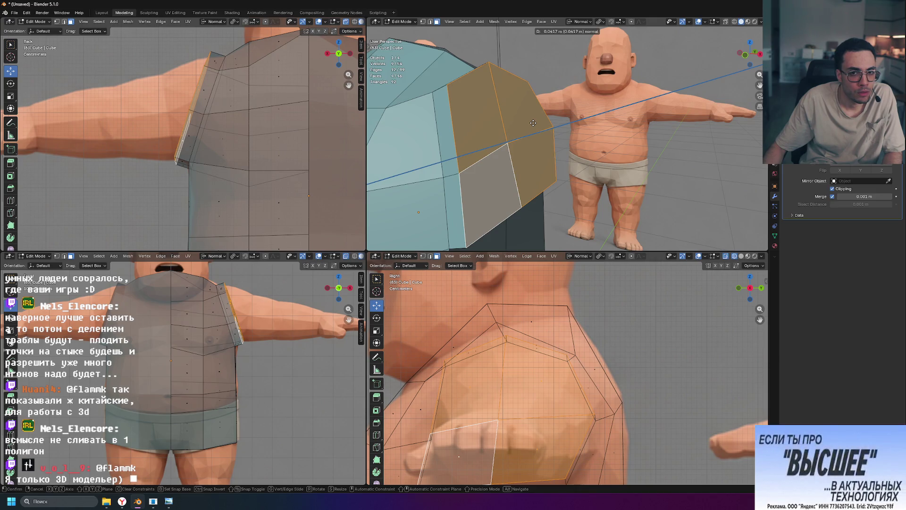
Step: Extrude the sleeve faces and rotate the new ring to follow the arm's angle
left_click(533, 123)
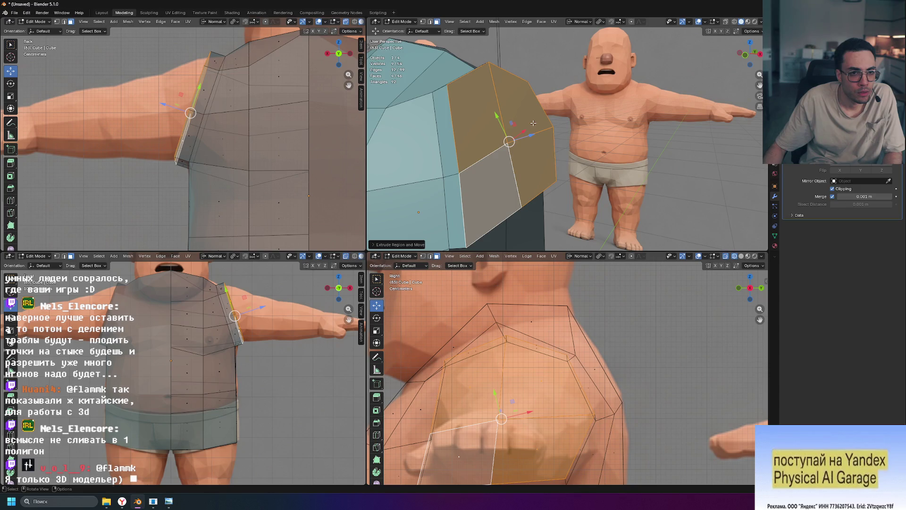
key("r")
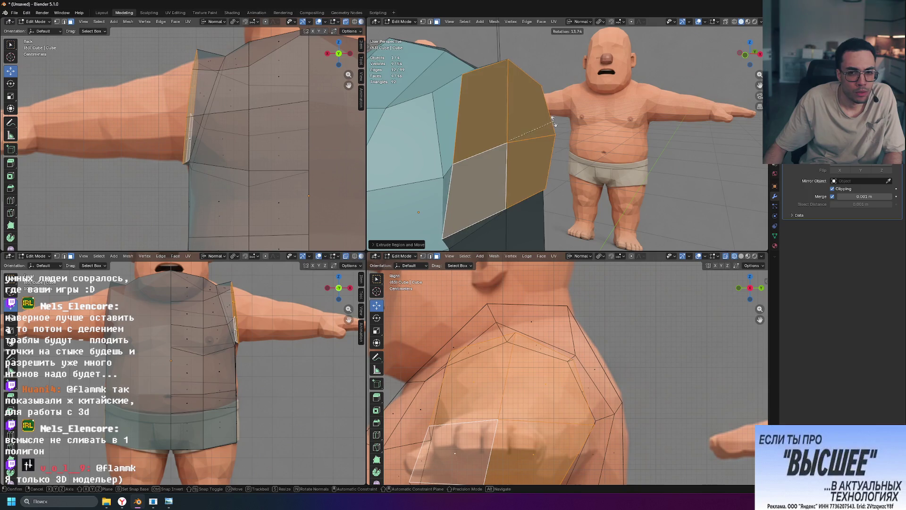
key("Escape")
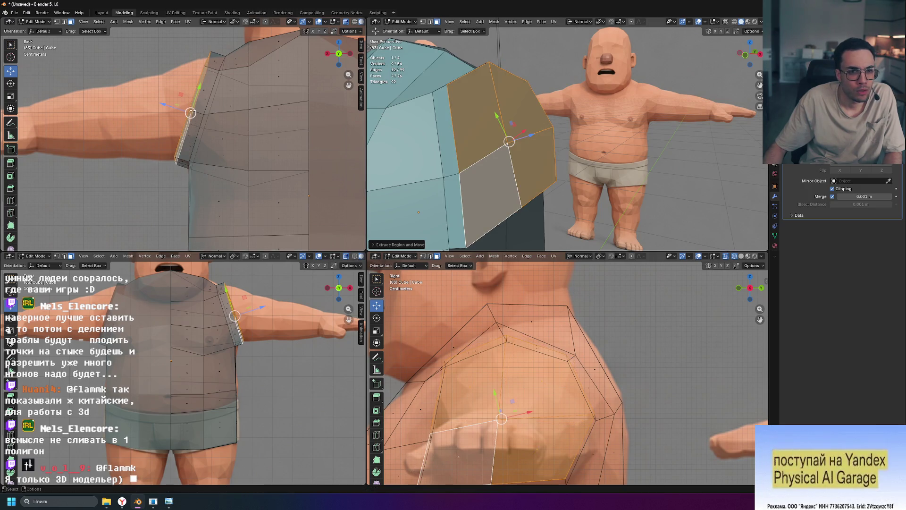
key("r")
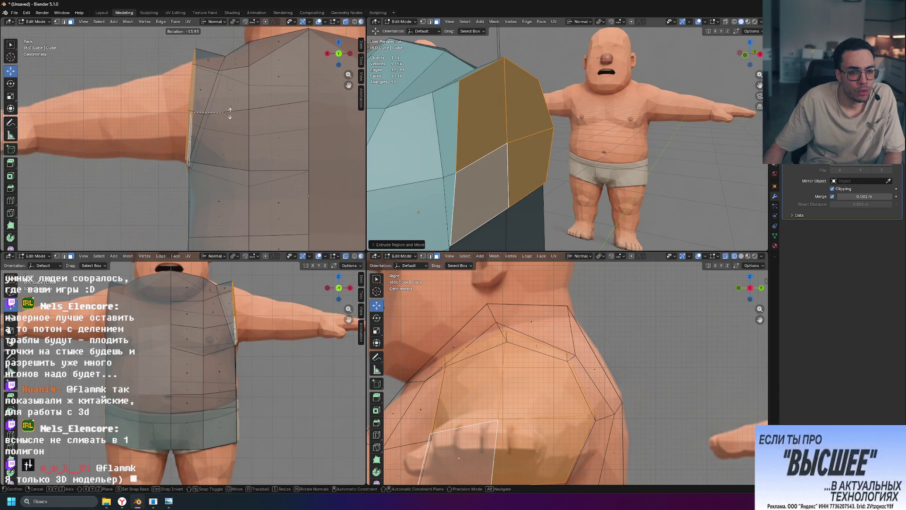
left_click(229, 112)
Step: Add a further sleeve ring down the arm and tilt it to match the upper arm
key("g")
key("z")
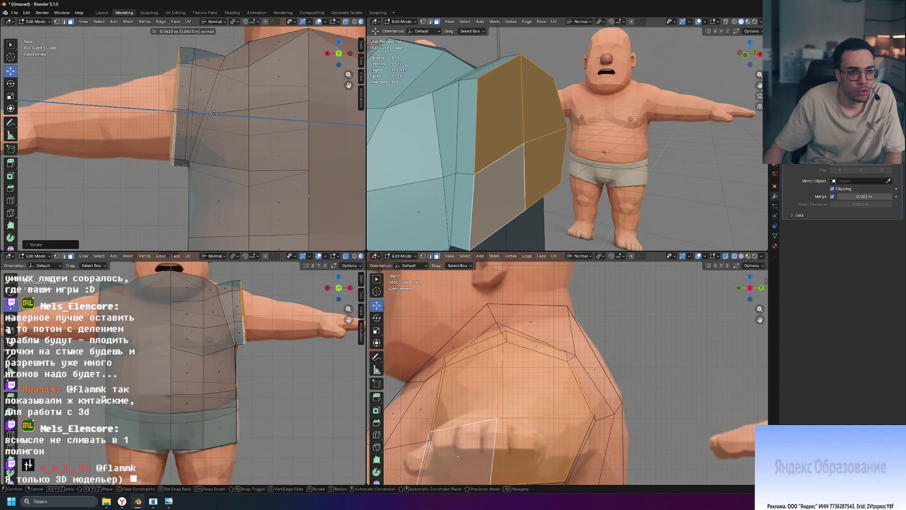
left_click(213, 113)
key("r")
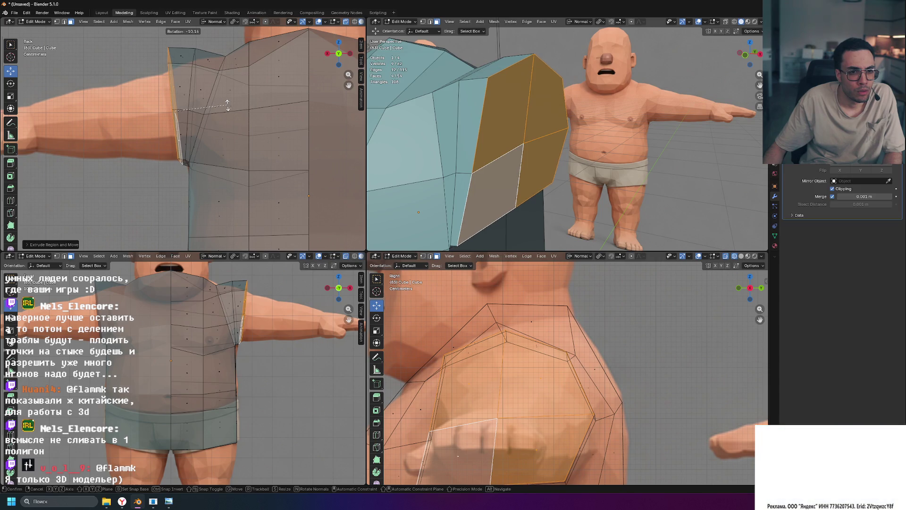
left_click(225, 105)
Step: Reposition and nudge the sleeve end faces left, then clear the selection
key("g")
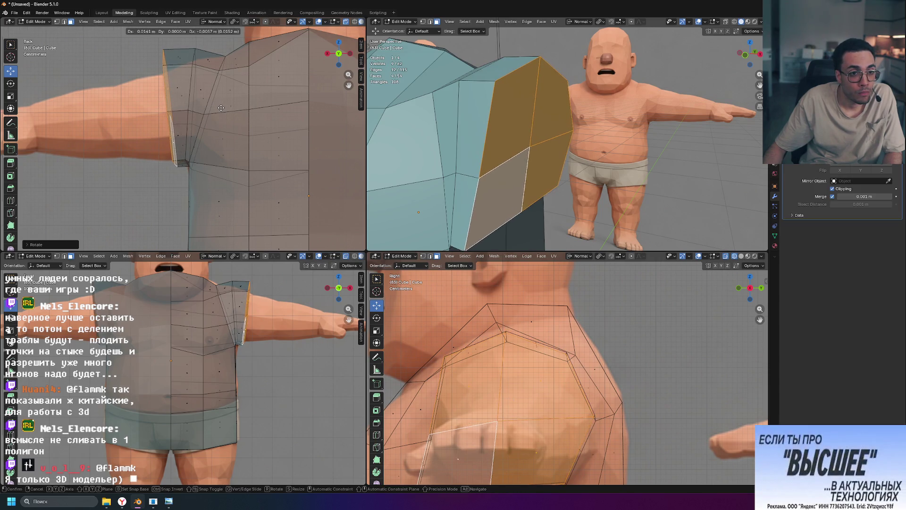
left_click(151, 115)
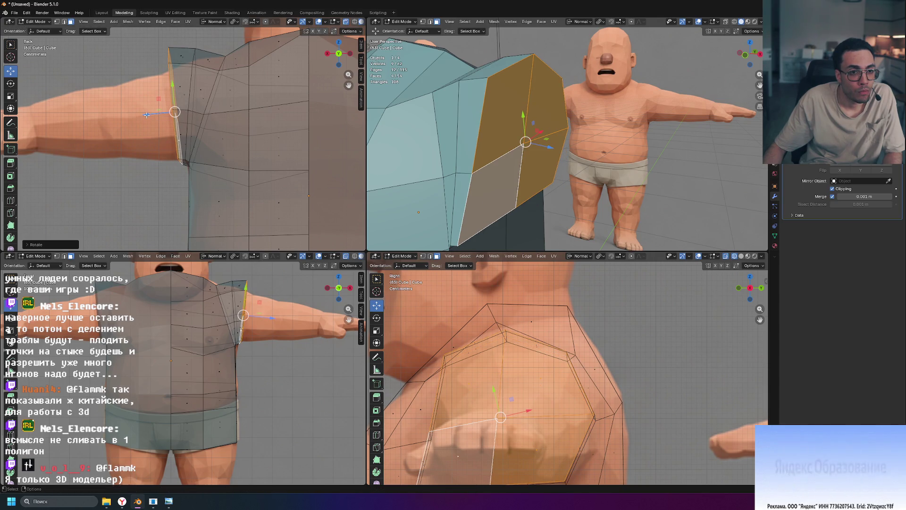
key("g")
left_click(143, 114)
left_click(114, 53)
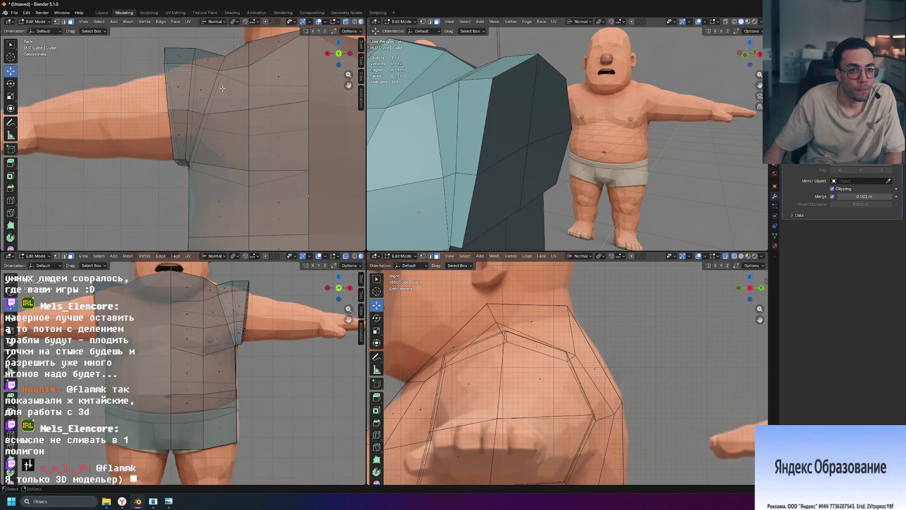
scroll(383, 221, "down", 3)
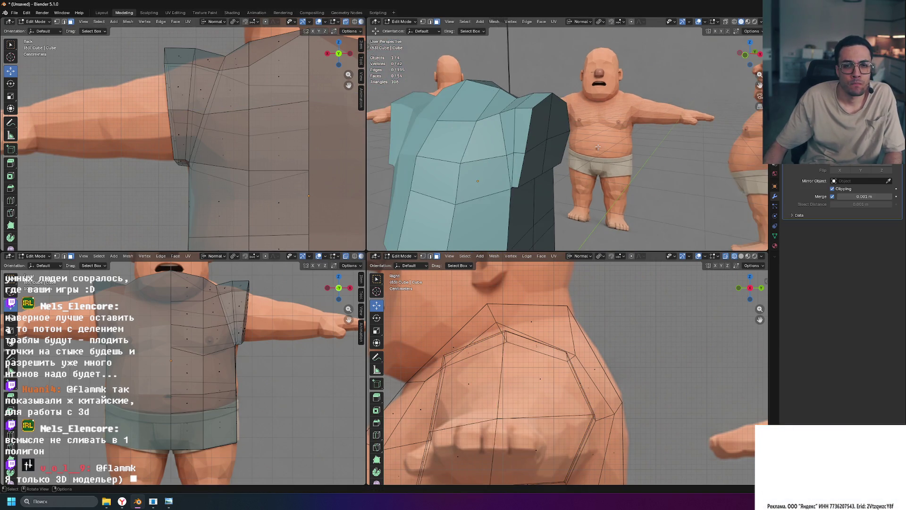
scroll(261, 383, "up", 2)
scroll(261, 383, "up", 2)
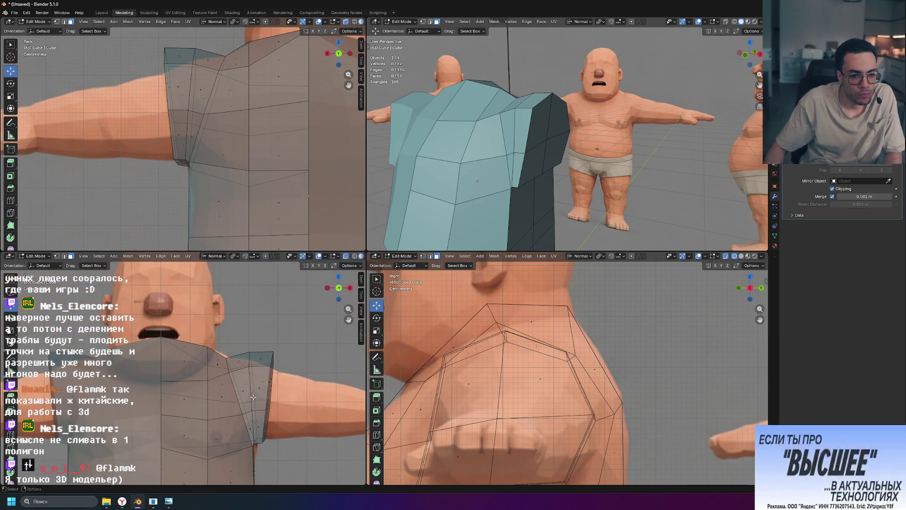
scroll(261, 382, "up", 2)
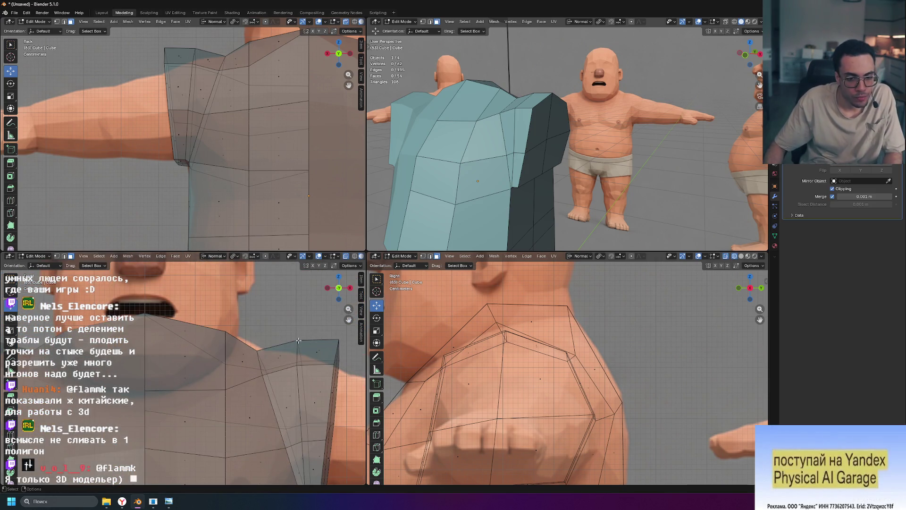
Step: Push the shoulder vertex down along its normal so it rests on the shoulder
middle_click_drag(611, 124, 643, 125)
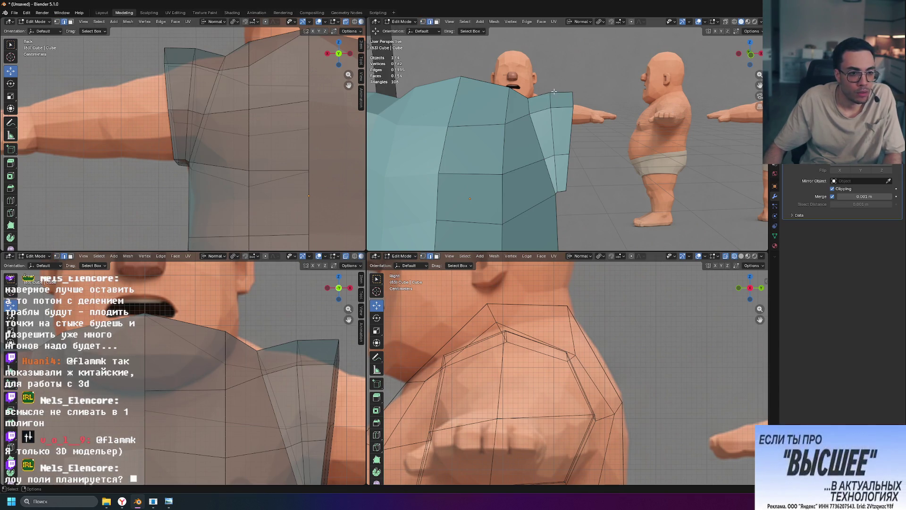
left_click_drag(547, 72, 545, 75)
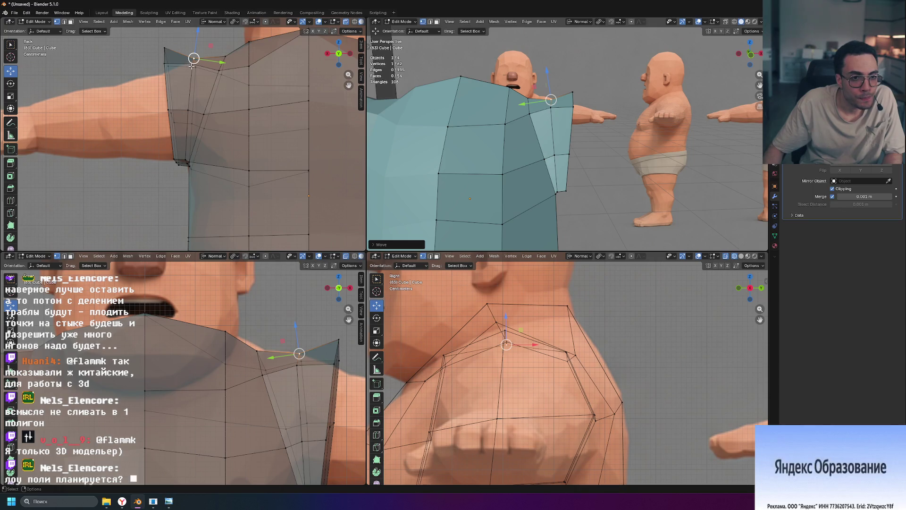
mouse_move(193, 59)
left_mouse_down()
mouse_move(201, 62)
mouse_move(197, 51)
left_mouse_up()
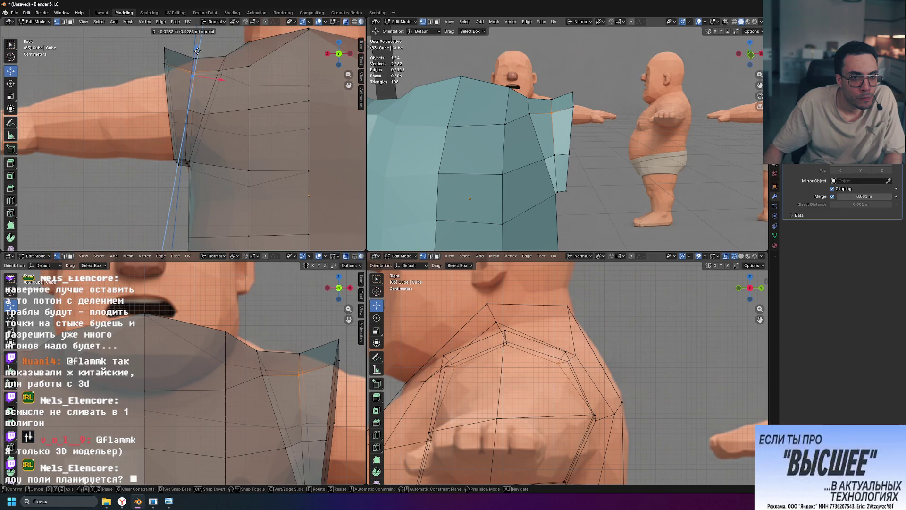
left_click(197, 56)
Step: Lower the sleeve's upper corner vertices straight down using Global orientation on the Z axis
left_click(167, 58)
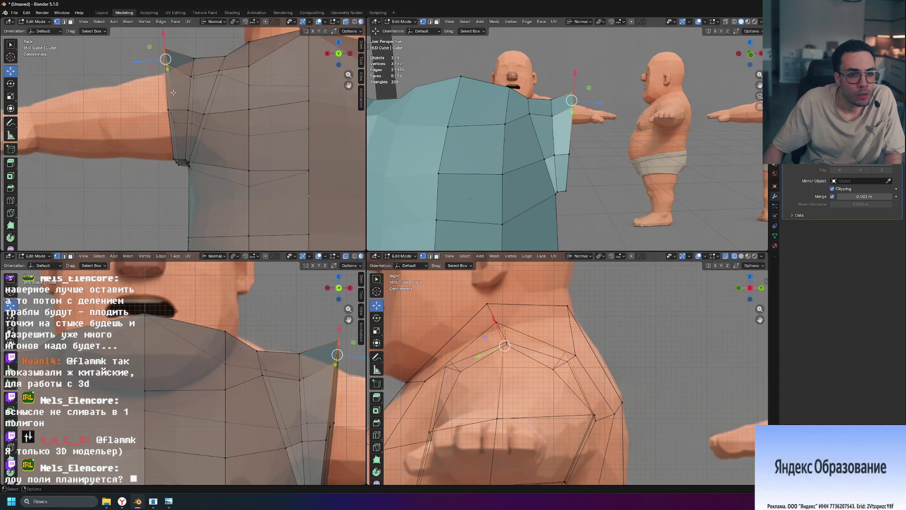
left_click(191, 76)
middle_click_drag(220, 39, 223, 97, "shift")
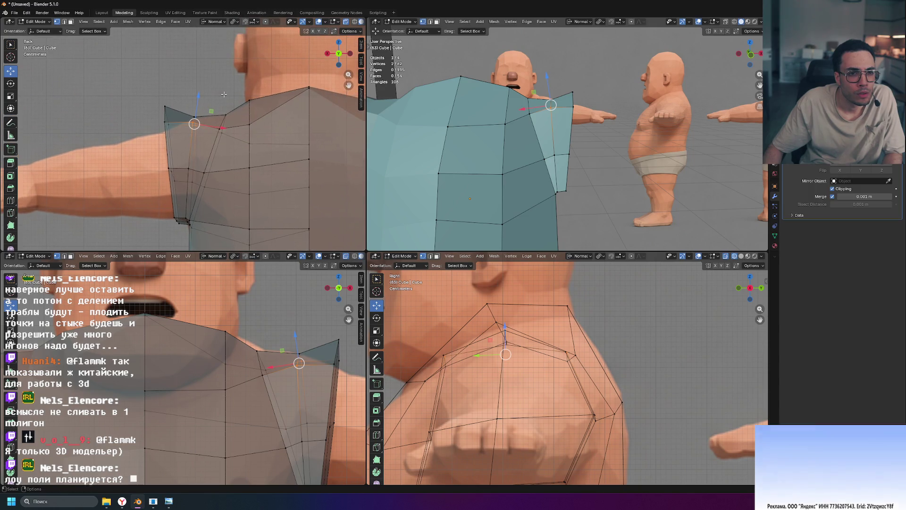
left_click(214, 22)
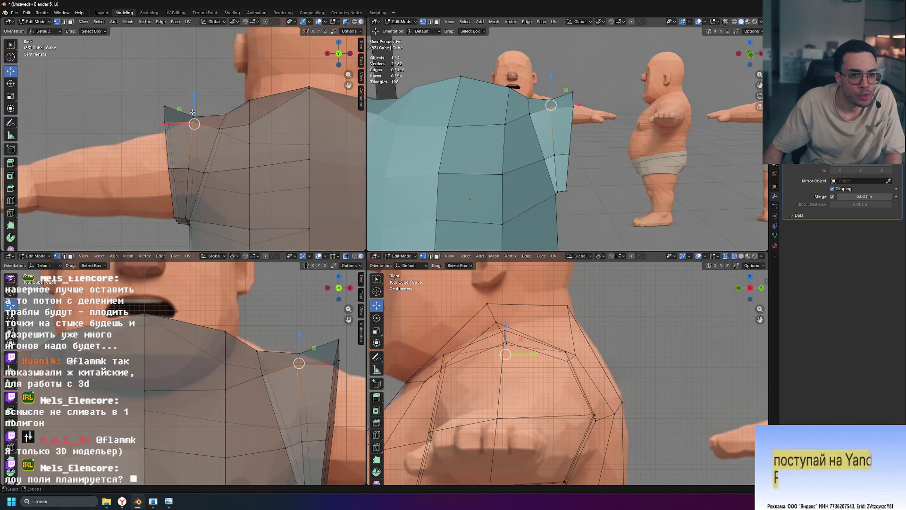
mouse_move(194, 98)
left_mouse_down()
mouse_move(195, 114)
mouse_move(195, 107)
mouse_move(165, 111)
mouse_move(165, 132)
left_mouse_up()
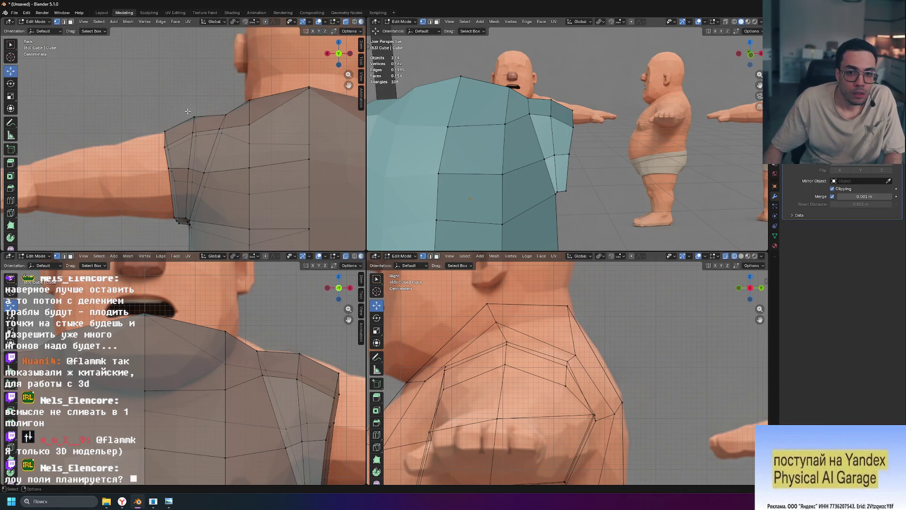
mouse_move(636, 150)
middle_mouse_down()
mouse_move(618, 142)
mouse_move(633, 140)
mouse_move(485, 140)
mouse_move(283, 188)
middle_mouse_up()
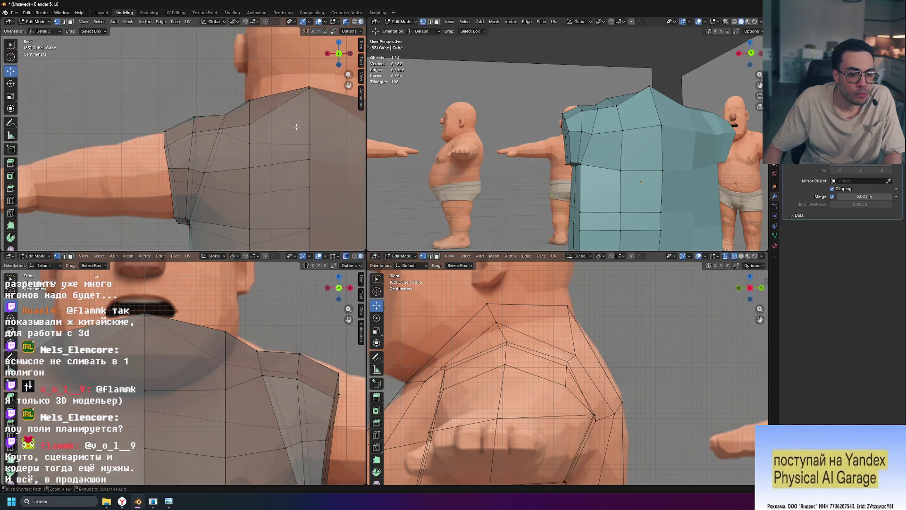
Step: Undo the last selections, then shrink the vertical edge loop at the arm seam
key("ctrl+z")
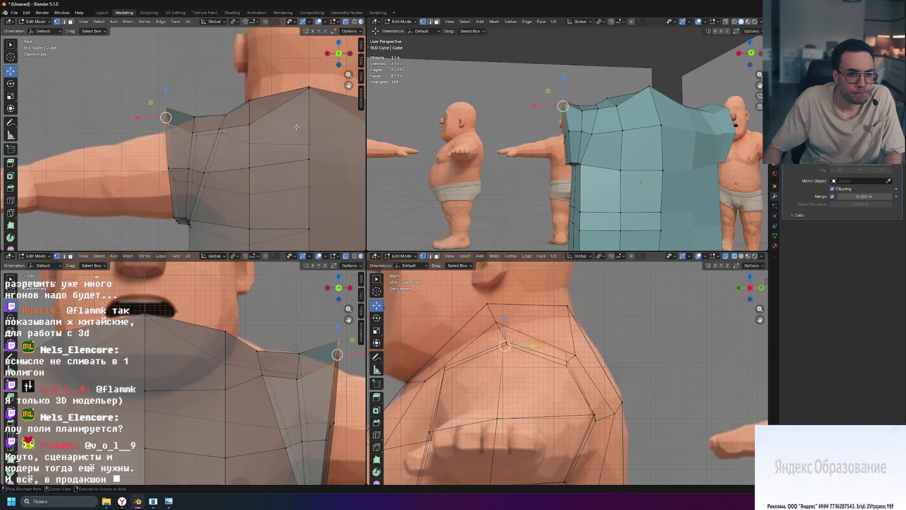
key("ctrl+z")
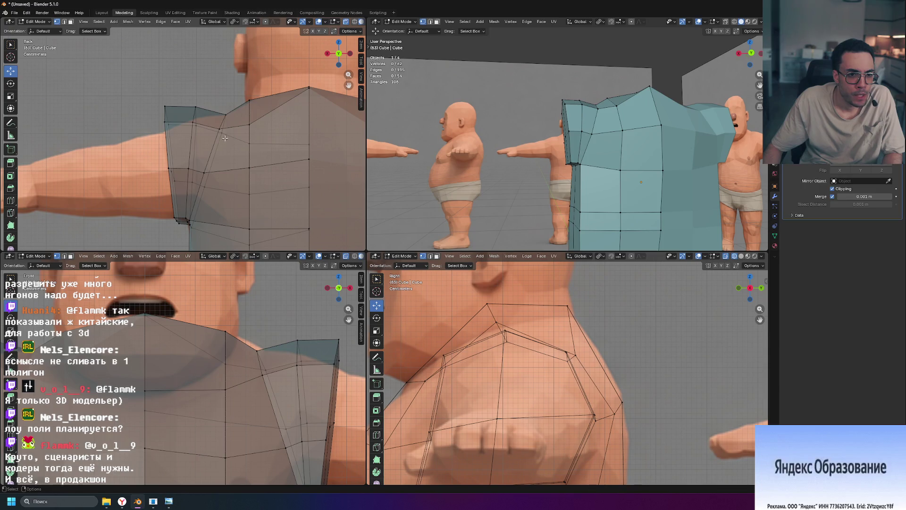
left_click(192, 128, "alt")
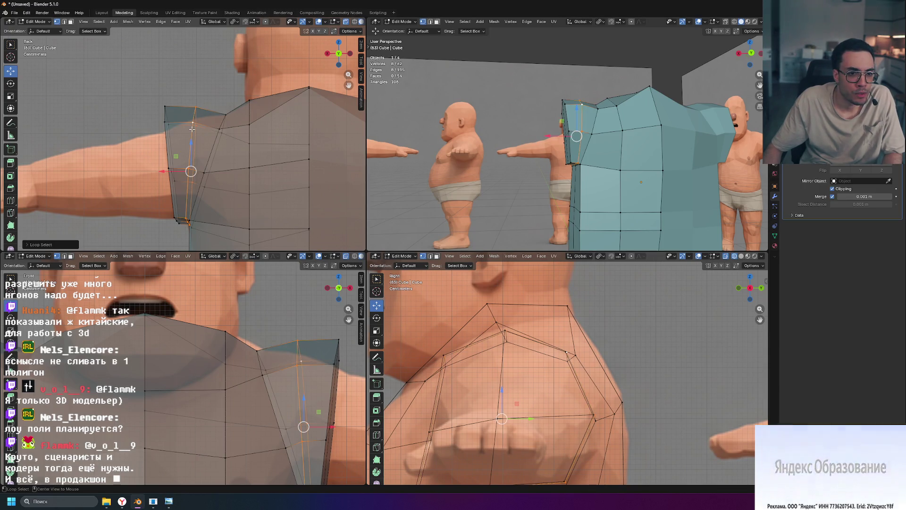
key("s")
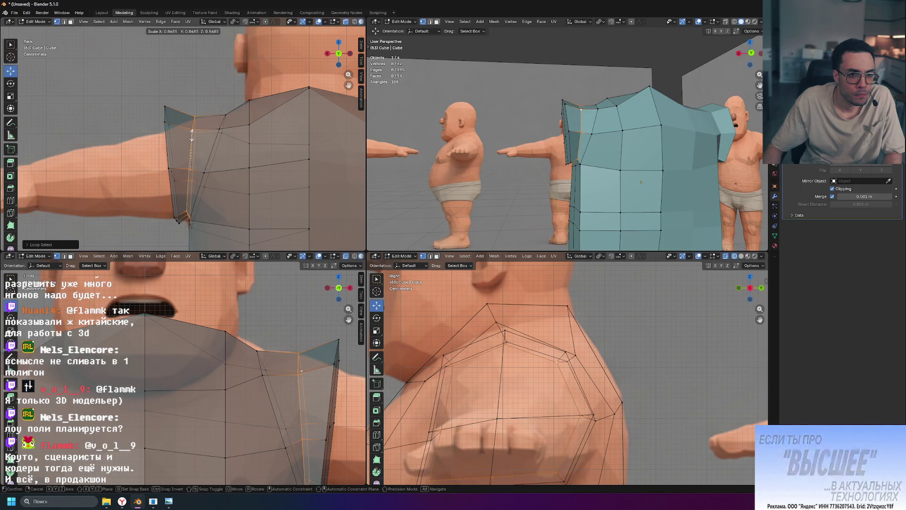
left_click(192, 134)
Step: Centre the 3D cursor on the seam loop, reposition it and resize it to fit the arm
key("shift+s")
key("2")
key("g")
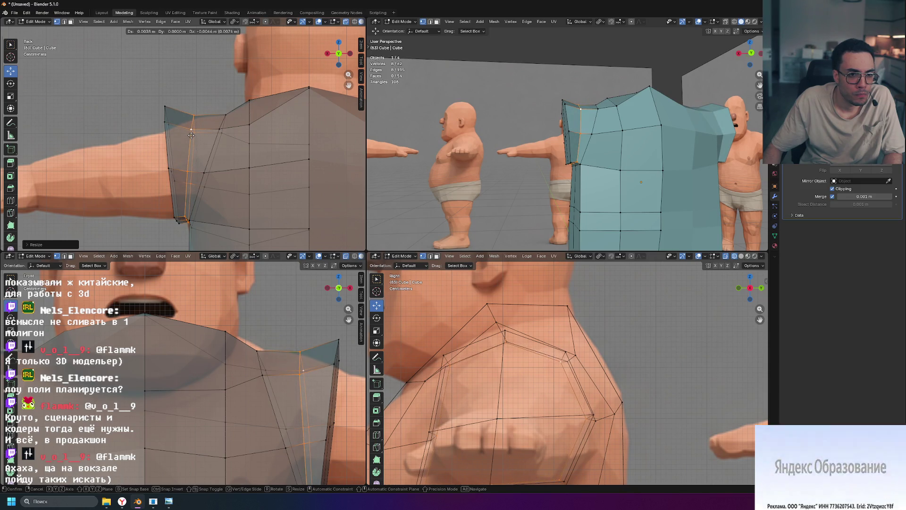
left_click(191, 136)
key("s")
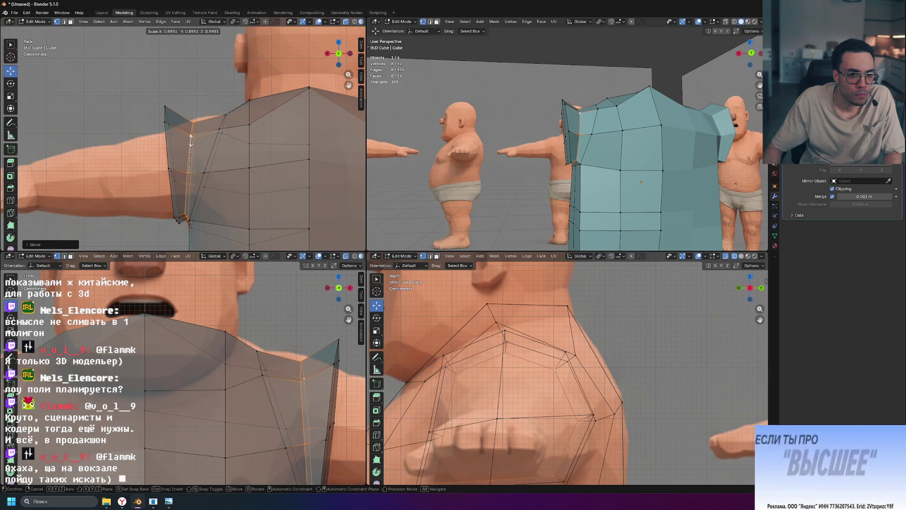
left_click(192, 137)
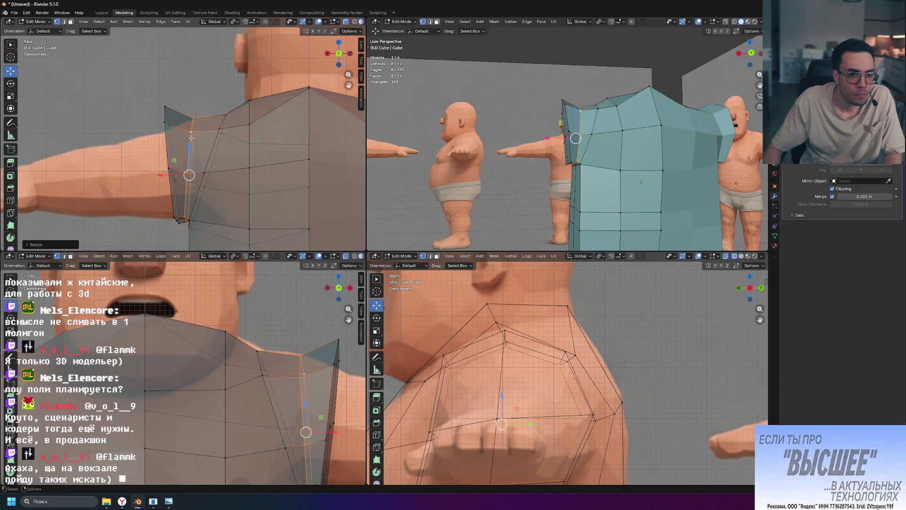
Step: Loop-select the edge loop around the sleeve opening, checking it from behind
left_click(166, 137, "alt")
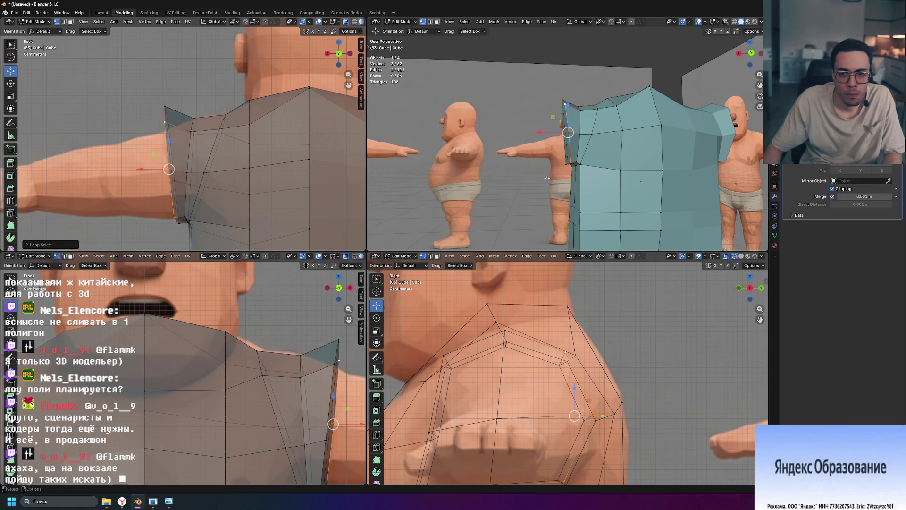
mouse_move(567, 146)
middle_mouse_down()
mouse_move(592, 134)
mouse_move(551, 127)
middle_mouse_up()
left_click(551, 125, "alt")
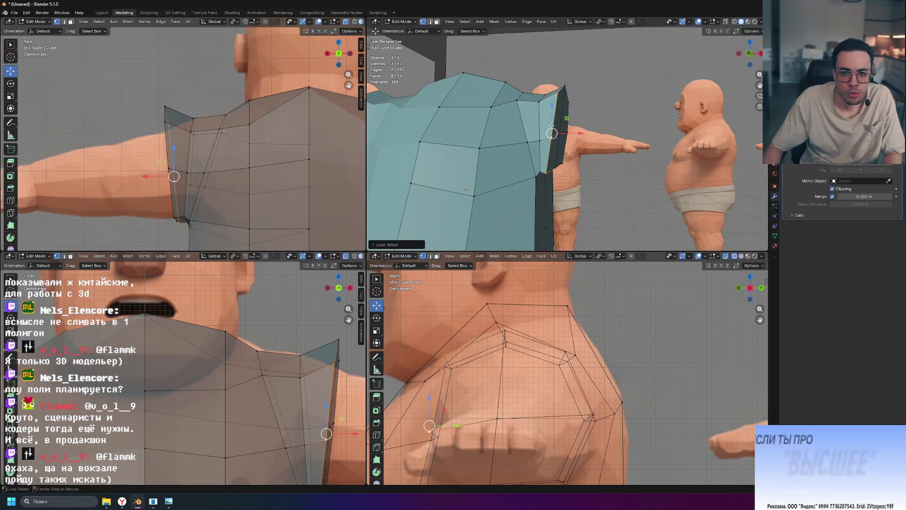
left_click(561, 88, "alt")
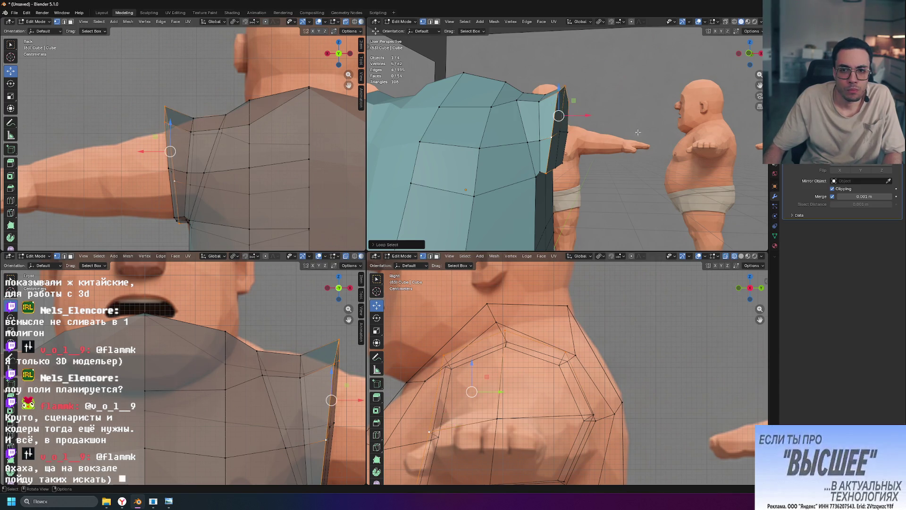
middle_click_drag(561, 89, 571, 132)
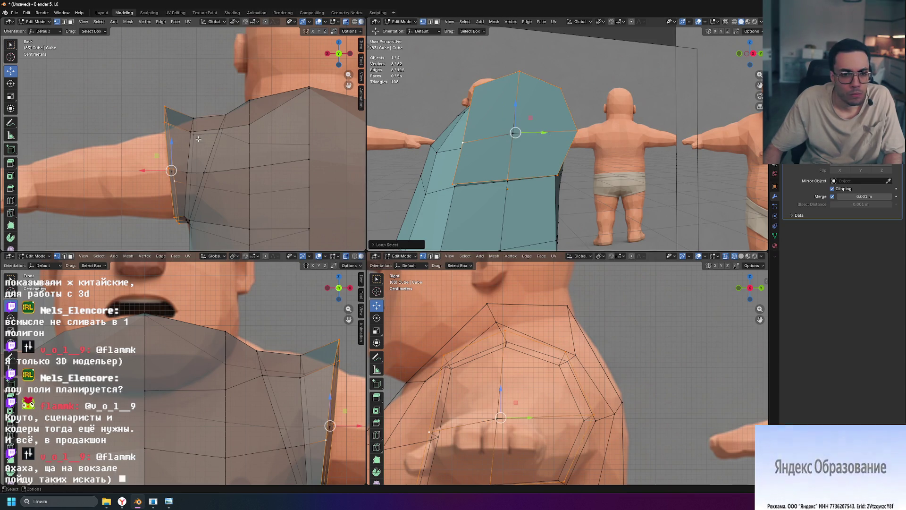
Step: Narrow the sleeve opening loop so it hugs the arm, after cancelling a stray move
key("g")
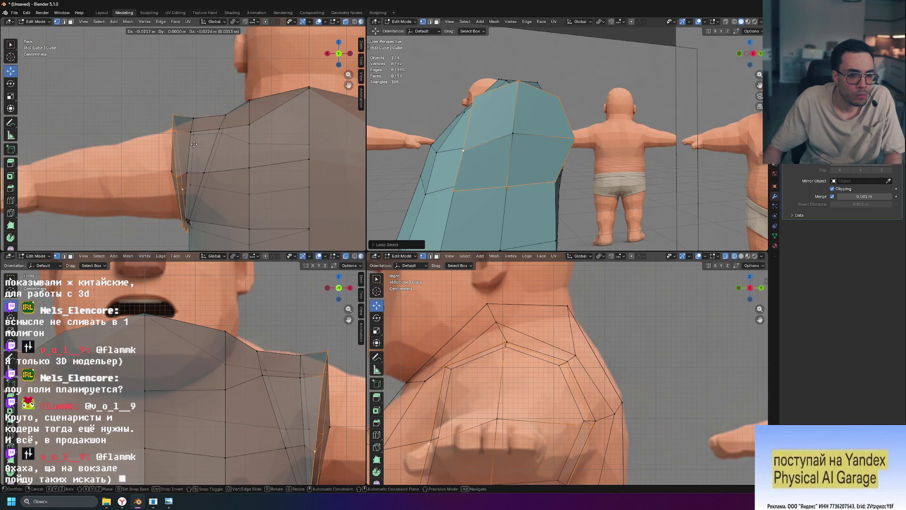
right_click(192, 144)
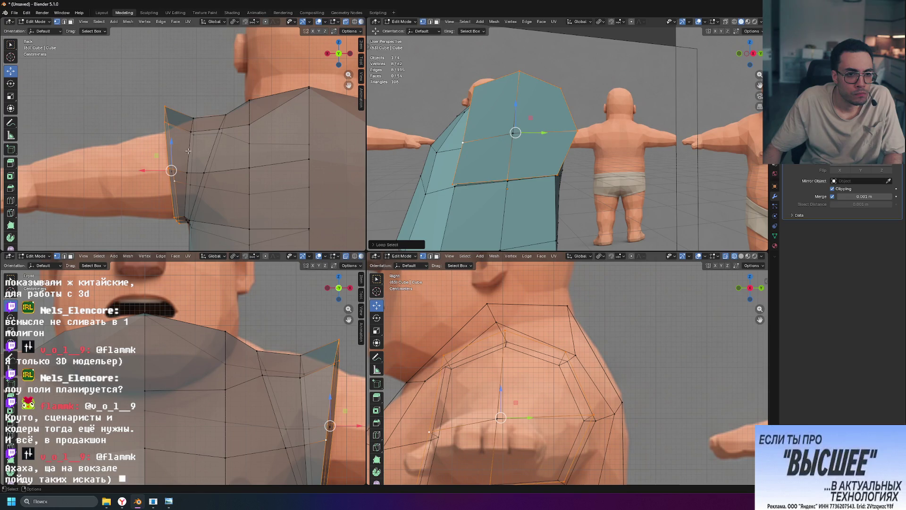
key("s")
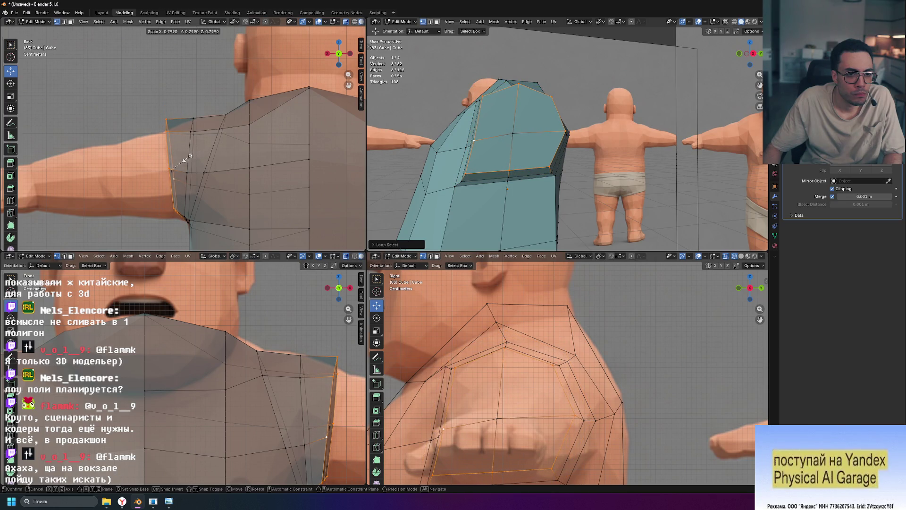
left_click(190, 156)
Step: Shift the shirt's upper chest faces into a better position over the torso
left_click(502, 136, "shift")
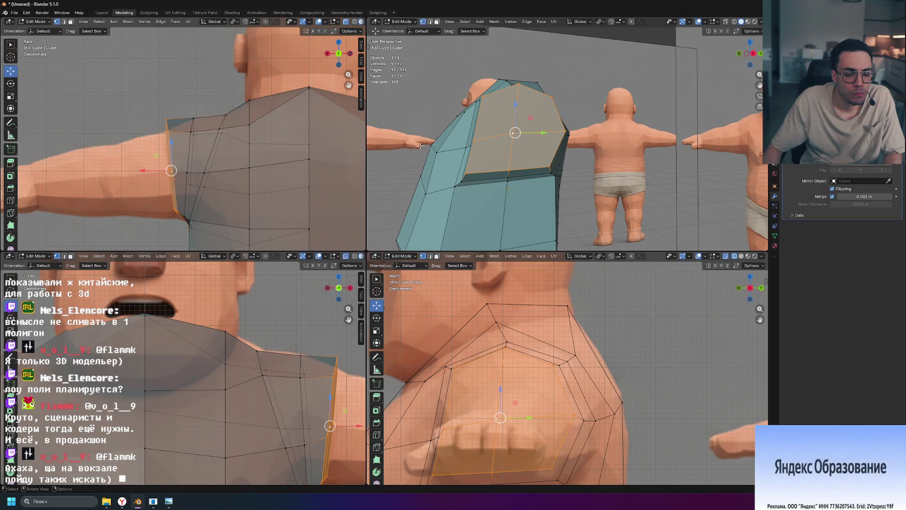
key("g")
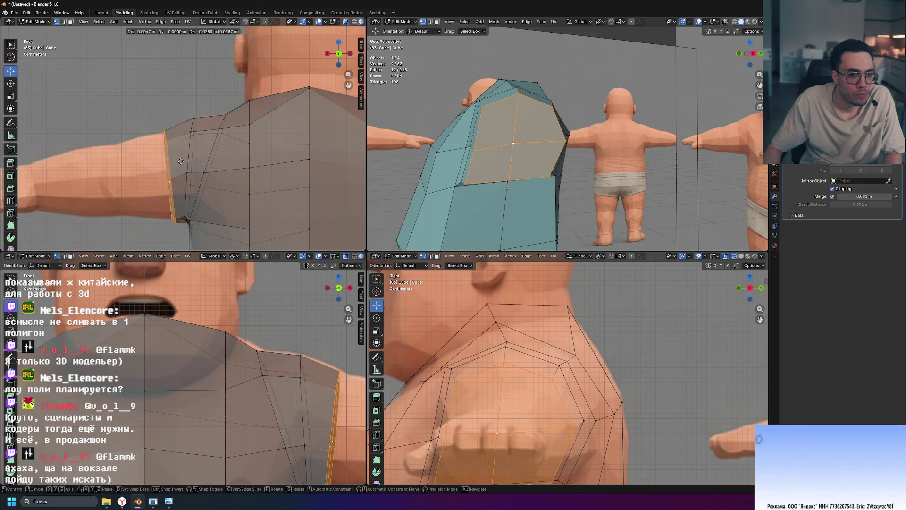
left_click(181, 162)
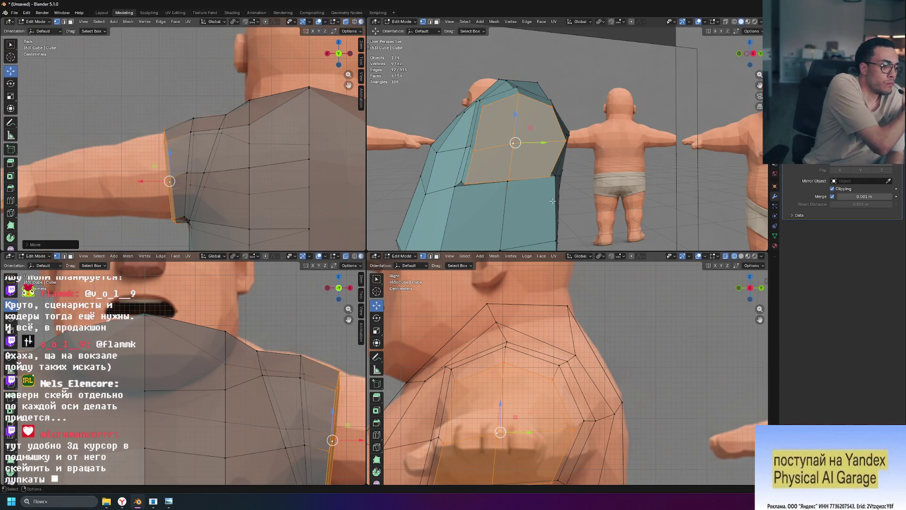
mouse_move(552, 201)
middle_mouse_down()
mouse_move(612, 202)
mouse_move(567, 192)
mouse_move(519, 225)
middle_mouse_up()
scroll(612, 201, "down", 4)
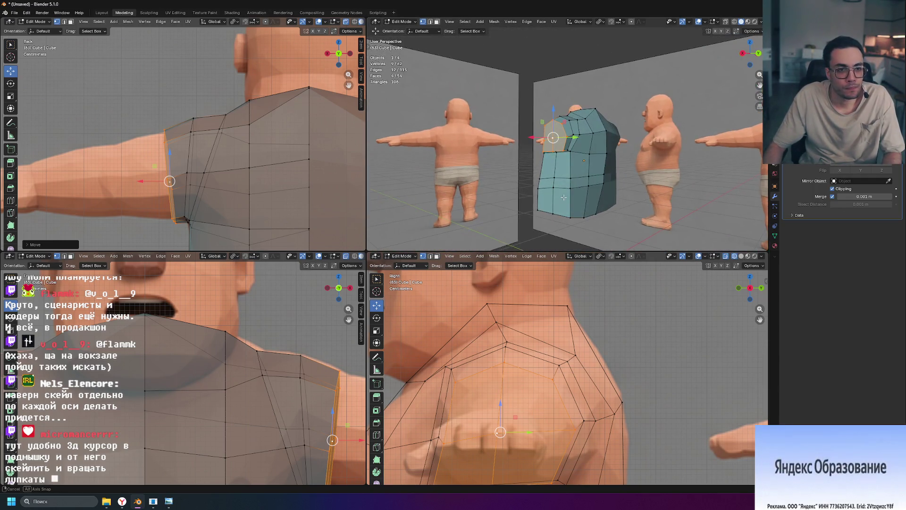
Step: Face the lower-left view toward the character's front and clear the chest face selection
middle_click_drag(311, 354, 282, 353)
key("KP_1")
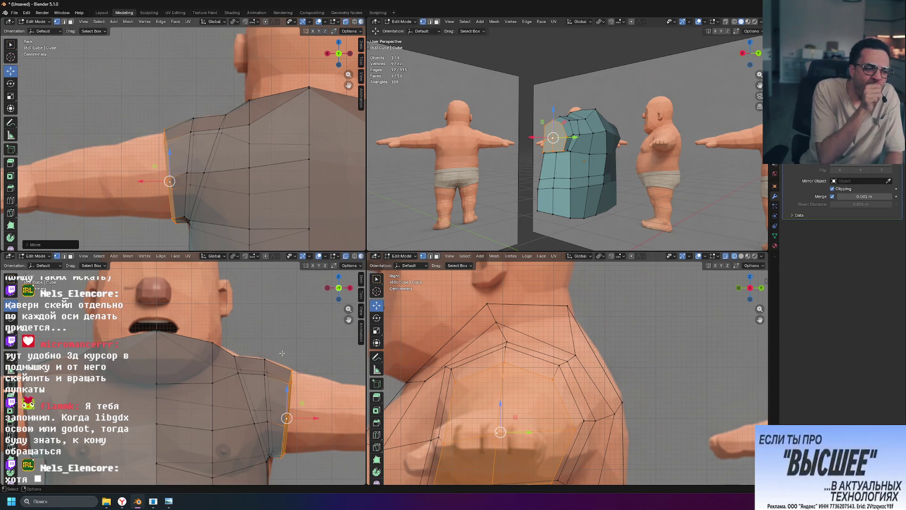
mouse_move(567, 171)
middle_mouse_down()
mouse_move(605, 168)
mouse_move(516, 172)
middle_mouse_up()
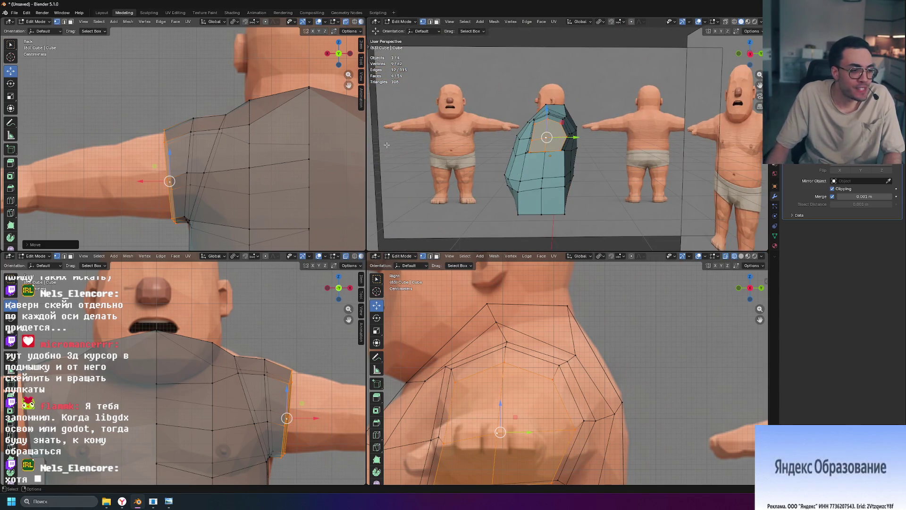
left_click(630, 186)
Step: Start lifting the sleeve's underarm vertex, constrained to the vertical axis
mouse_move(629, 186)
middle_mouse_down()
mouse_move(595, 154)
mouse_move(538, 170)
middle_mouse_up()
middle_click_drag(575, 160, 585, 189)
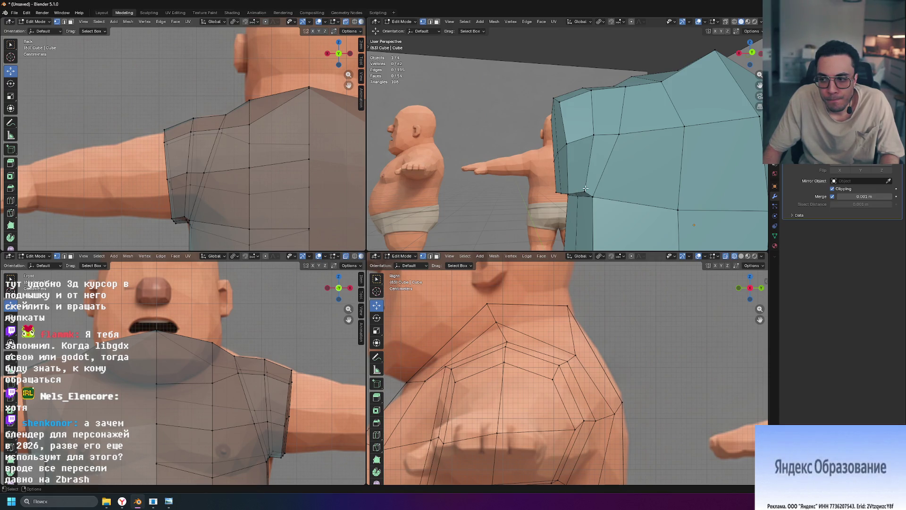
middle_click_drag(597, 202, 554, 185)
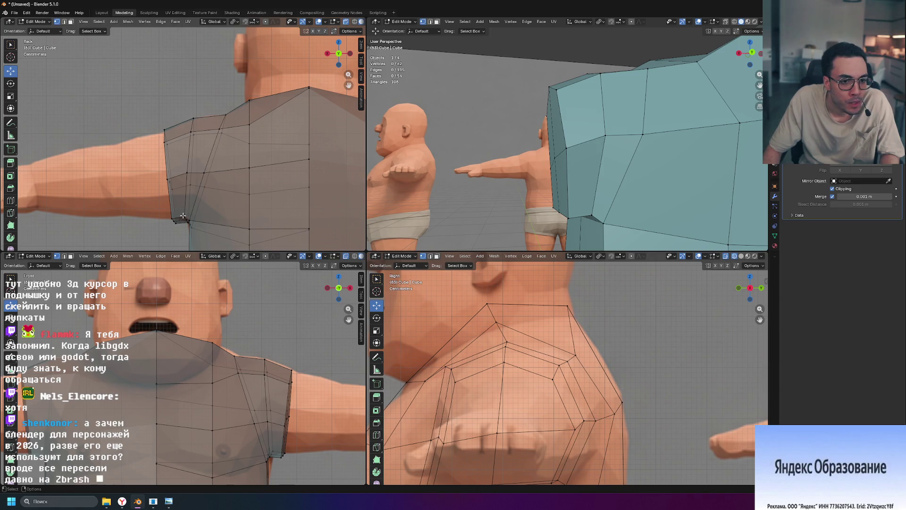
key("g")
key("z")
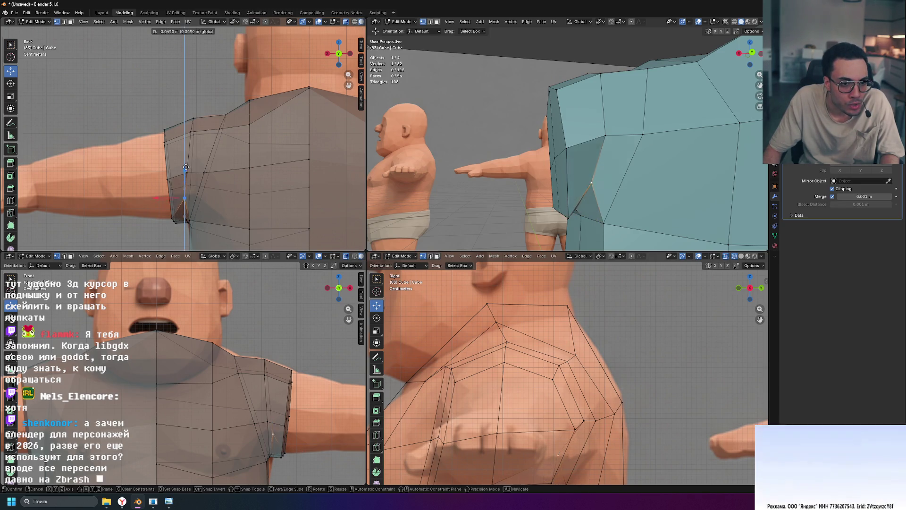
Step: Set the underarm vertex's height, then raise an upper-arm edge vertex vertically
left_click(222, 190)
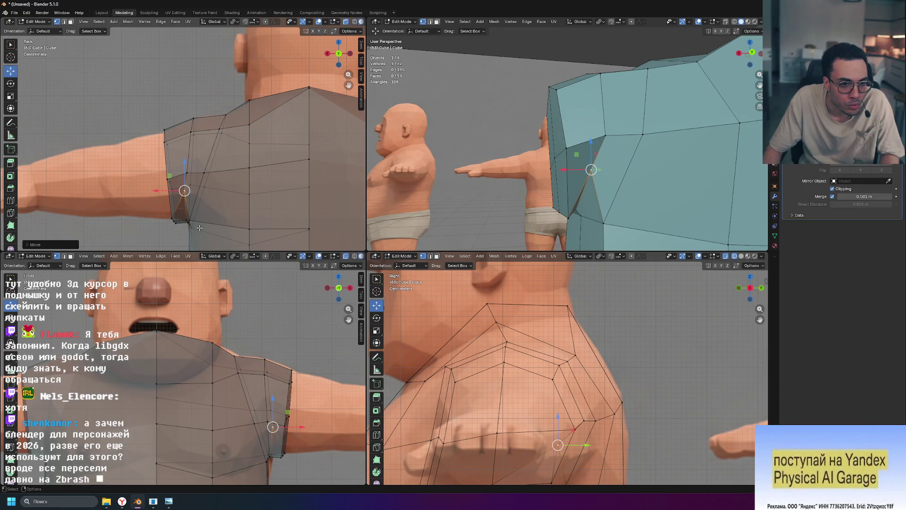
right_click(181, 218, "shift")
right_click(172, 190, "shift")
key("g")
key("z")
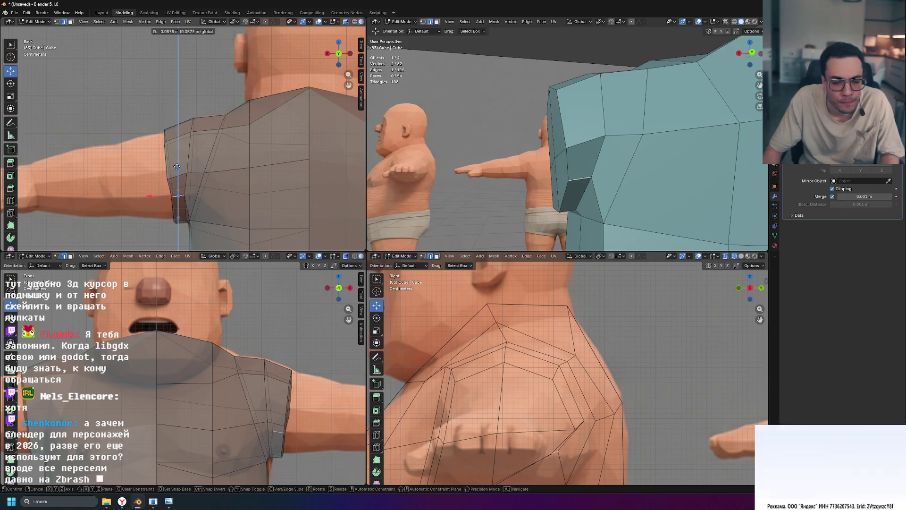
left_click(177, 174)
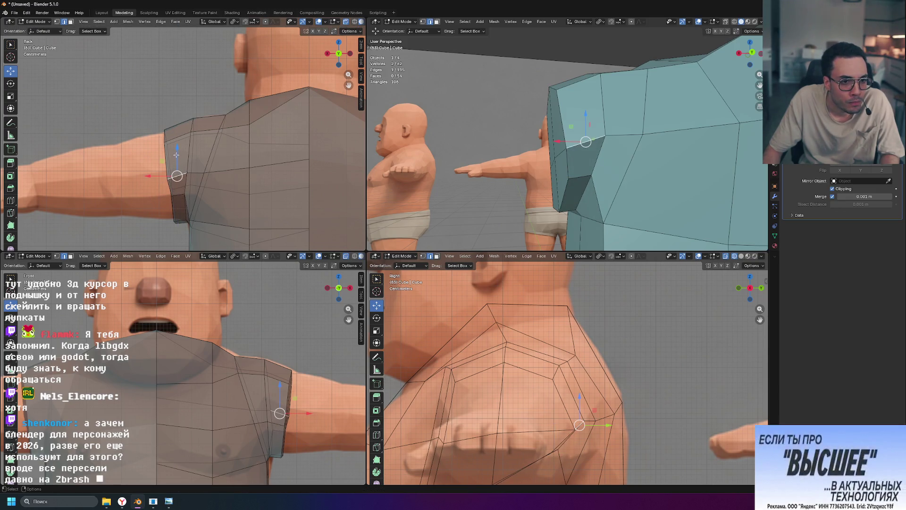
Step: Raise another sleeve-edge vertex and shift it sideways along the X axis
right_click(187, 168, "shift")
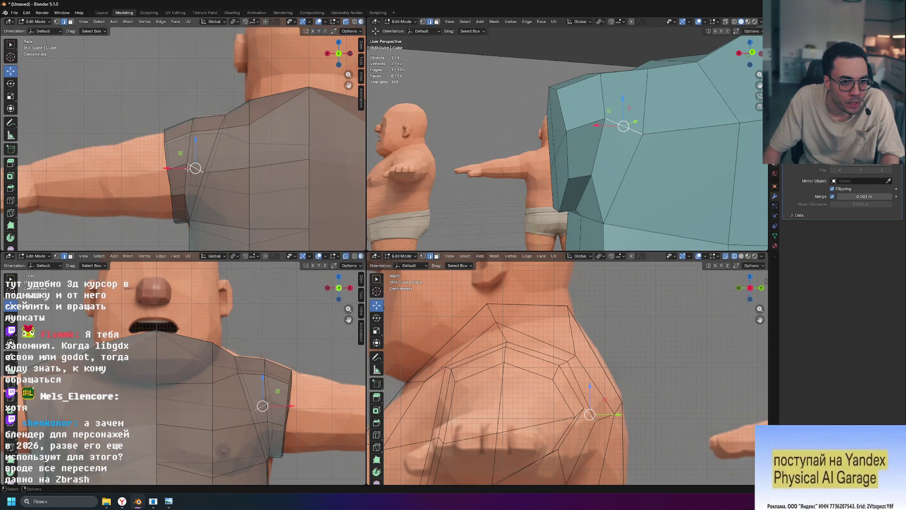
left_click_drag(195, 145, 198, 134)
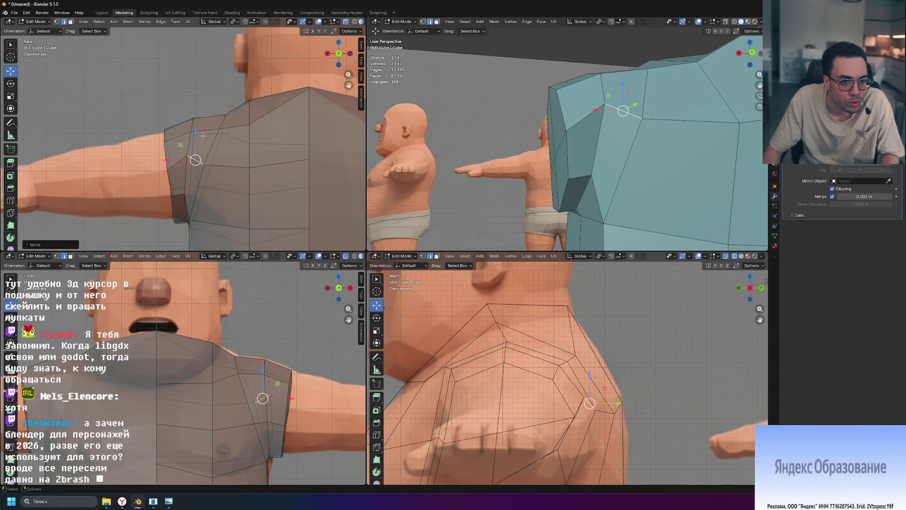
key("g")
key("x")
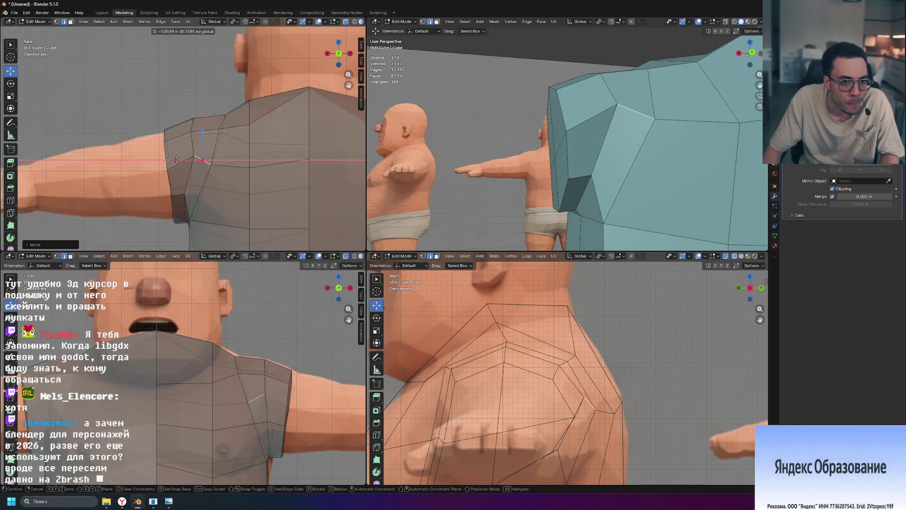
left_click(177, 161)
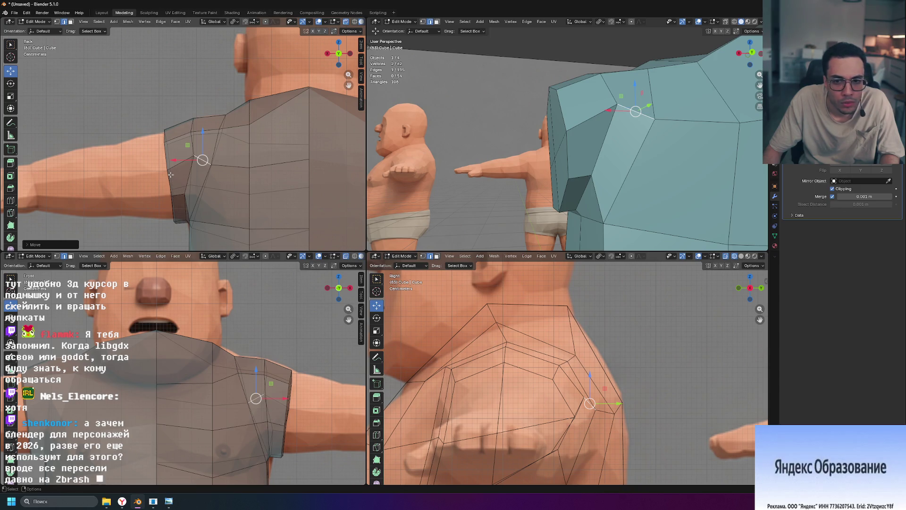
Step: Begin sliding the vertex at the sleeve's bottom edge along its edge
middle_click_drag(568, 175, 561, 195)
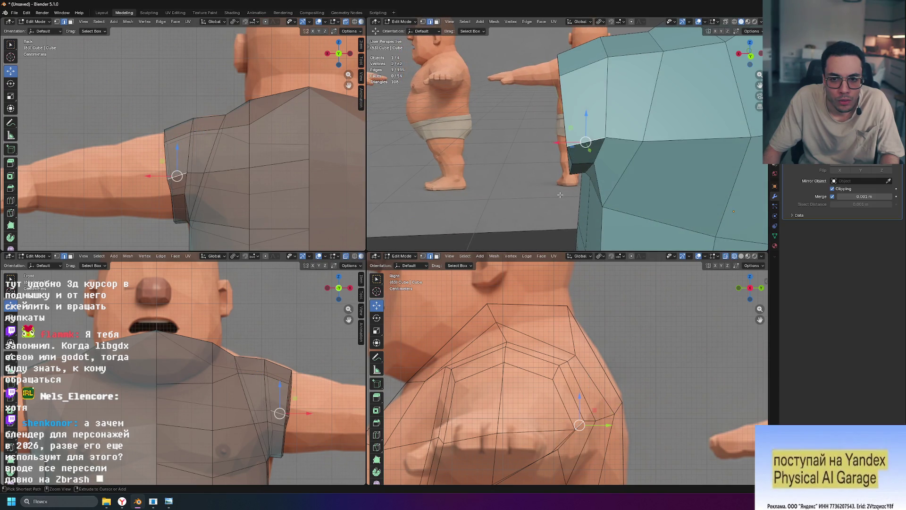
left_click(560, 194)
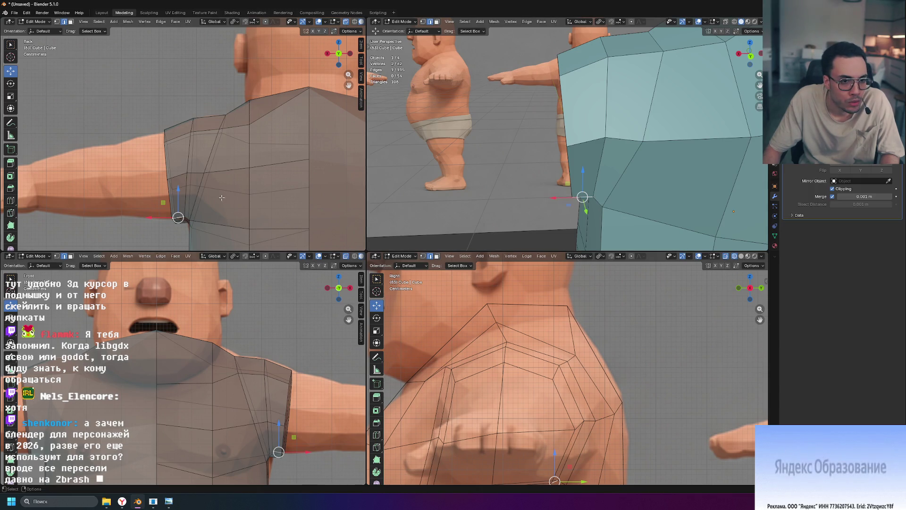
key("g")
key("g")
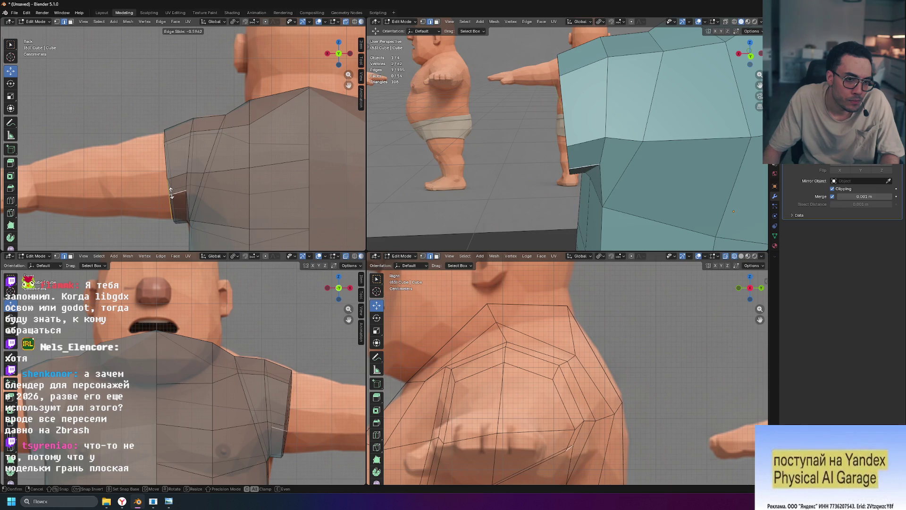
Step: Finish the bottom sleeve vertex slide, rotate it slightly and slide it again
left_click(171, 194)
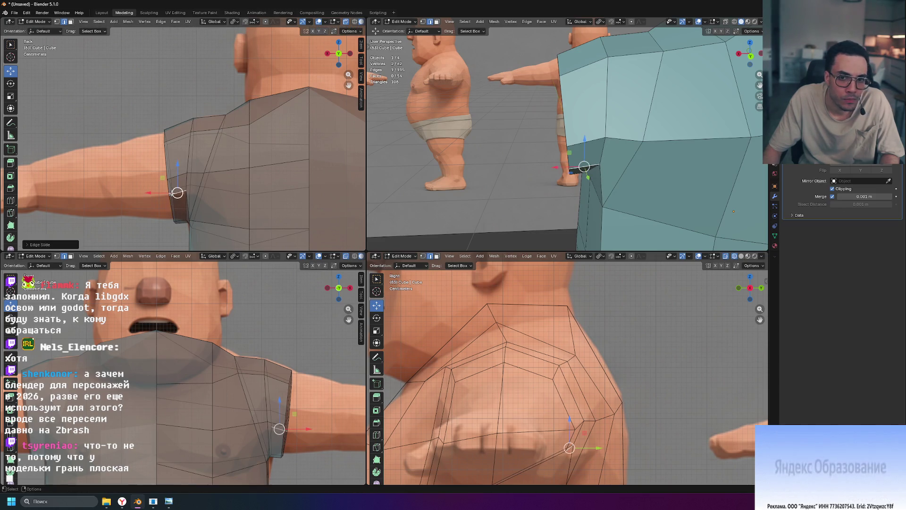
key("r")
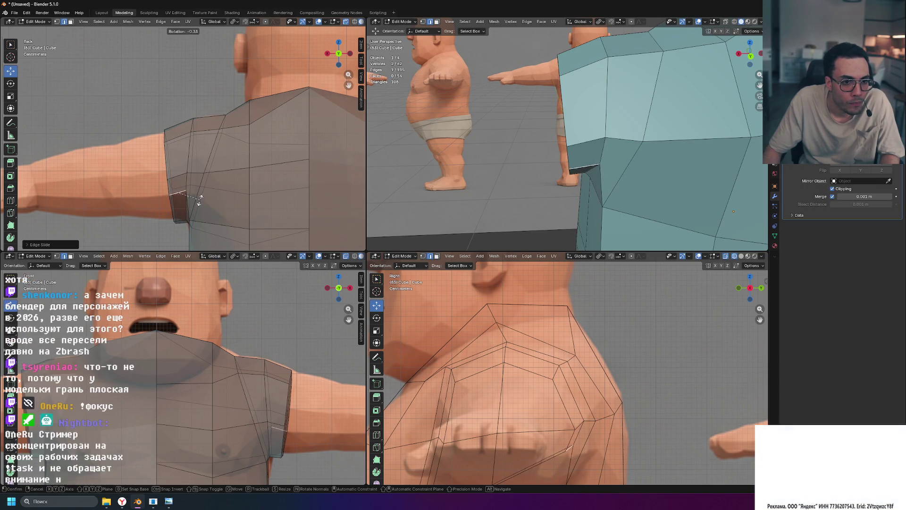
left_click(198, 203)
key("g")
key("g")
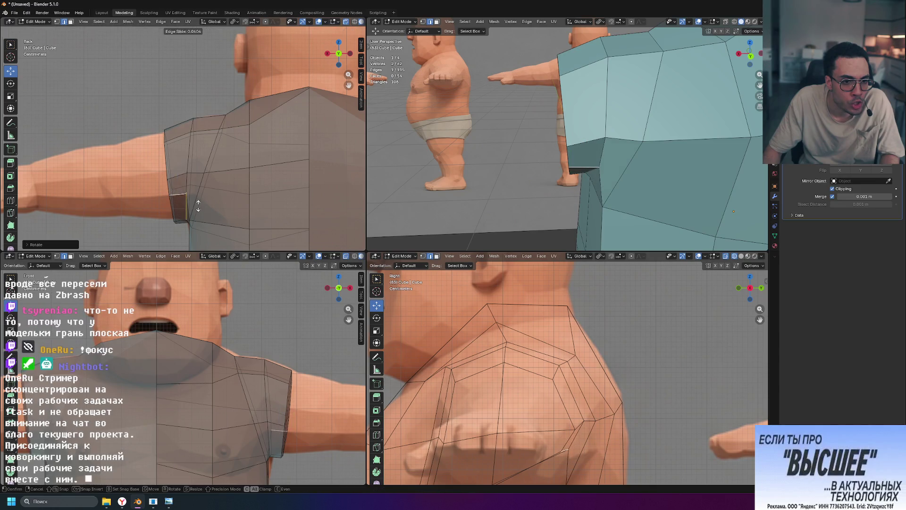
left_click(197, 204)
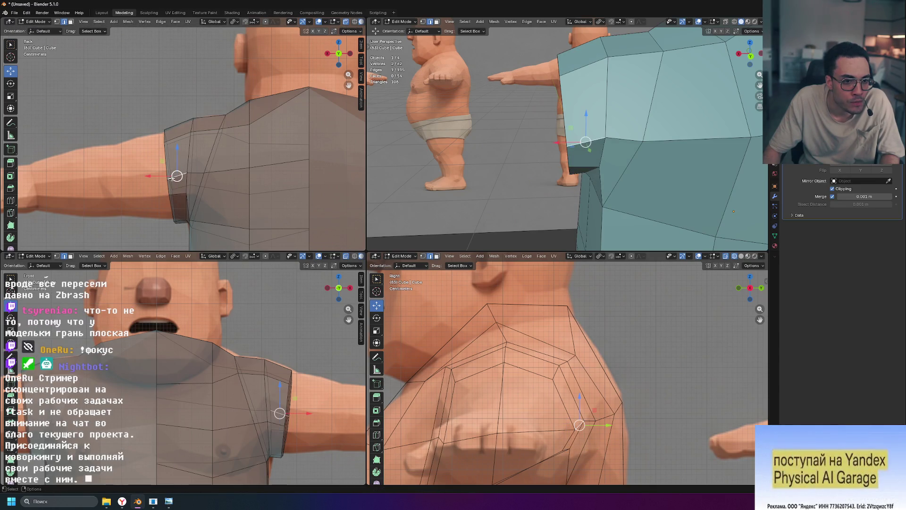
Step: Edge-slide the shoulder edge loop along the mesh to follow the shoulder
key("g")
key("g")
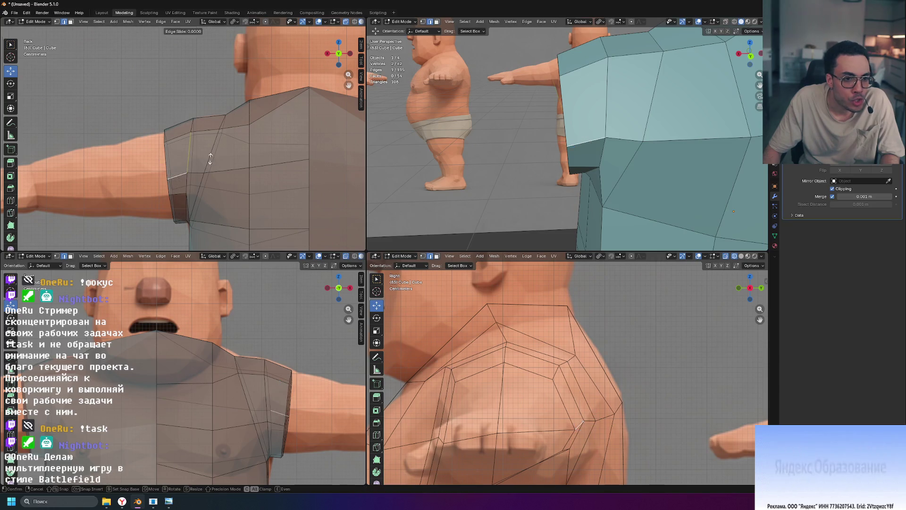
left_click(211, 151)
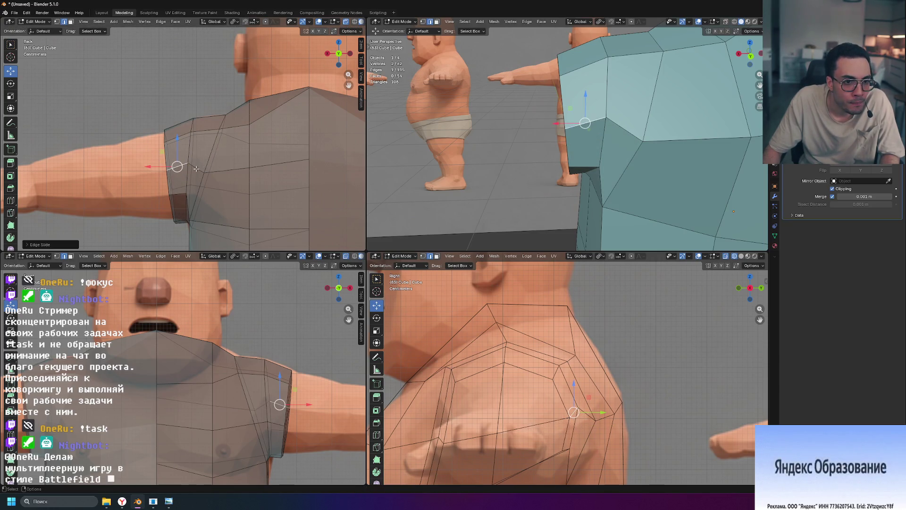
key("g")
key("g")
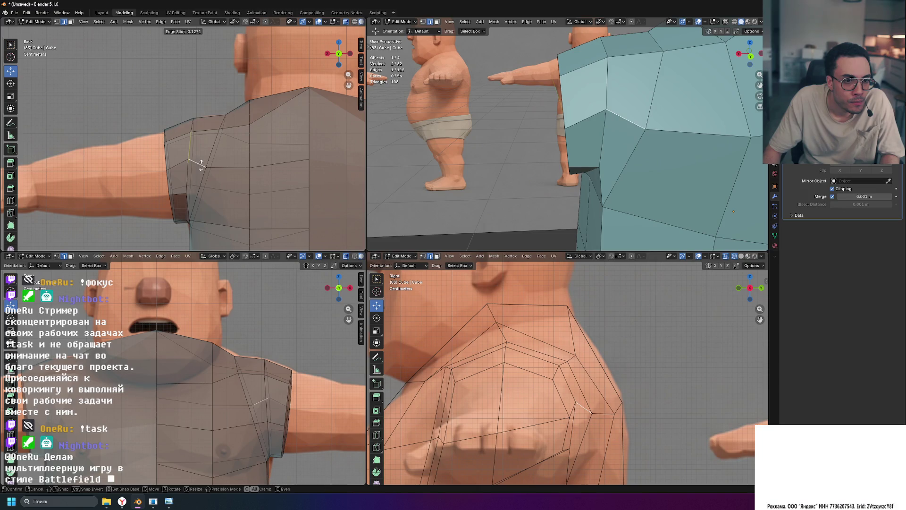
left_click(201, 165)
Step: Slide the next vertical loop across the shoulder to even out the sleeve faces
left_click(196, 185, "alt")
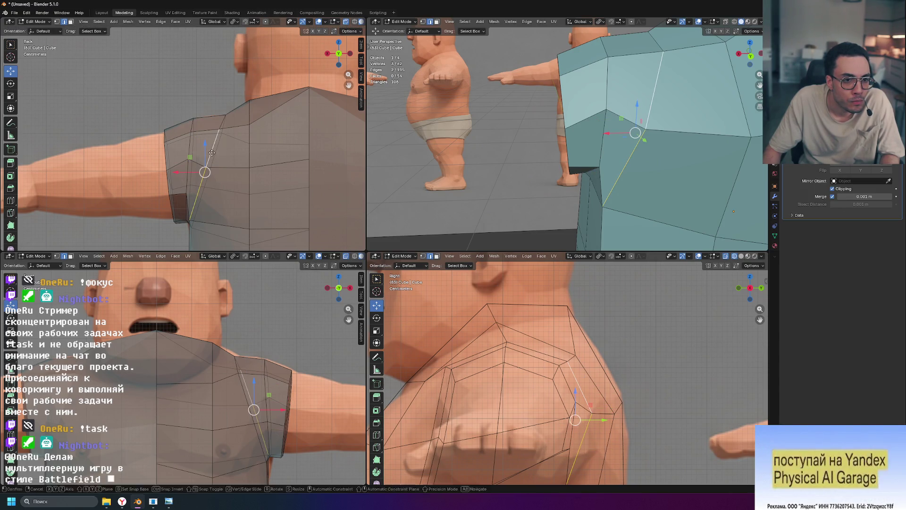
key("g")
key("g")
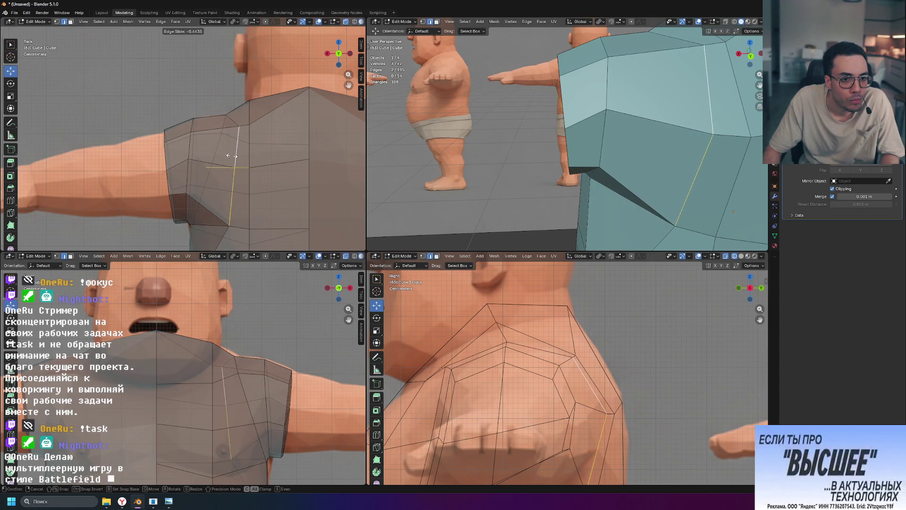
left_click(233, 156)
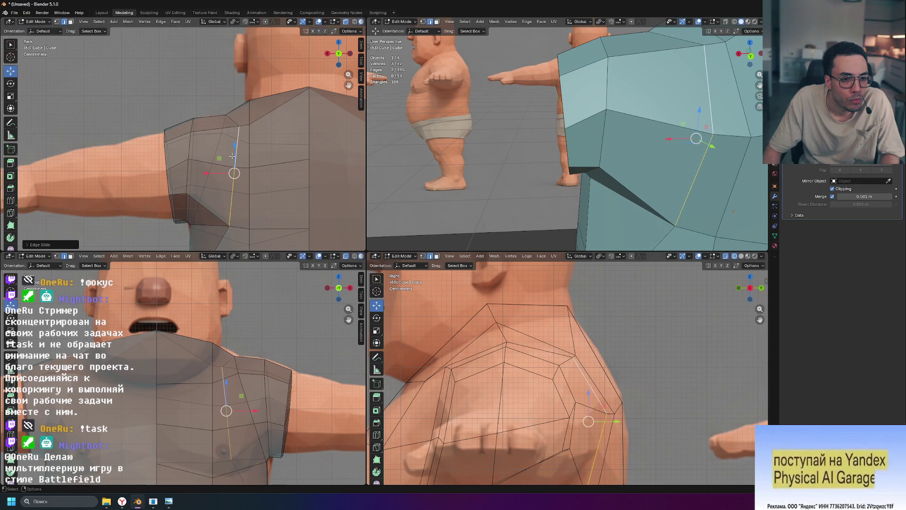
left_click(187, 175)
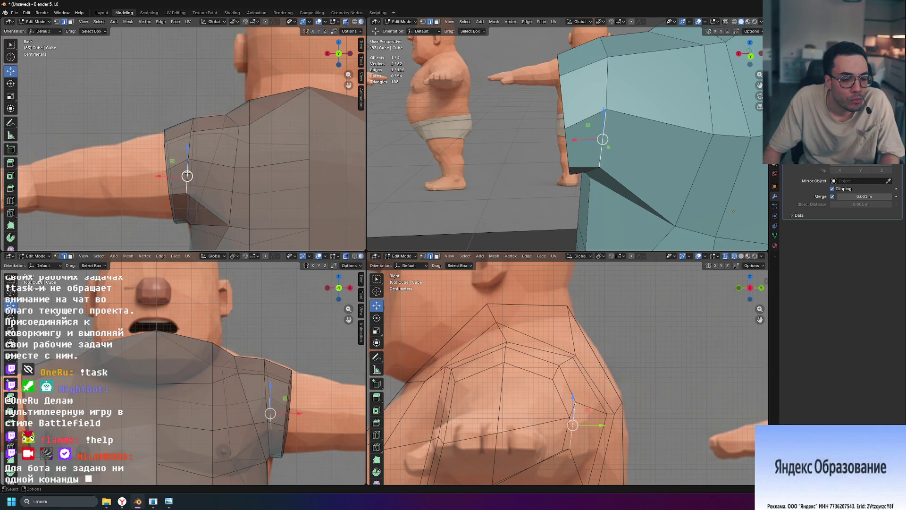
Step: Edge-slide the sleeve loop along the arm toward the torso join
left_click(186, 176, "alt")
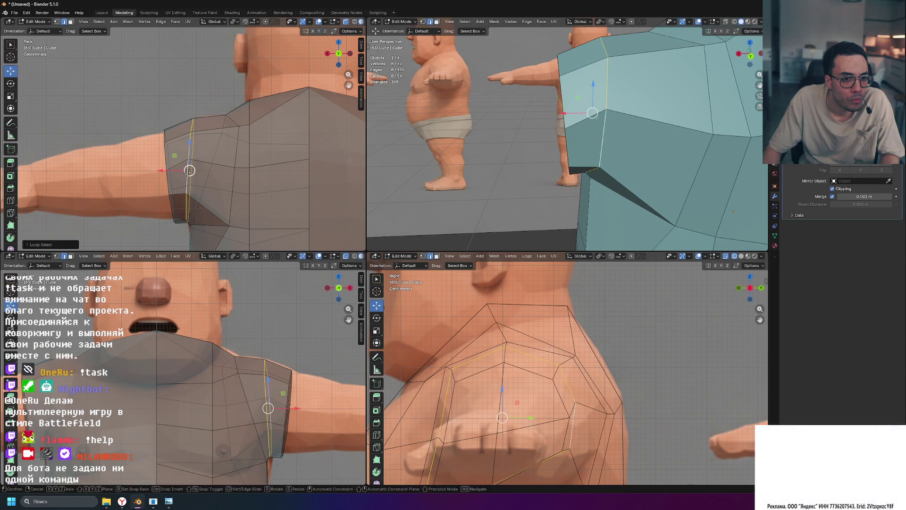
key("g")
key("g")
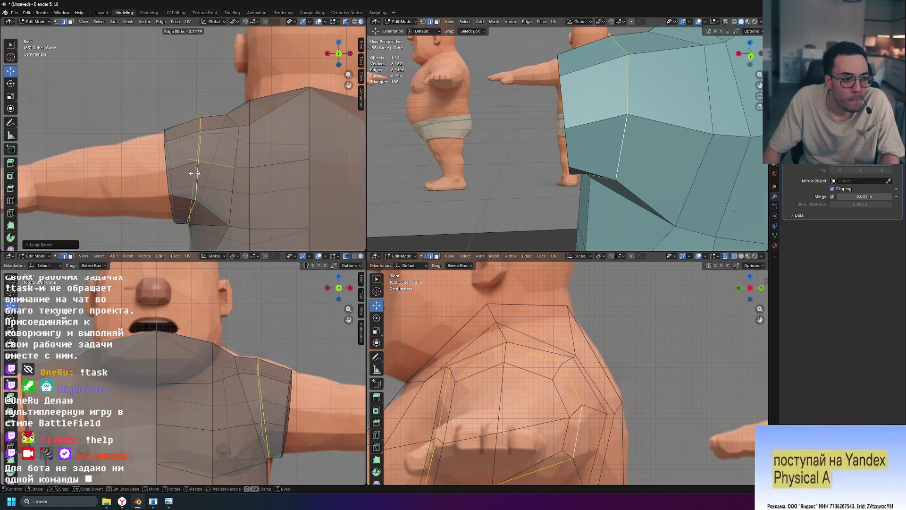
left_click(195, 172)
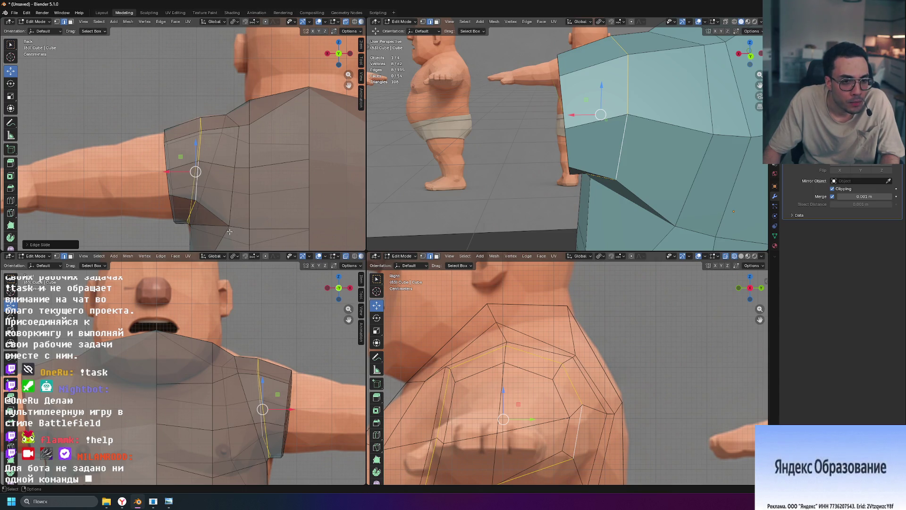
Step: Vertex-slide the armpit corner vertex upward and inspect the armpit area
left_click(195, 200)
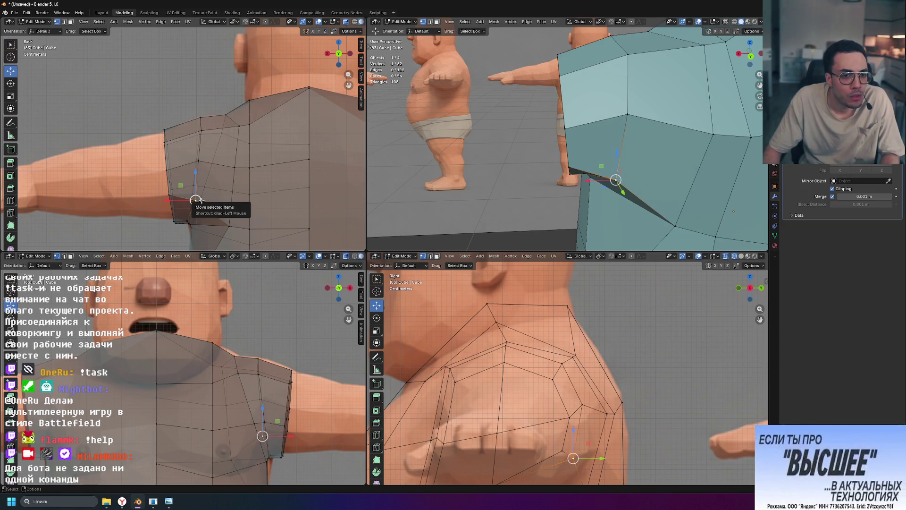
key("g")
key("g")
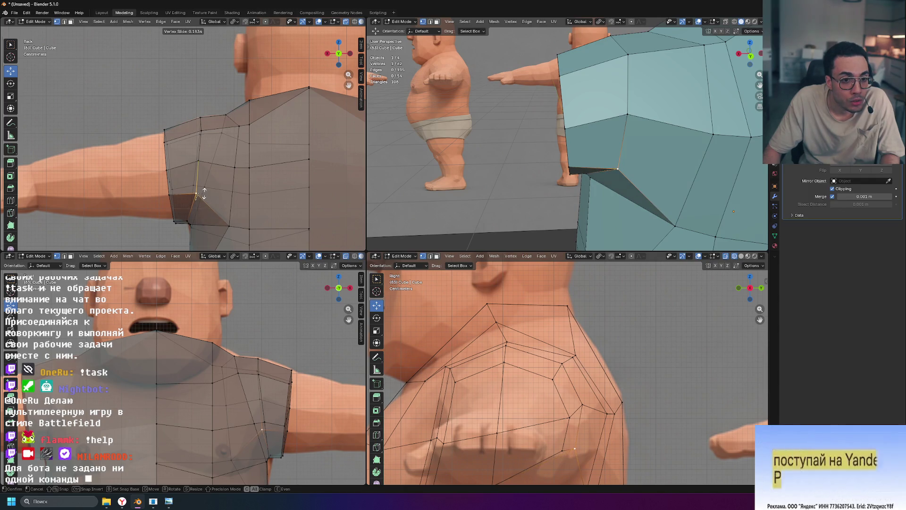
left_click(196, 193)
left_click(230, 223)
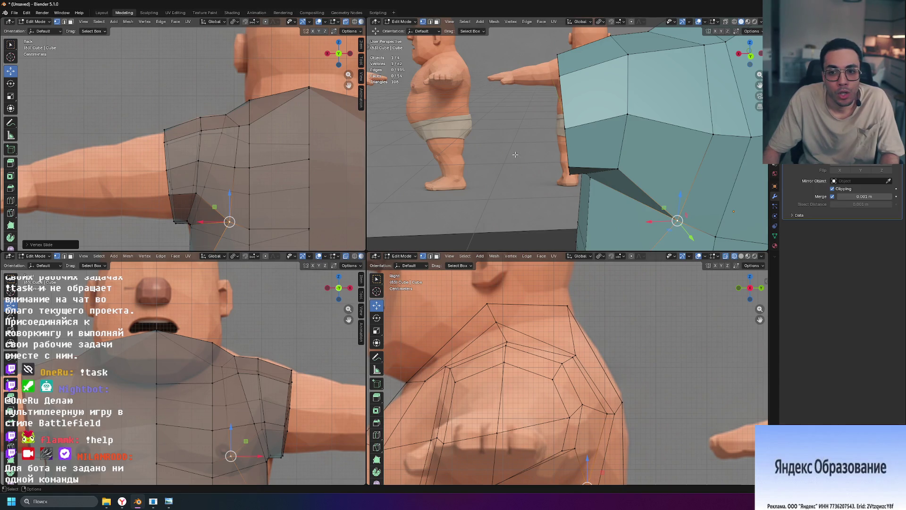
mouse_move(427, 174)
middle_mouse_down()
mouse_move(493, 148)
mouse_move(475, 178)
mouse_move(453, 170)
middle_mouse_up()
scroll(226, 135, "down", 4)
scroll(226, 136, "down", 2)
scroll(226, 136, "down", 1)
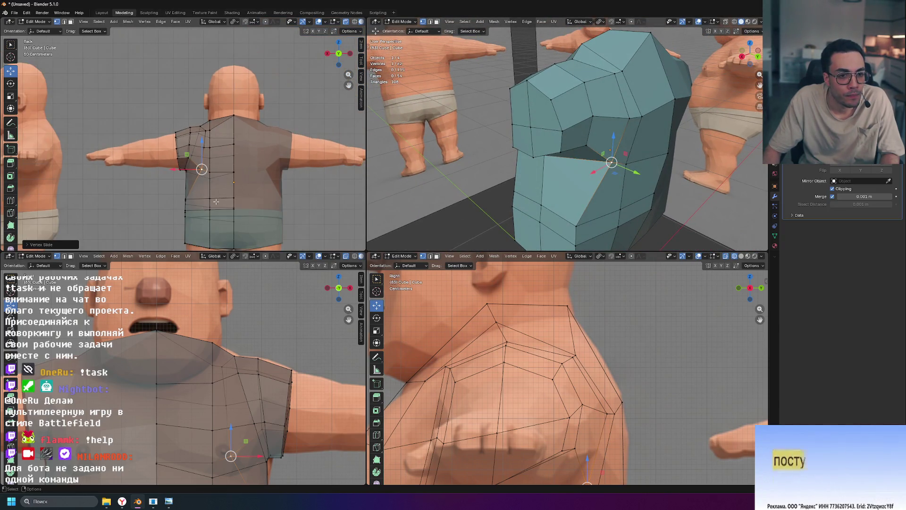
scroll(226, 135, "up", 4)
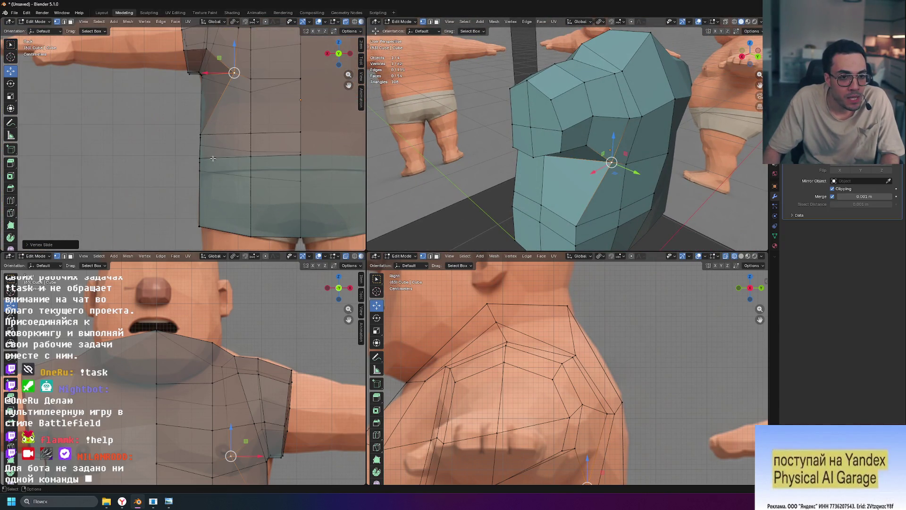
Step: Edge-slide the vertical edge path down the shirt's side across the torso toward the waist
left_click(203, 135)
middle_click_drag(627, 226, 570, 243)
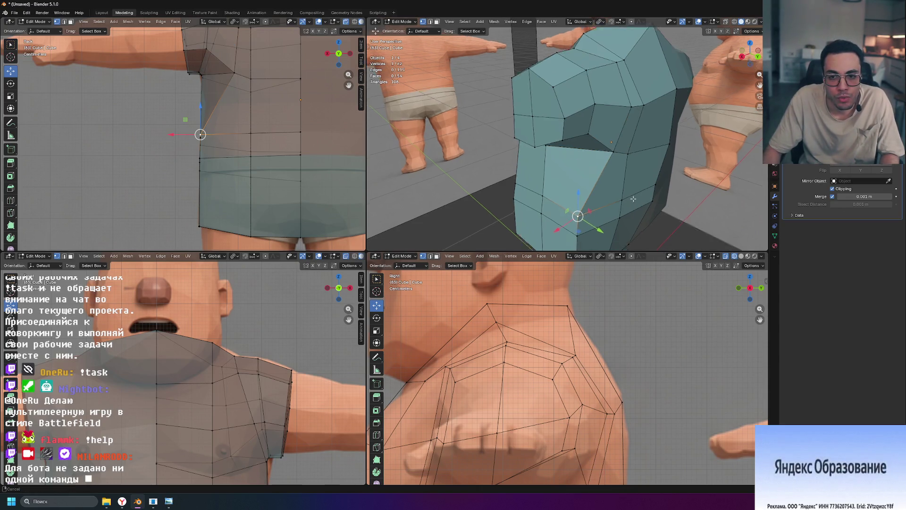
left_click(572, 240, "ctrl")
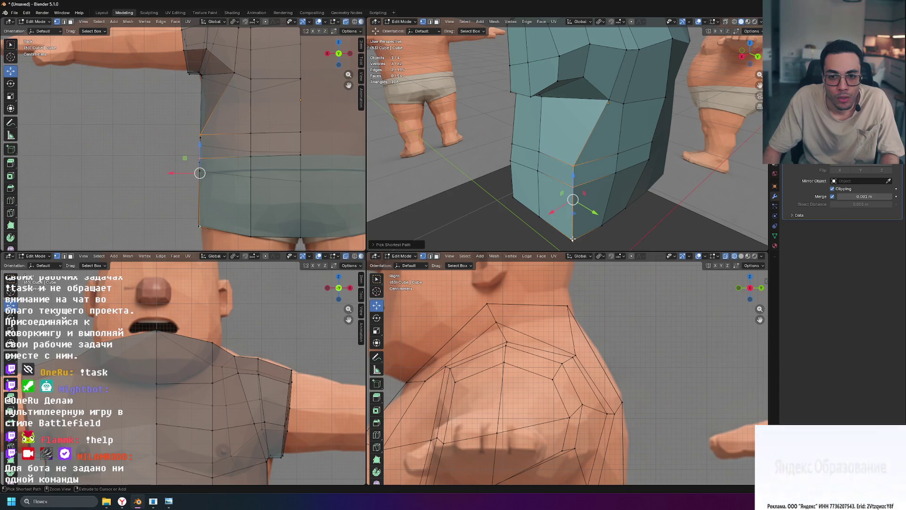
key("g")
key("g")
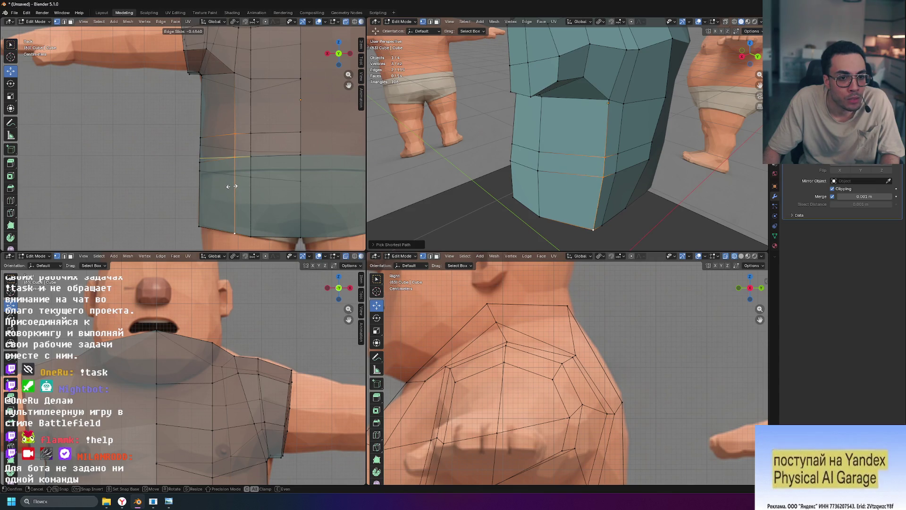
left_click(232, 186)
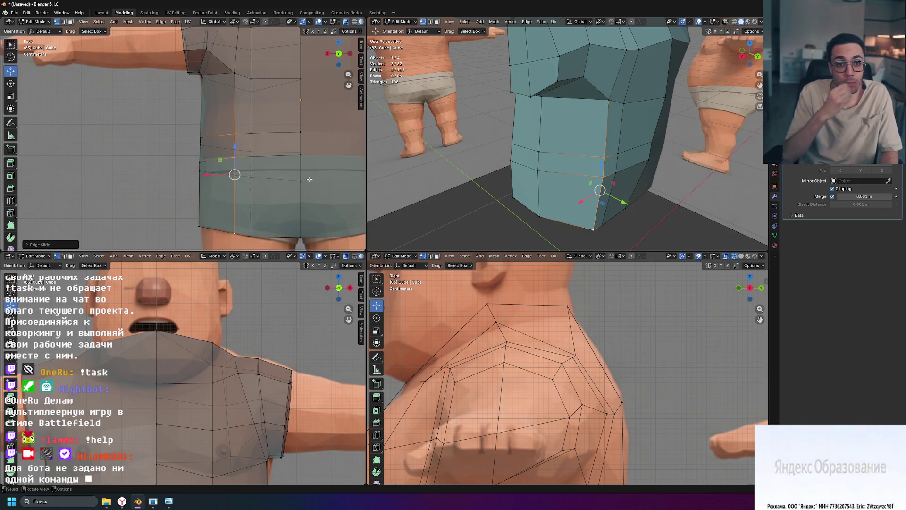
middle_click_drag(175, 114, 189, 159, "shift")
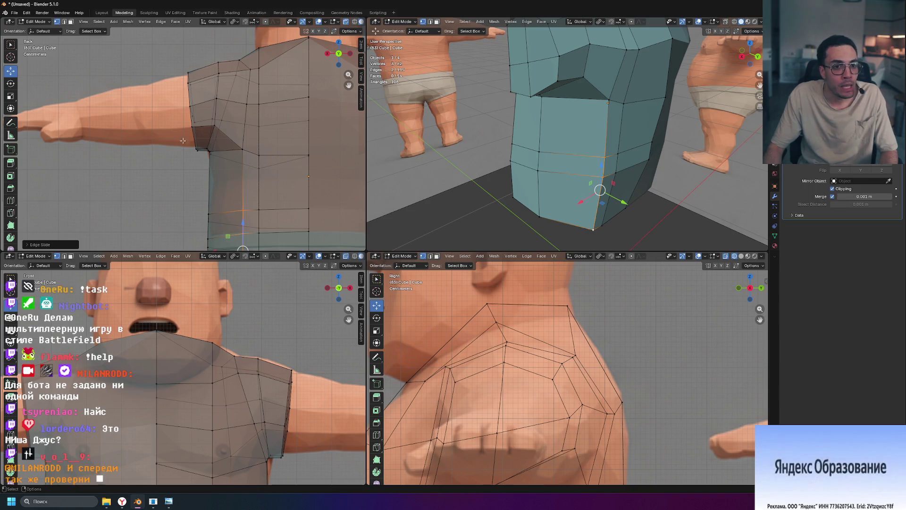
mouse_move(210, 177)
middle_mouse_down("shift")
mouse_move(196, 100)
mouse_move(237, 203)
middle_mouse_up("shift")
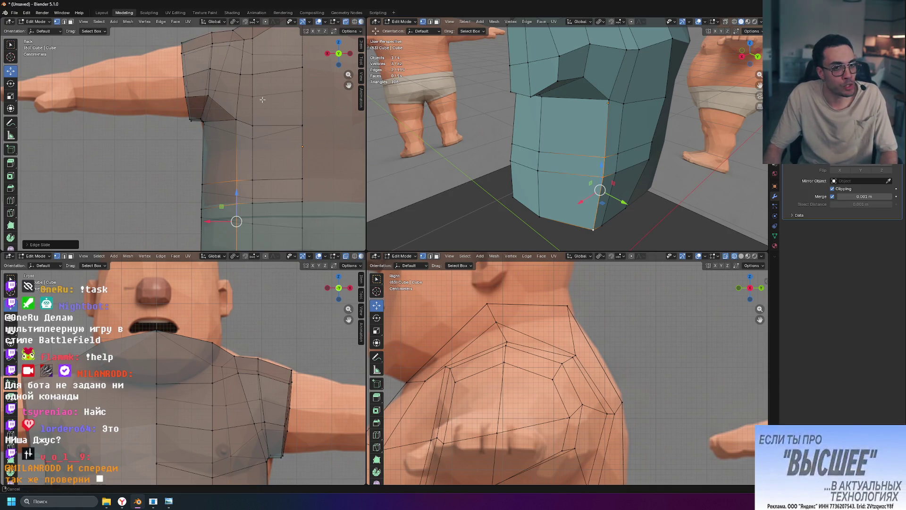
middle_click_drag(269, 114, 230, 132, "shift")
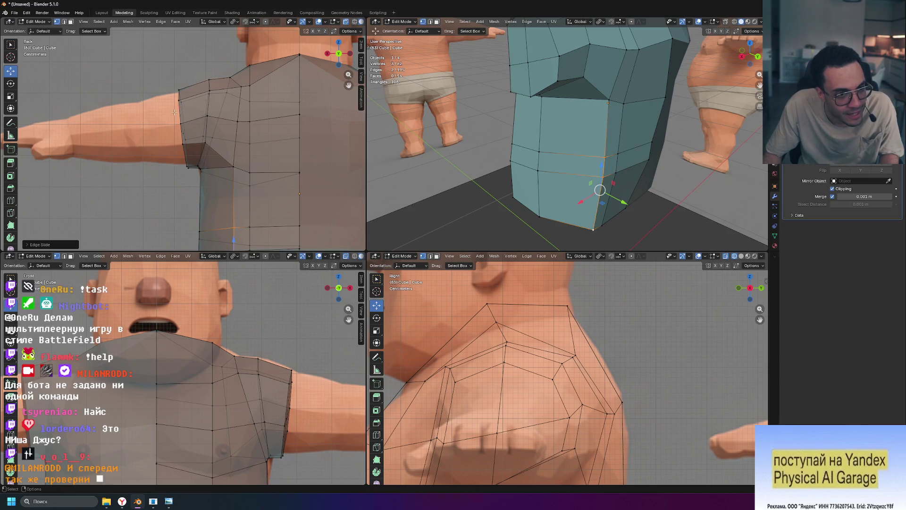
mouse_move(566, 141)
middle_mouse_down()
mouse_move(521, 141)
mouse_move(528, 163)
middle_mouse_up()
scroll(212, 354, "down", 5)
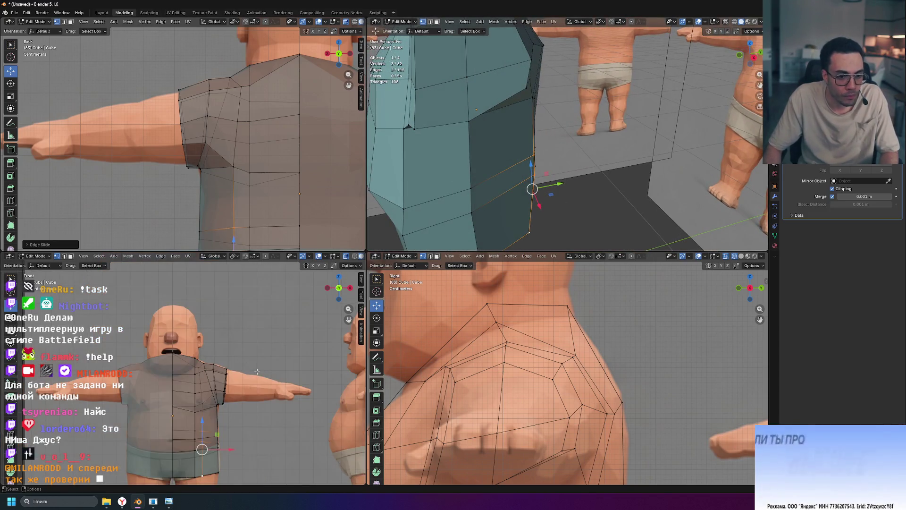
scroll(253, 312, "up", 3)
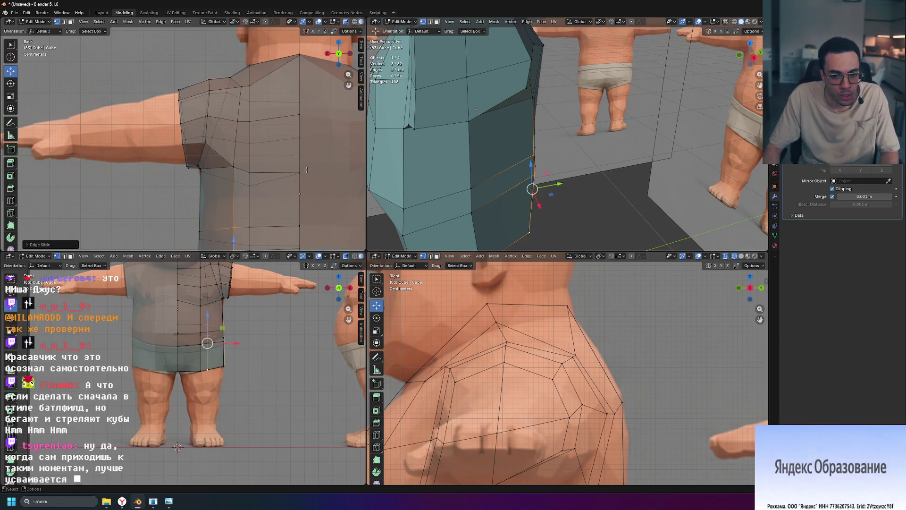
left_click(161, 106)
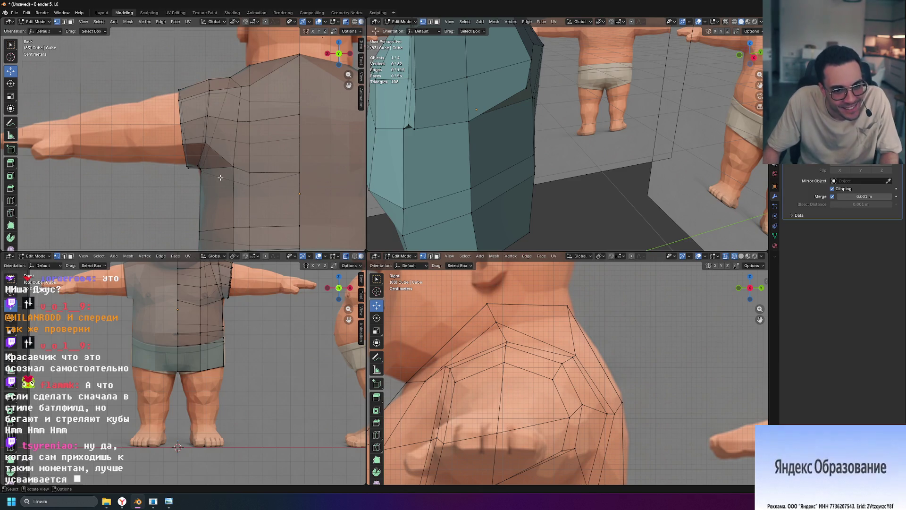
scroll(220, 177, "up", 2)
scroll(250, 199, "up", 2)
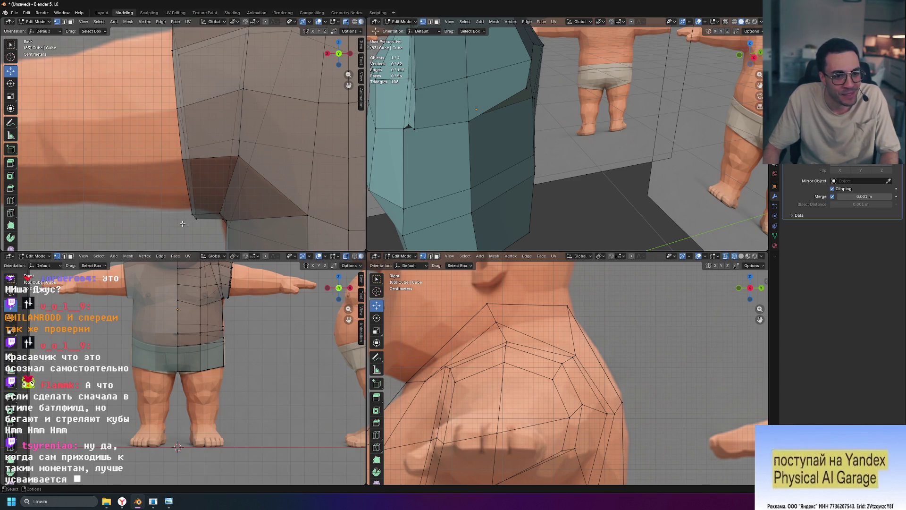
mouse_move(510, 156)
middle_mouse_down()
mouse_move(541, 168)
mouse_move(549, 160)
mouse_move(521, 169)
middle_mouse_up()
scroll(540, 169, "down", 3)
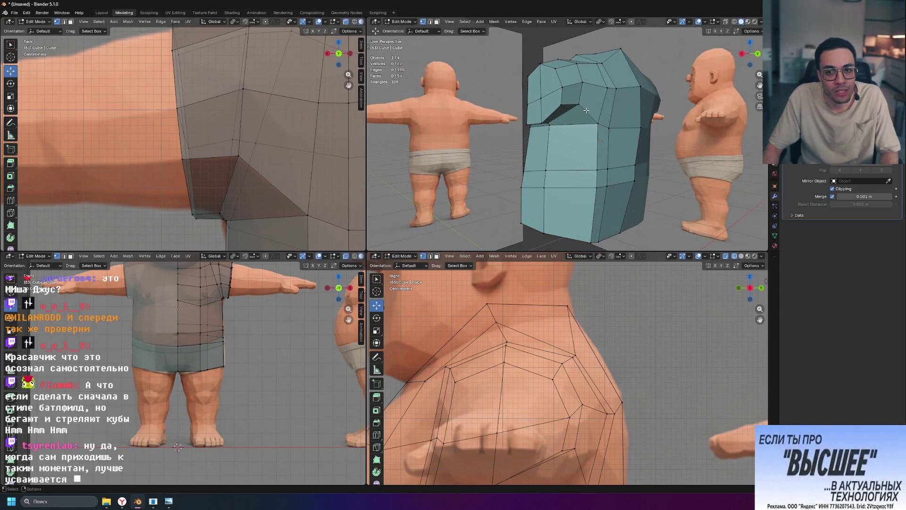
mouse_move(586, 110)
middle_mouse_down()
mouse_move(521, 110)
mouse_move(560, 109)
middle_mouse_up()
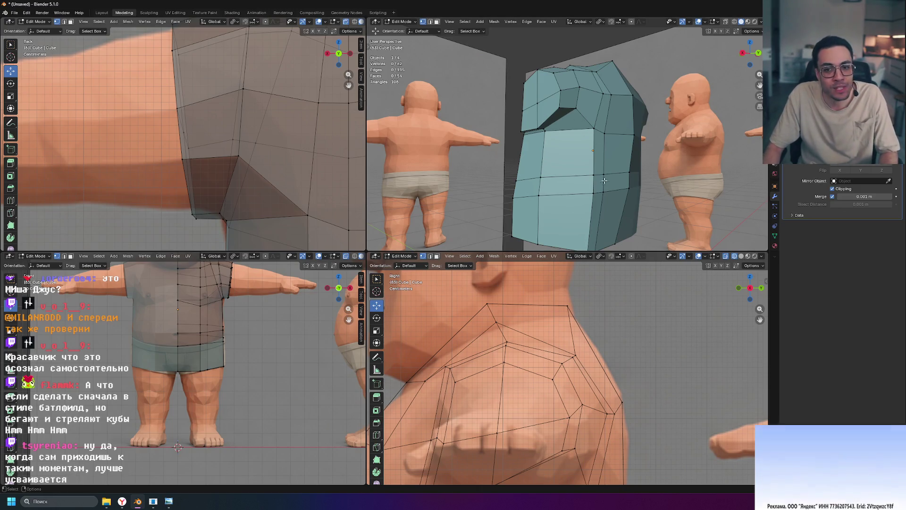
middle_click_drag(607, 186, 462, 108)
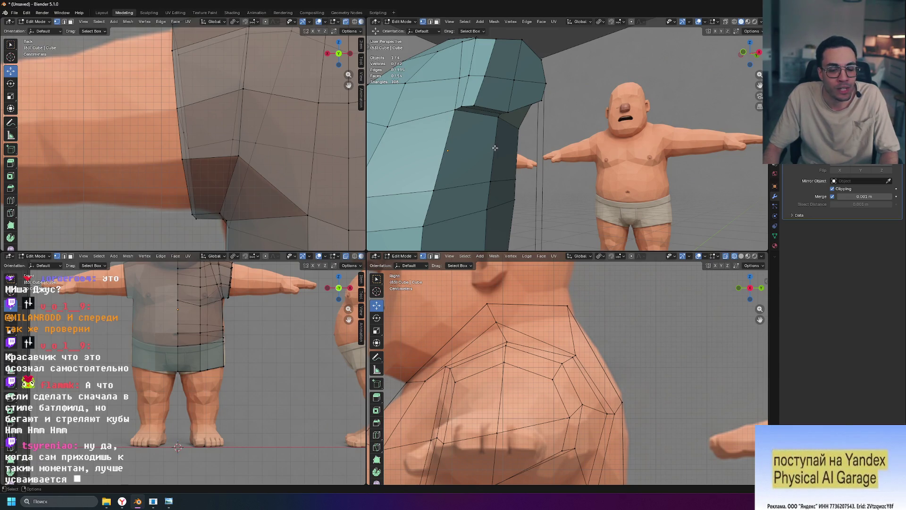
scroll(496, 147, "down", 3)
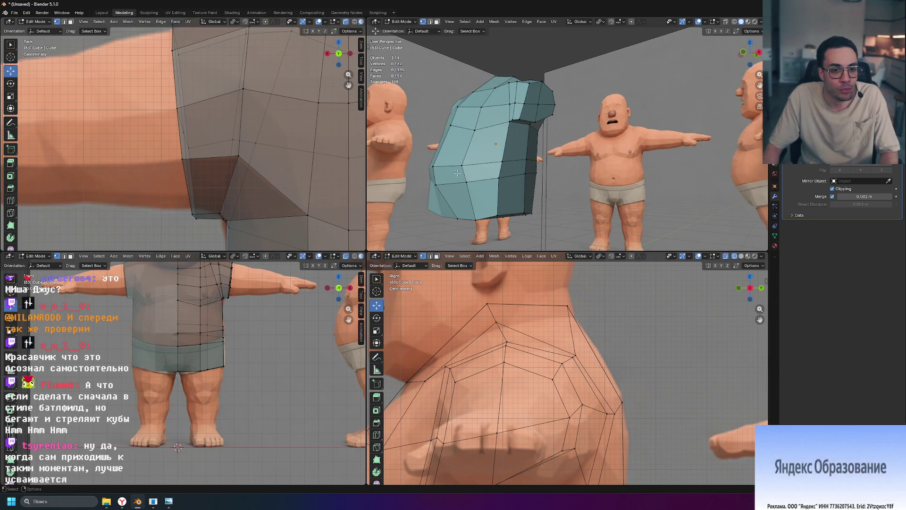
middle_click_drag(529, 151, 479, 152)
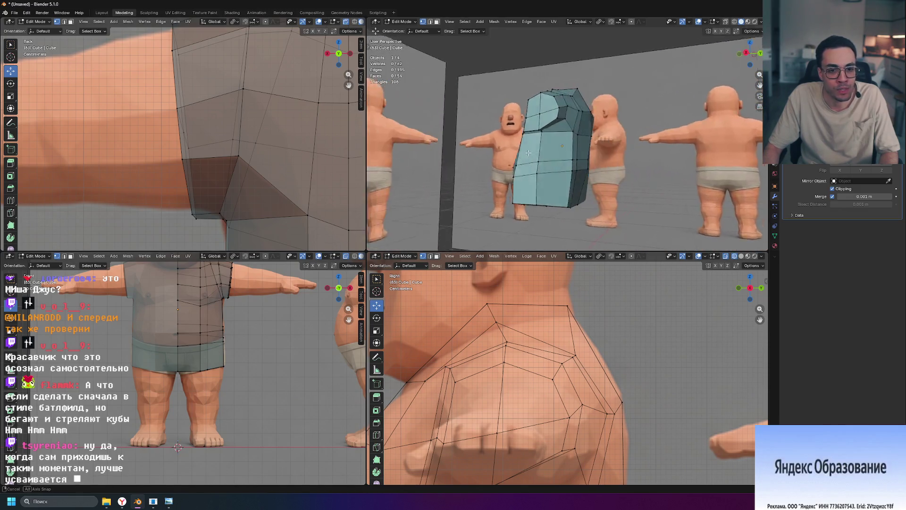
scroll(274, 193, "down", 5)
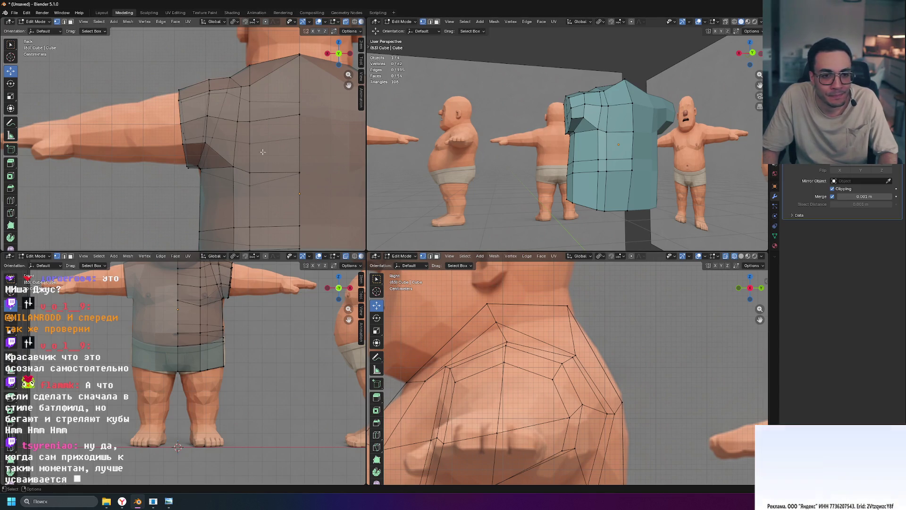
scroll(283, 306, "up", 4)
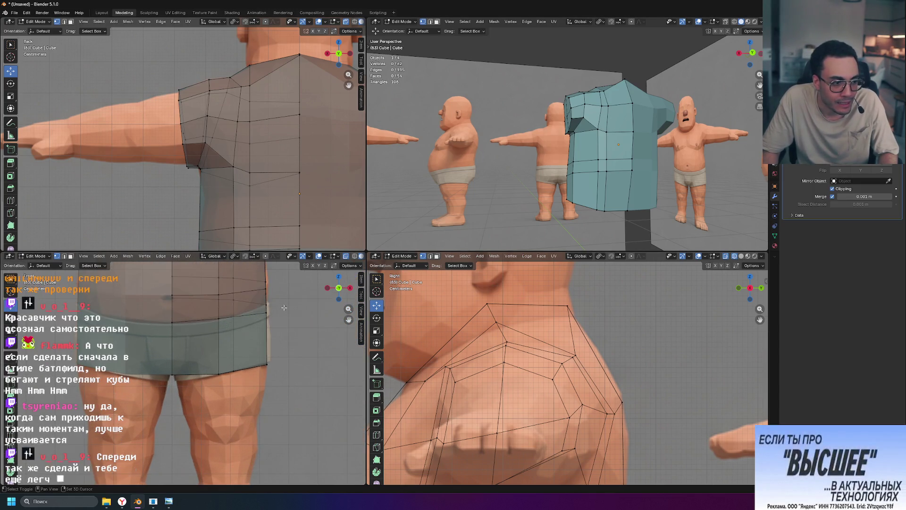
Step: Select the shortest edge path down the shirt's side from under the arm and check it from another angle
middle_click_drag(282, 305, 333, 322, "shift")
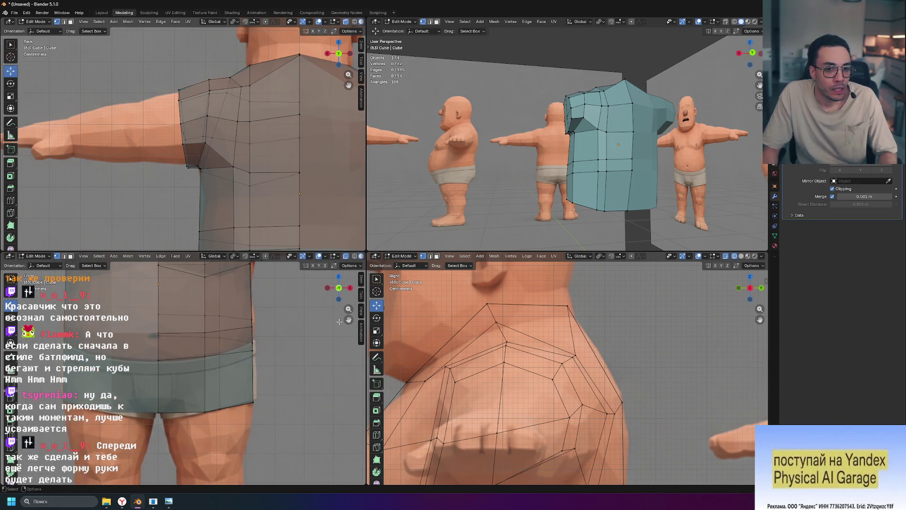
middle_click_drag(524, 191, 575, 198)
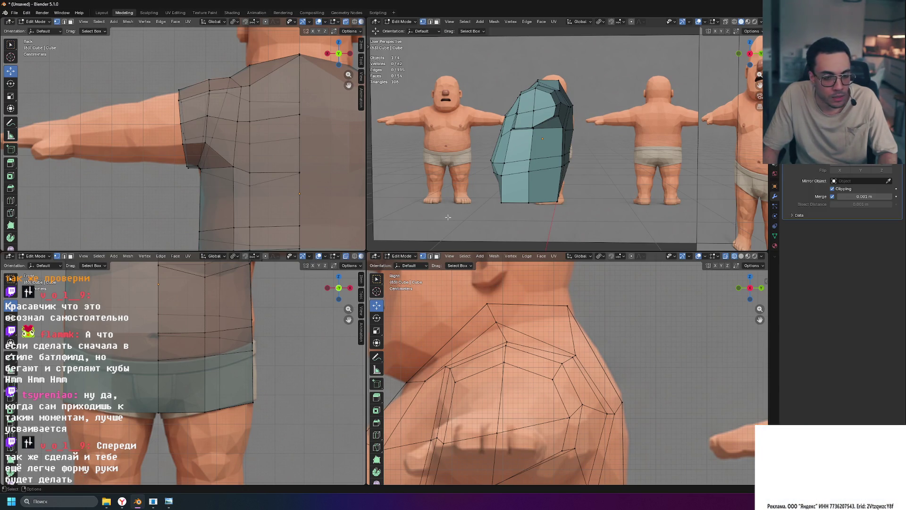
middle_click_drag(277, 315, 280, 413, "shift")
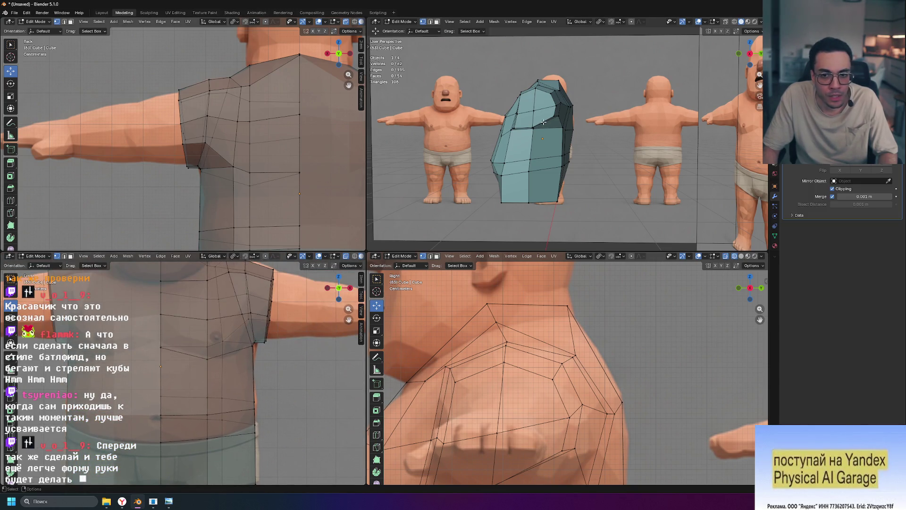
middle_click_drag(543, 123, 535, 148)
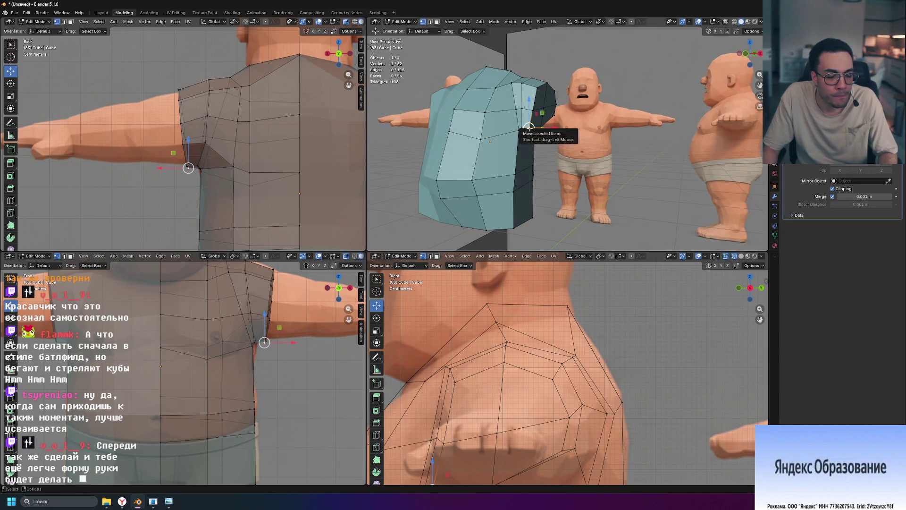
left_click(513, 227, "ctrl")
mouse_move(513, 227)
middle_mouse_down()
mouse_move(509, 167)
mouse_move(572, 172)
middle_mouse_up()
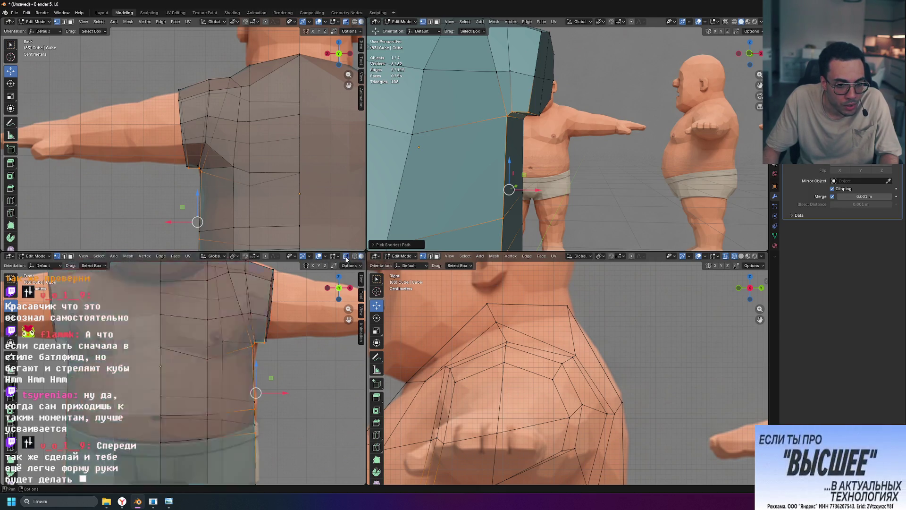
Step: Check the shirt with X-ray shading off and back on, then select a shoulder vertex
left_click(345, 256)
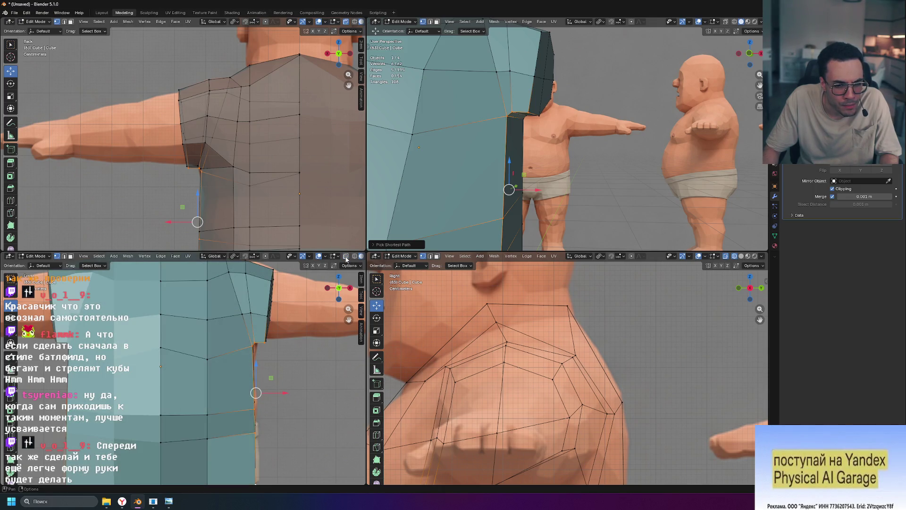
left_click(346, 258)
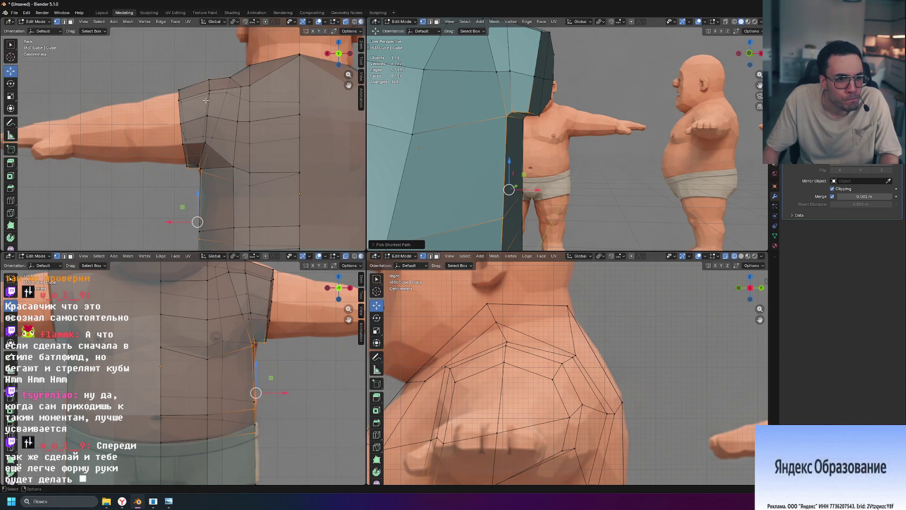
left_click(180, 122)
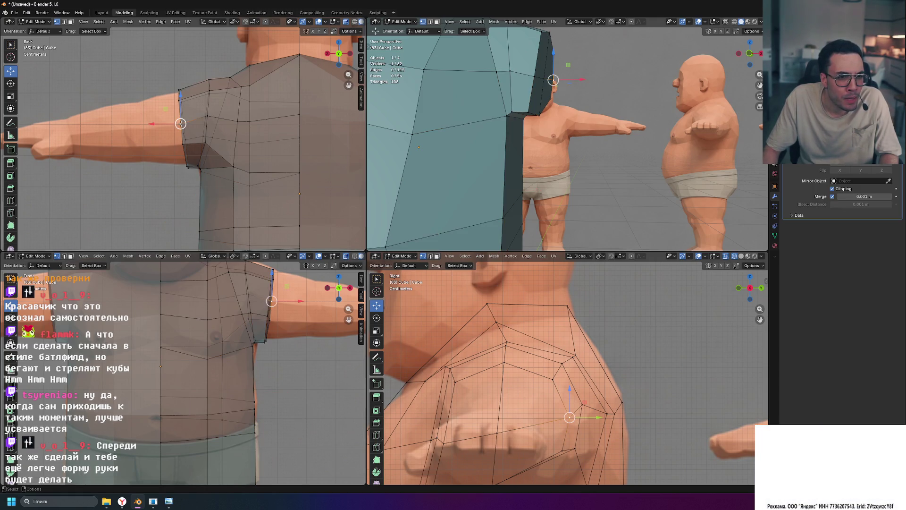
Step: Select a vertex on the sleeve opening's edge while orbiting around the shirt
middle_click_drag(538, 157, 552, 157)
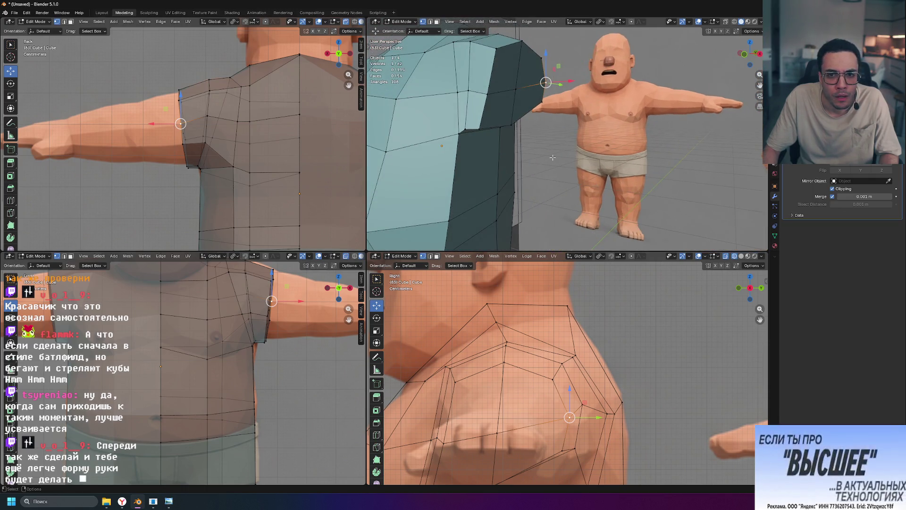
left_click(486, 94)
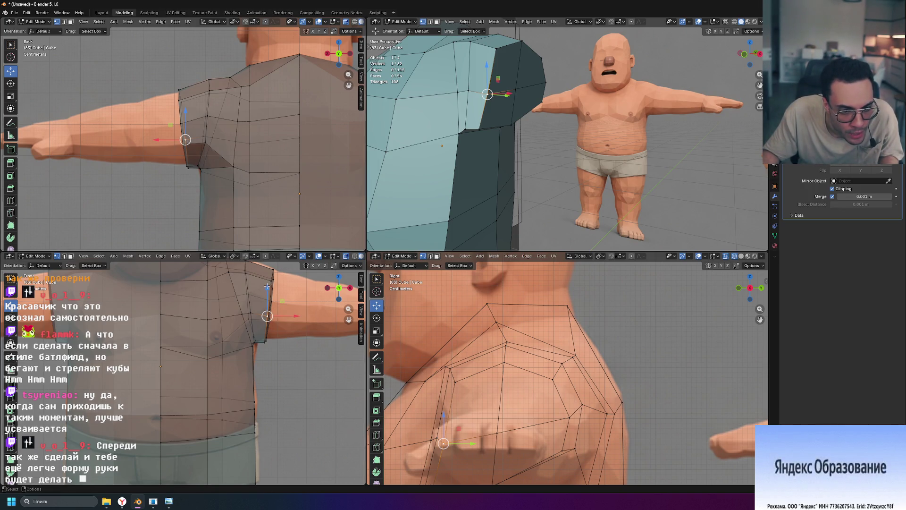
mouse_move(553, 127)
middle_mouse_down()
mouse_move(562, 119)
mouse_move(540, 128)
mouse_move(520, 116)
middle_mouse_up()
scroll(540, 127, "up", 3)
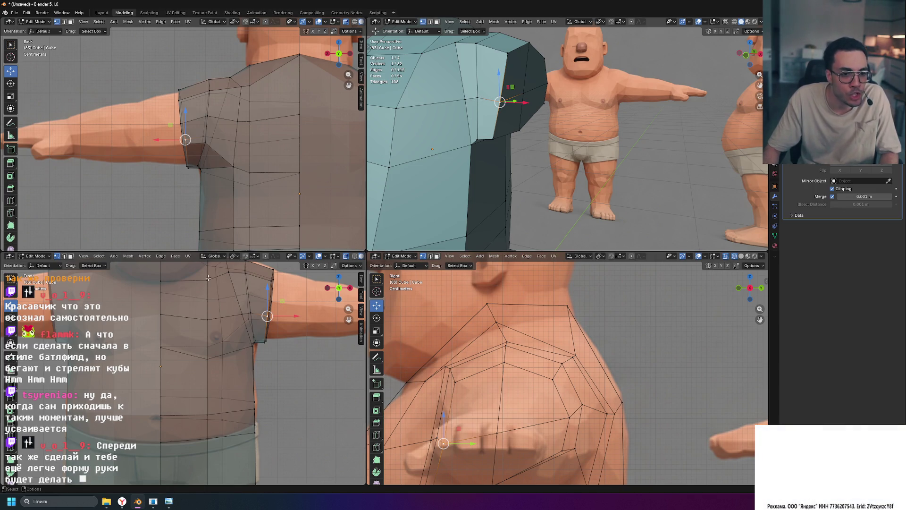
Step: Move a vertex near the shoulder along the Y axis
left_click(422, 54)
left_click(226, 272)
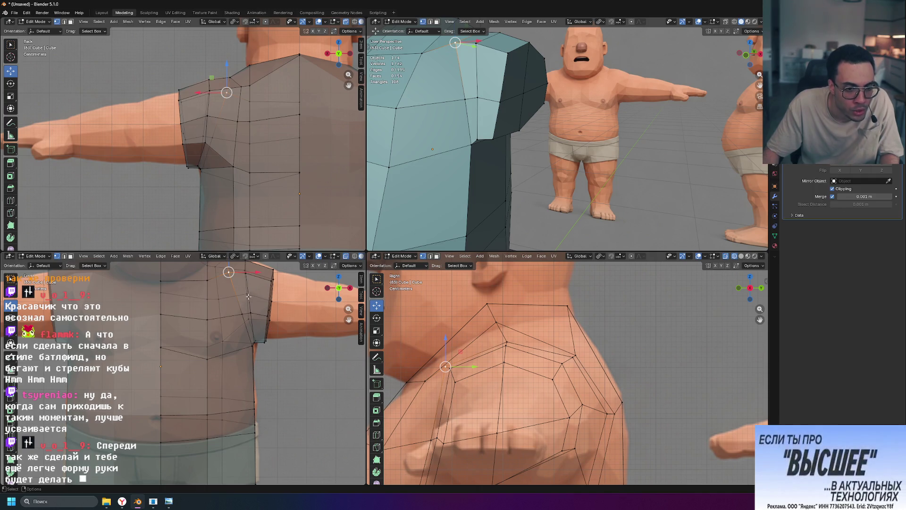
left_click(224, 317)
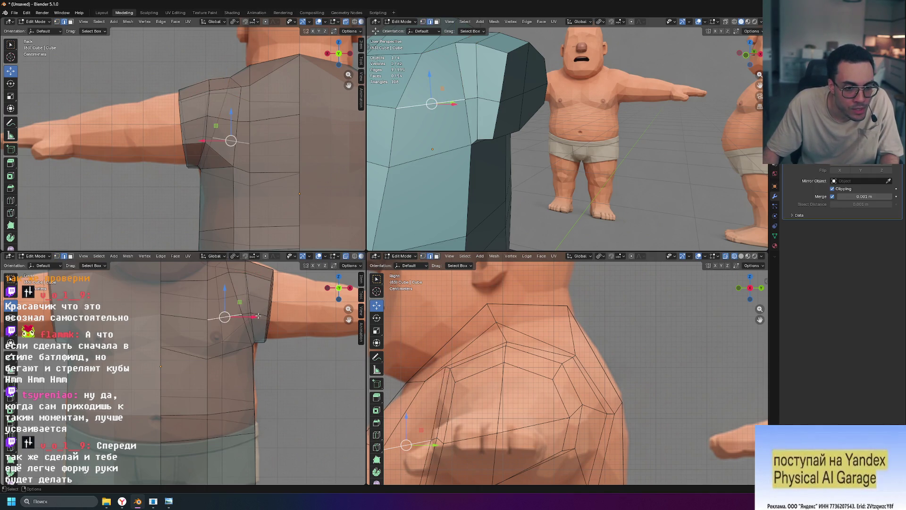
key("g")
key("y")
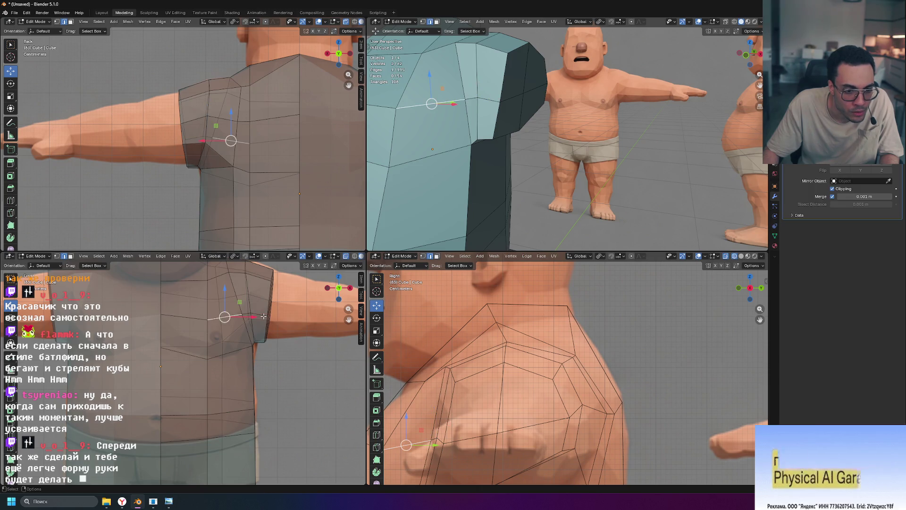
Step: Cut a new edge loop around the shoulder and slide it into place
key("ctrl+r")
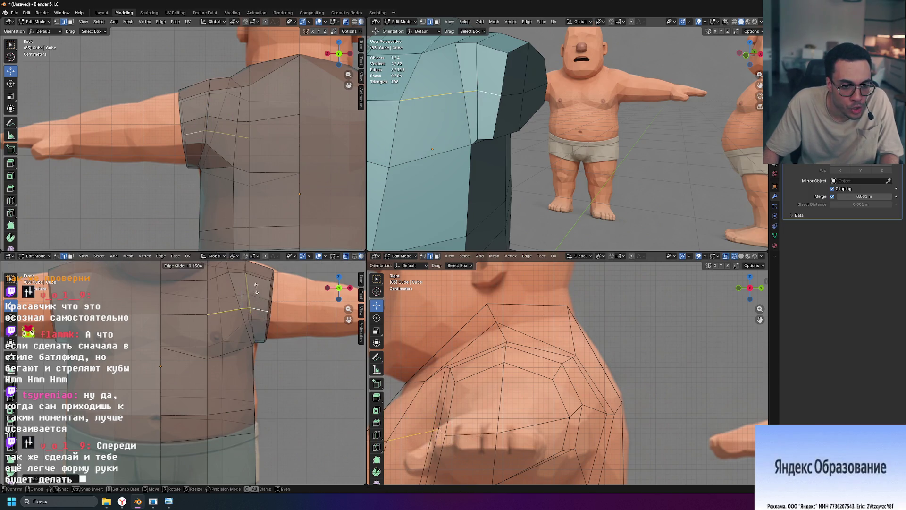
left_click(257, 283)
left_click(257, 276)
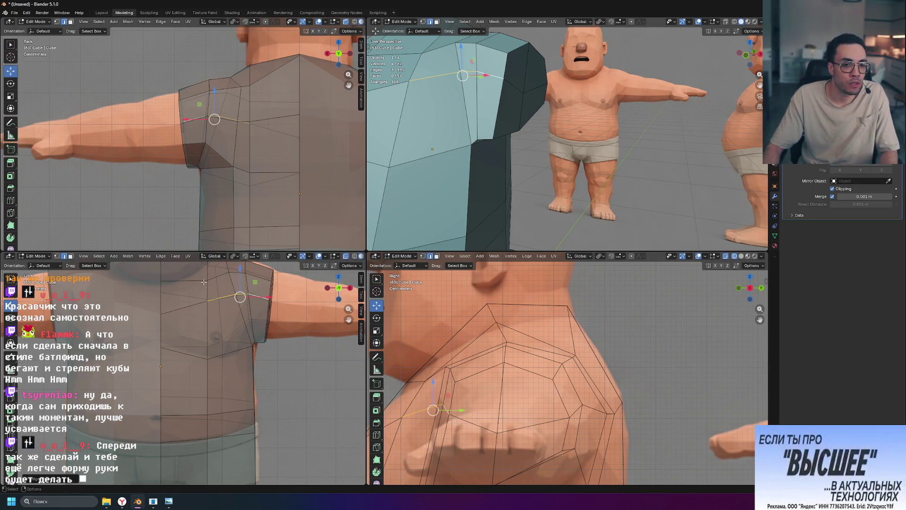
middle_click_drag(208, 283, 204, 334, "shift")
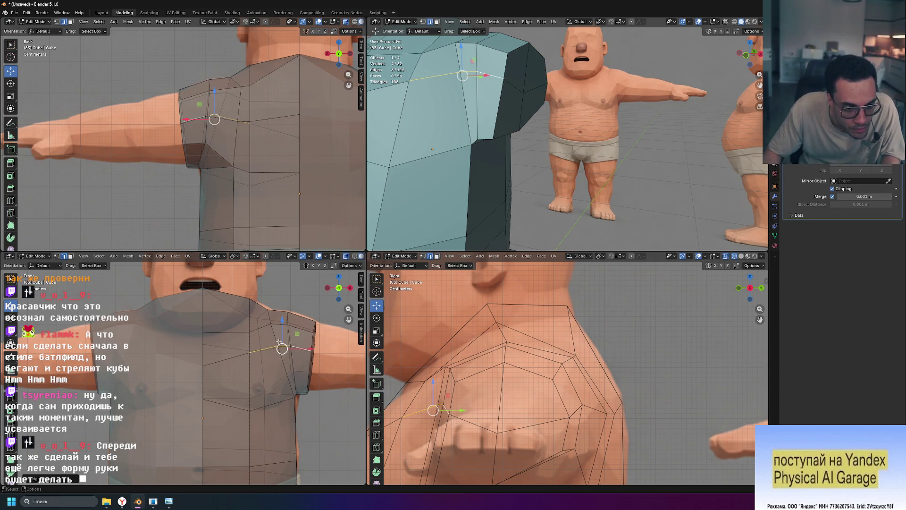
key("alt+z")
key("alt+z")
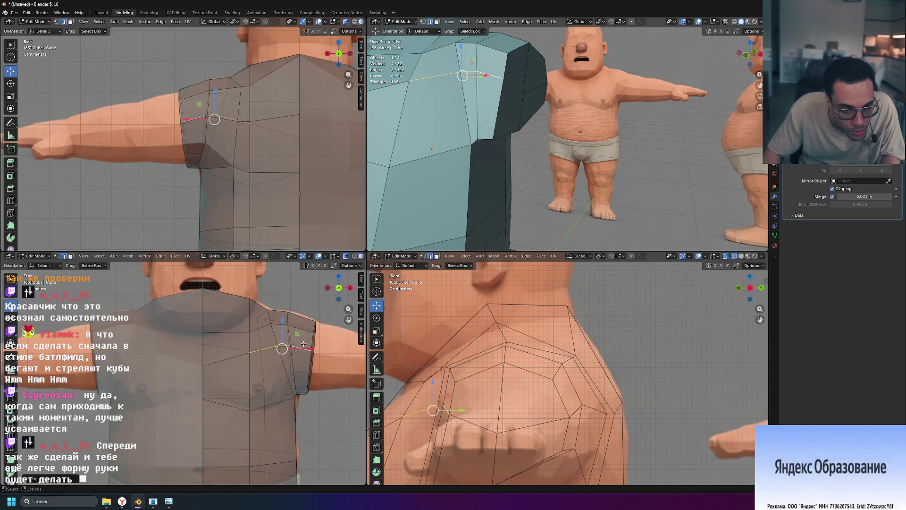
Step: Grab the shoulder-top vertex beside the neckline and drop it onto the character's shoulder
middle_click_drag(303, 344, 268, 327)
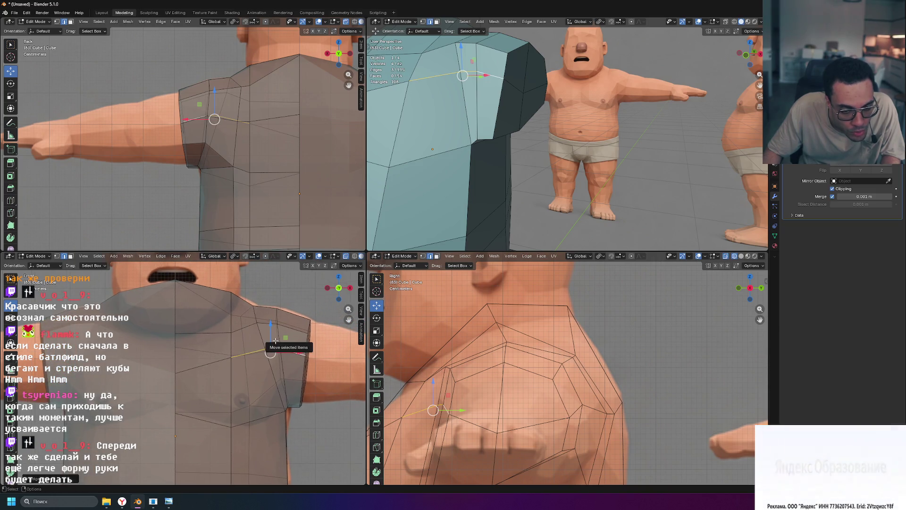
left_click(253, 304)
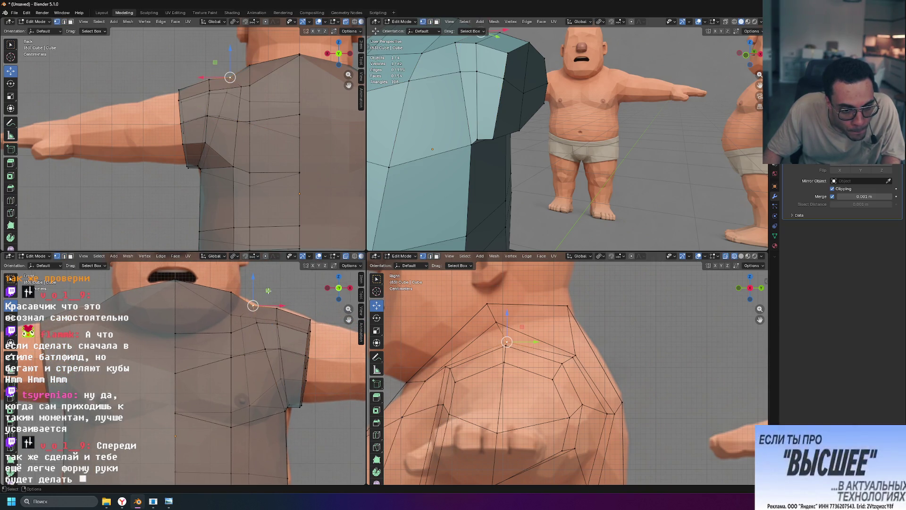
key("g")
left_click(271, 288)
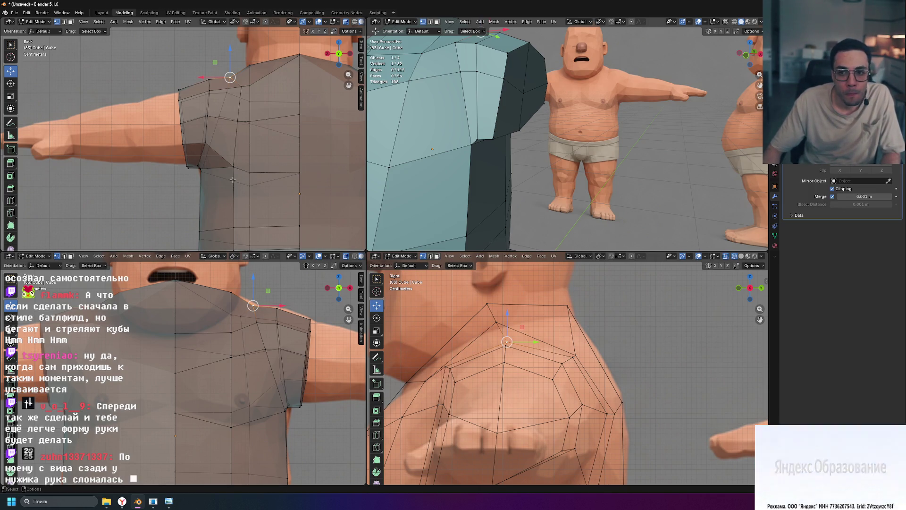
scroll(234, 181, "down", 4)
scroll(232, 179, "up", 3)
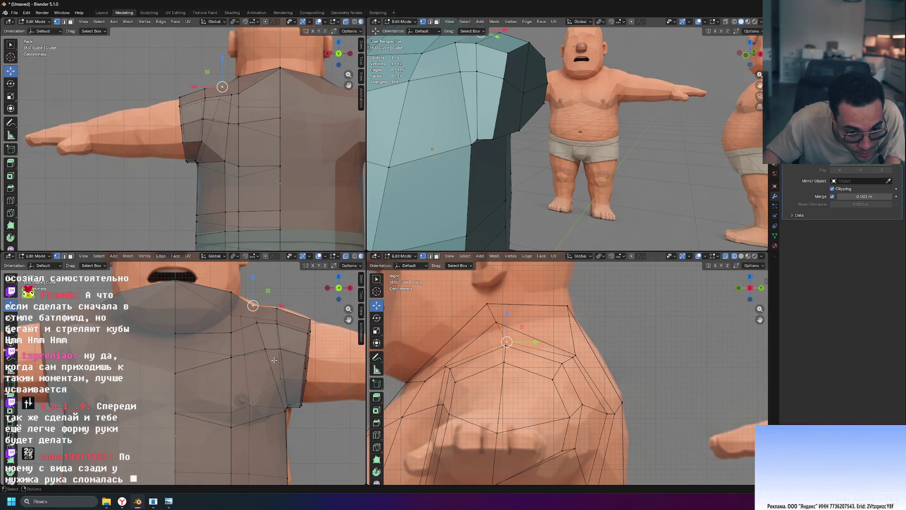
left_click(298, 368)
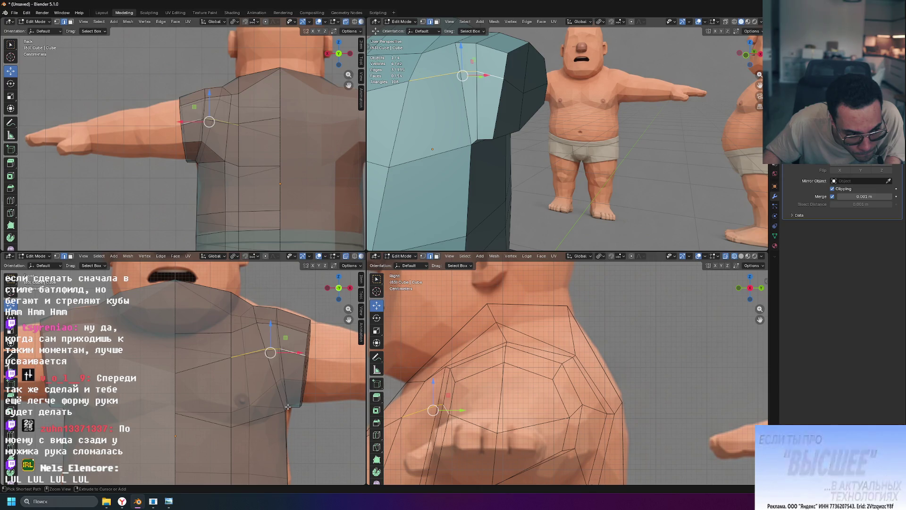
Step: Undo the last move, then Edge Slide the horizontal chest loop into position after a cancelled trial
key("ctrl+z")
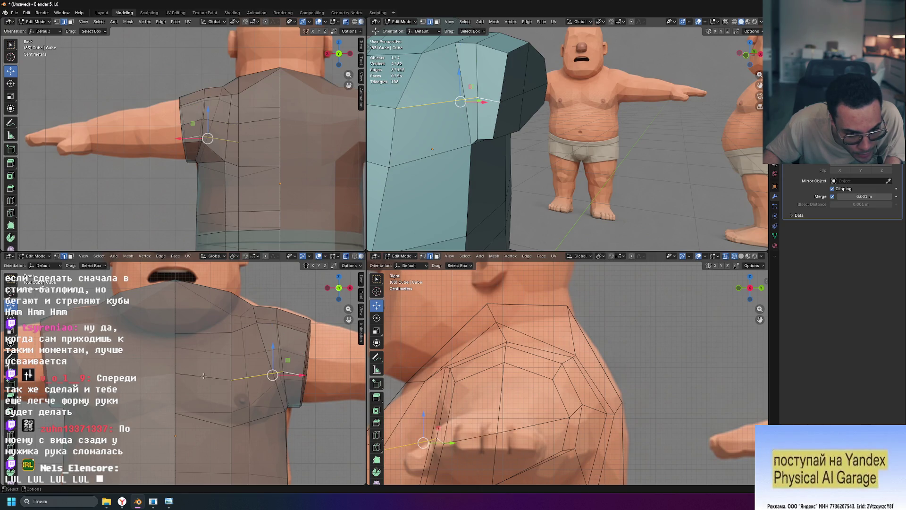
left_click(211, 378, "alt")
key("g")
key("g")
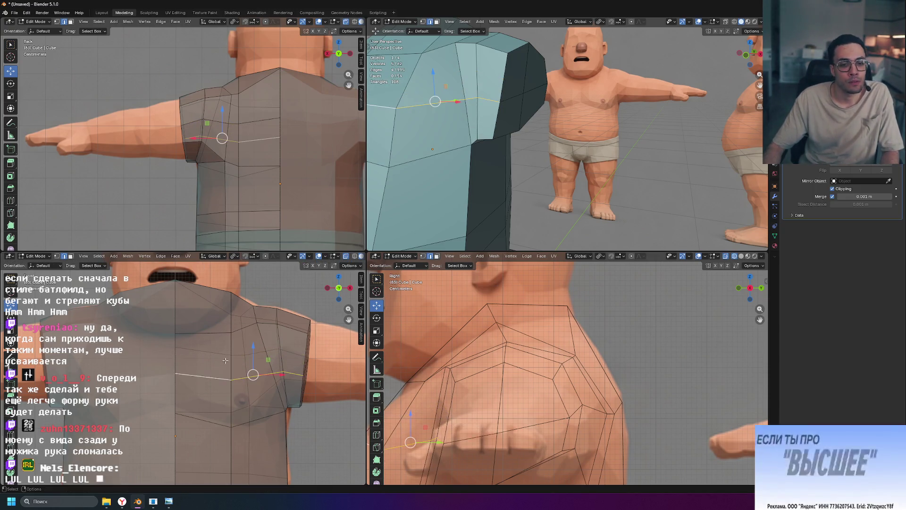
key("Escape")
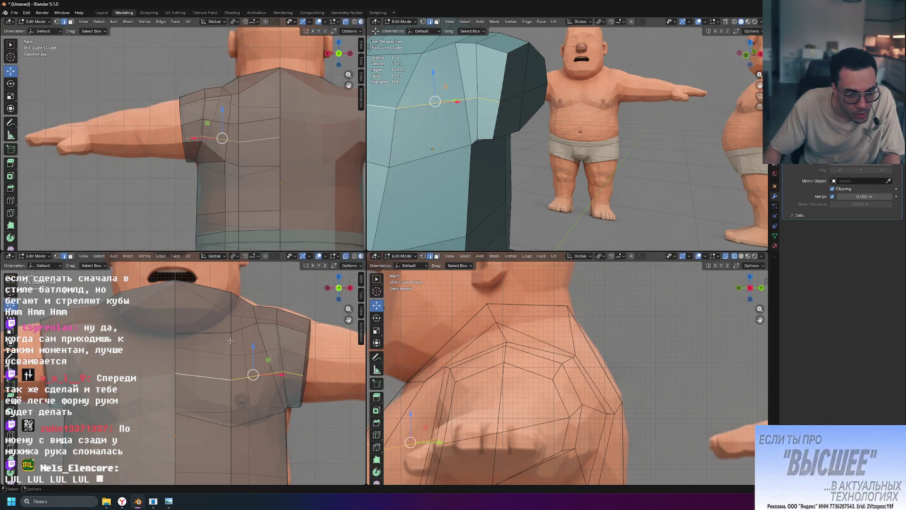
key("g")
key("g")
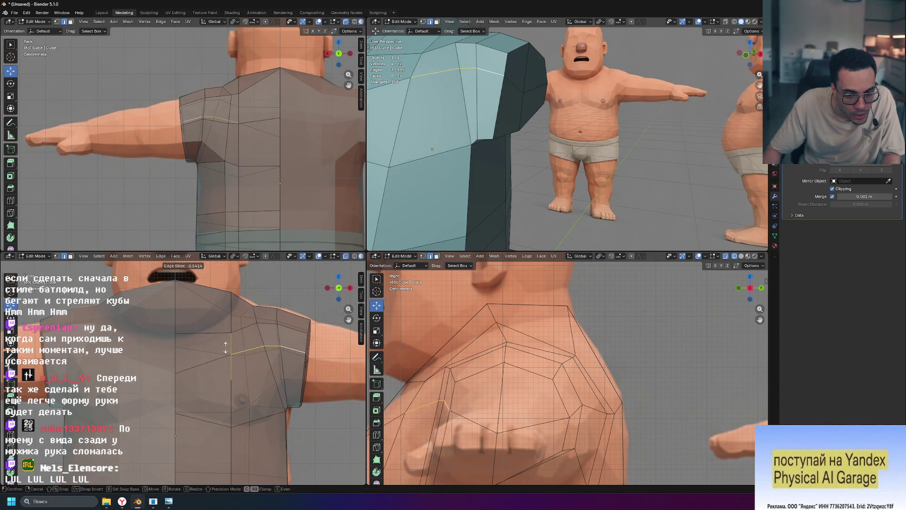
left_click(229, 361)
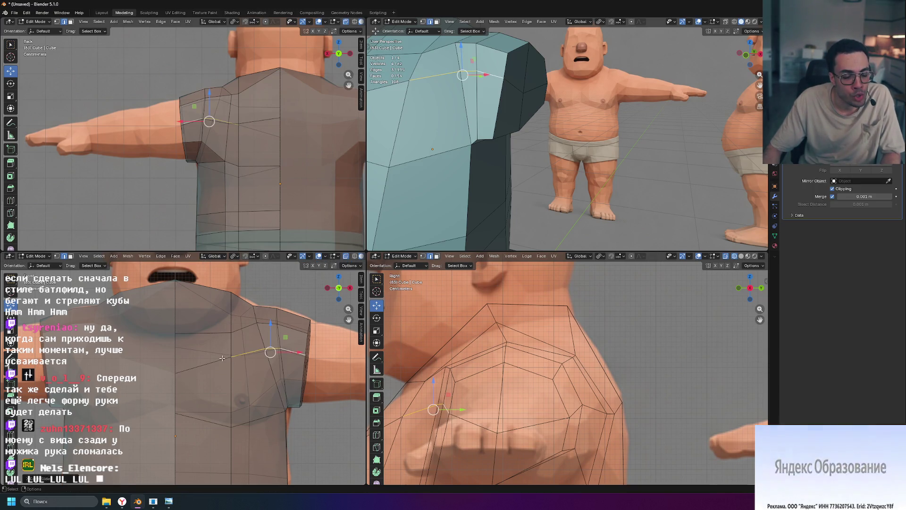
Step: Try another slide of the back loop, cancel it, and select back and shoulder vertices
key("g")
key("g")
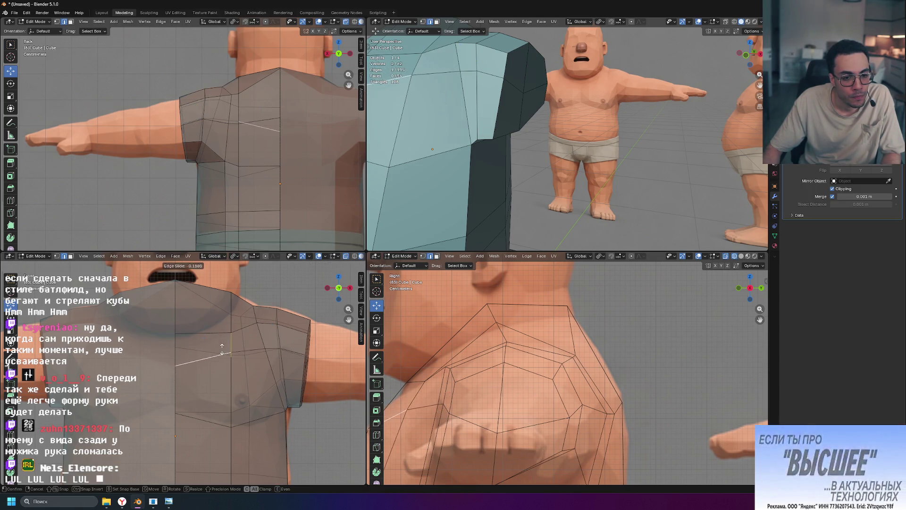
key("Escape")
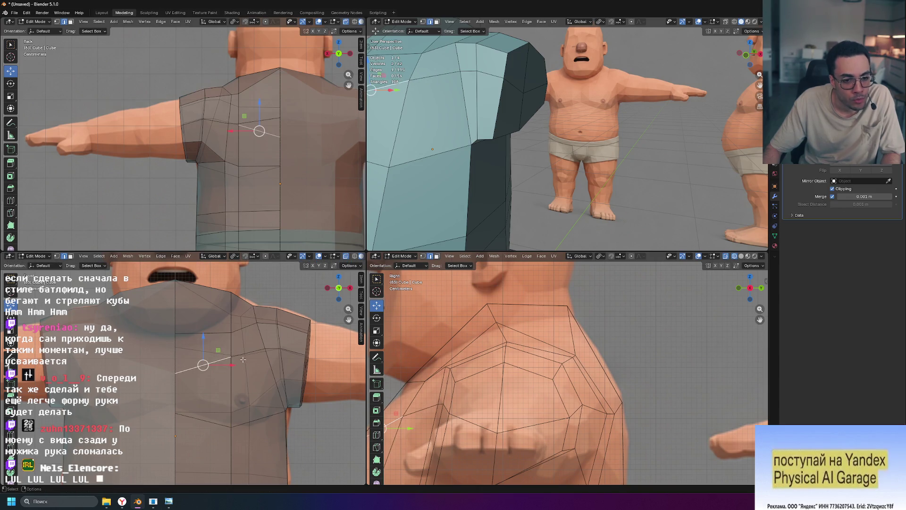
left_click(231, 355)
left_click(230, 355)
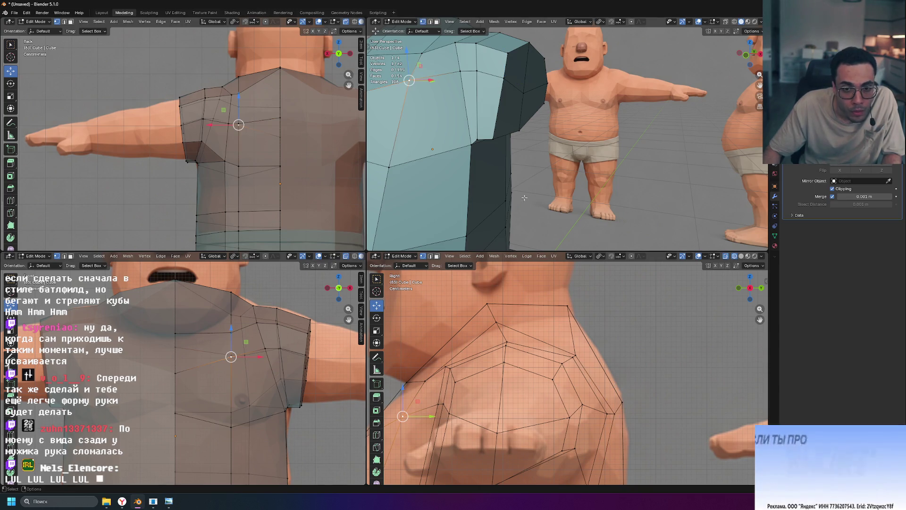
scroll(525, 200, "down", 4)
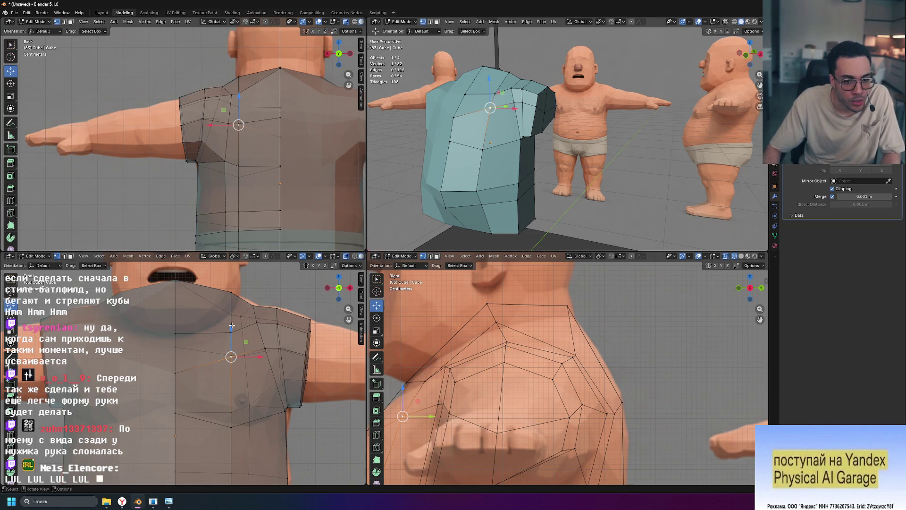
Step: Vertex Slide the selected back vertex along its edge twice into place
key("shift+v")
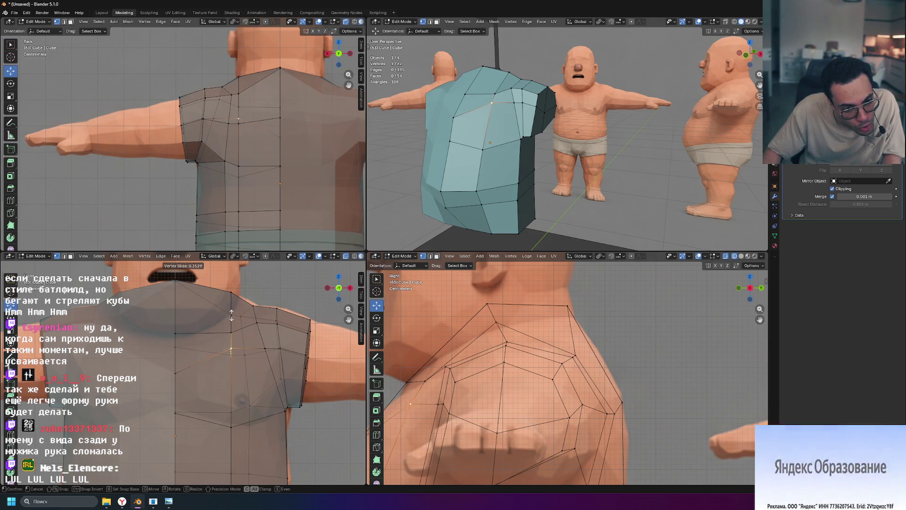
left_click(229, 312)
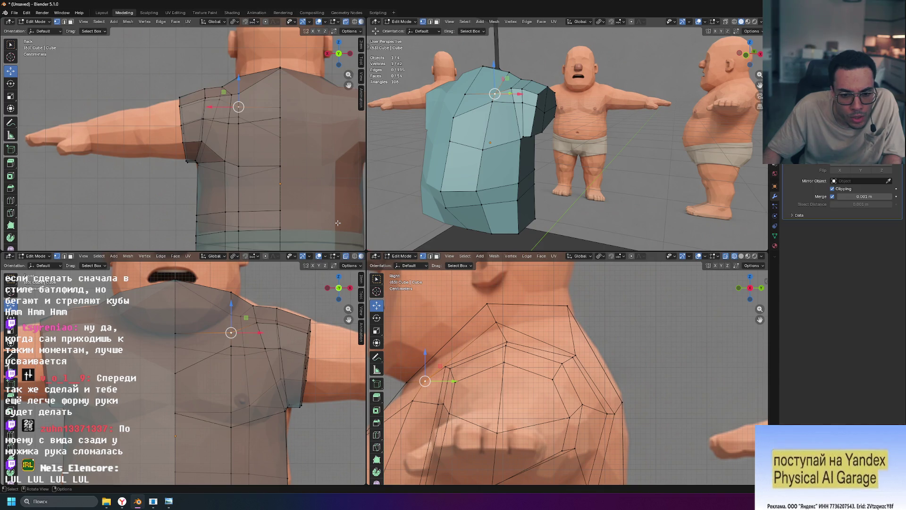
key("shift+v")
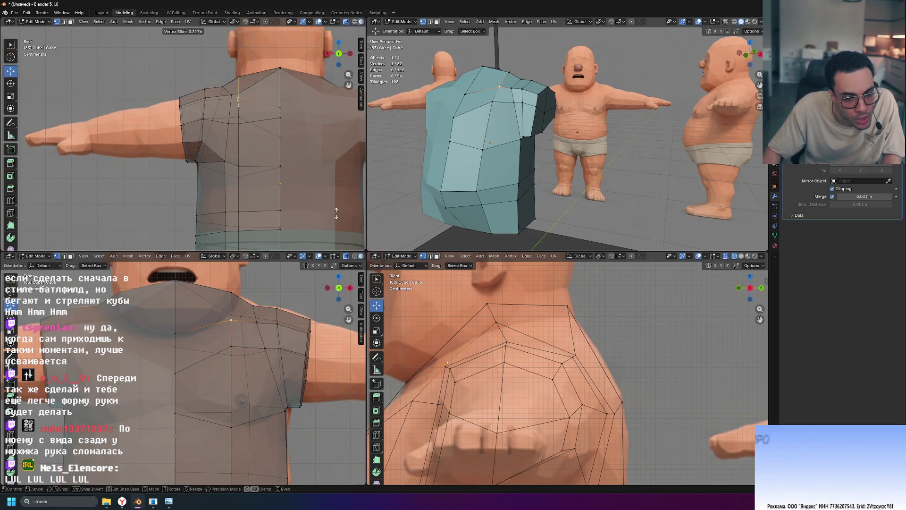
left_click(335, 213)
Step: Vertex Slide the back-neckline vertices along their edges to follow the shoulder line
left_click(175, 332)
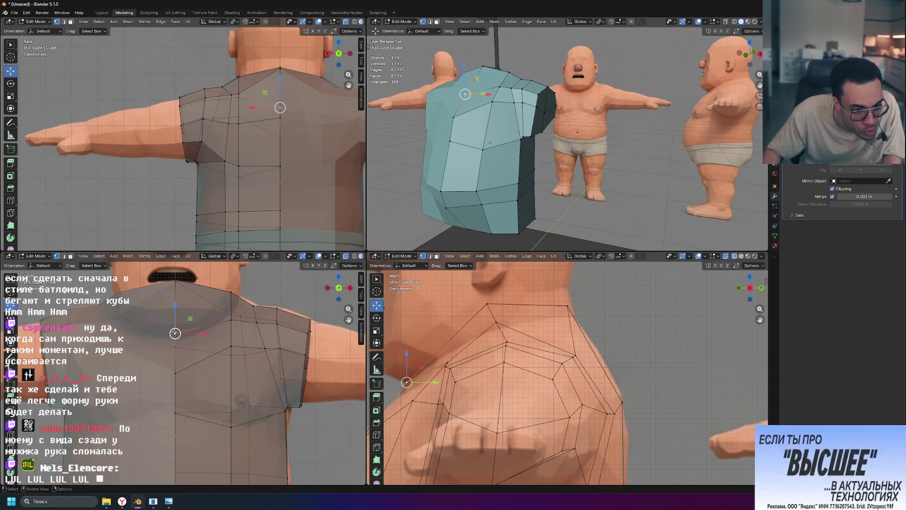
key("g")
key("g")
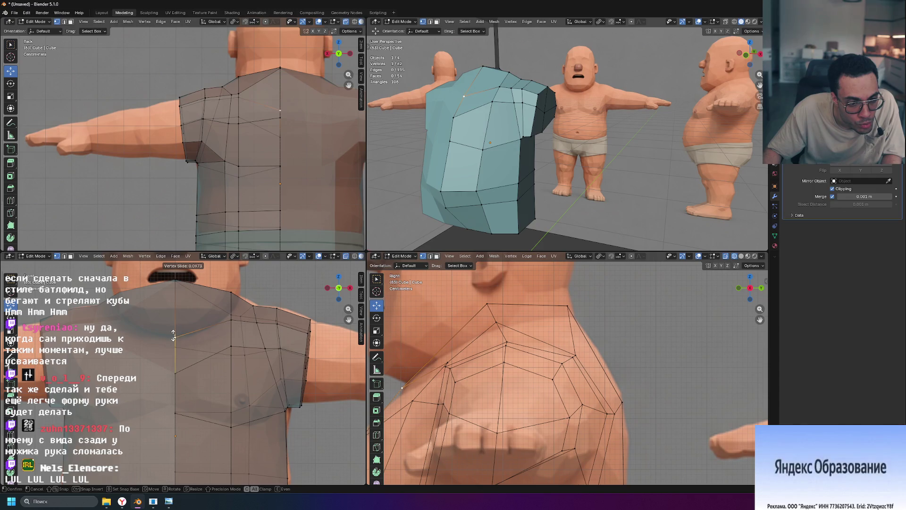
left_click(172, 334)
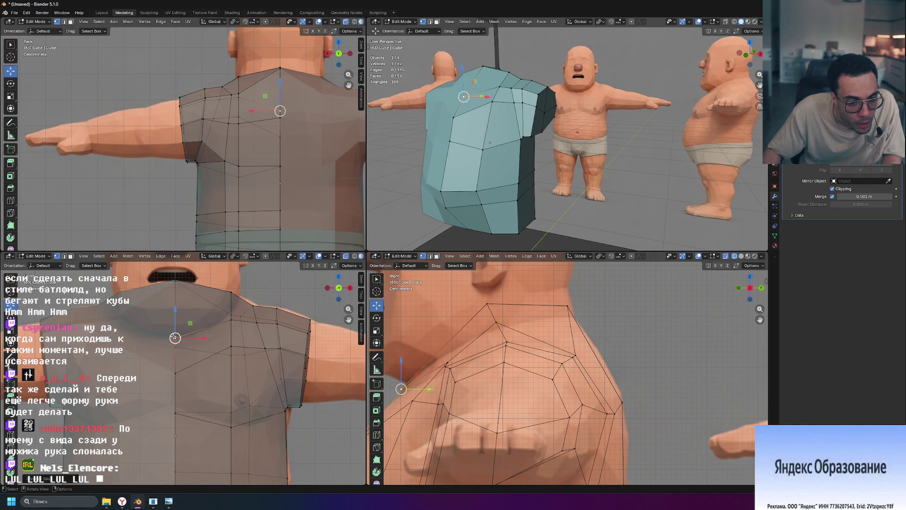
left_click(231, 319)
key("g")
key("g")
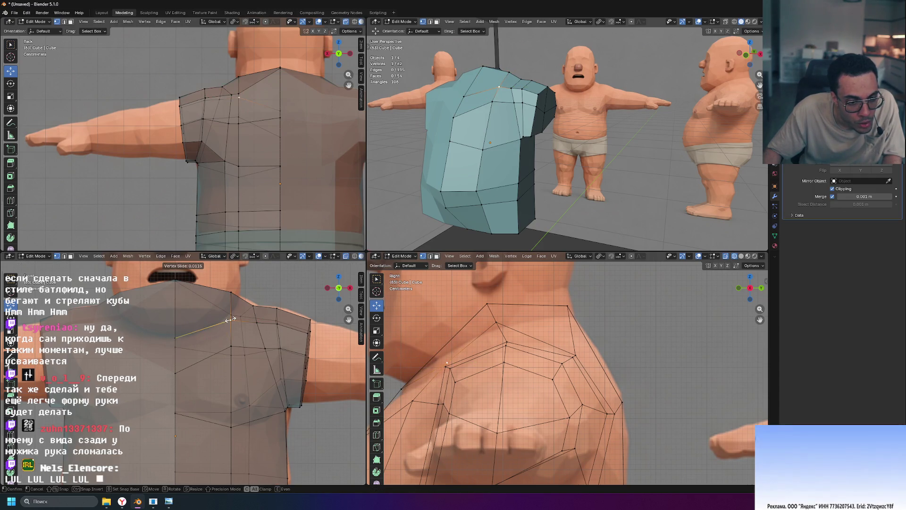
left_click(231, 319)
Step: Move a neckline vertex sideways along X, then select a lower chest vertex
key("g")
key("x")
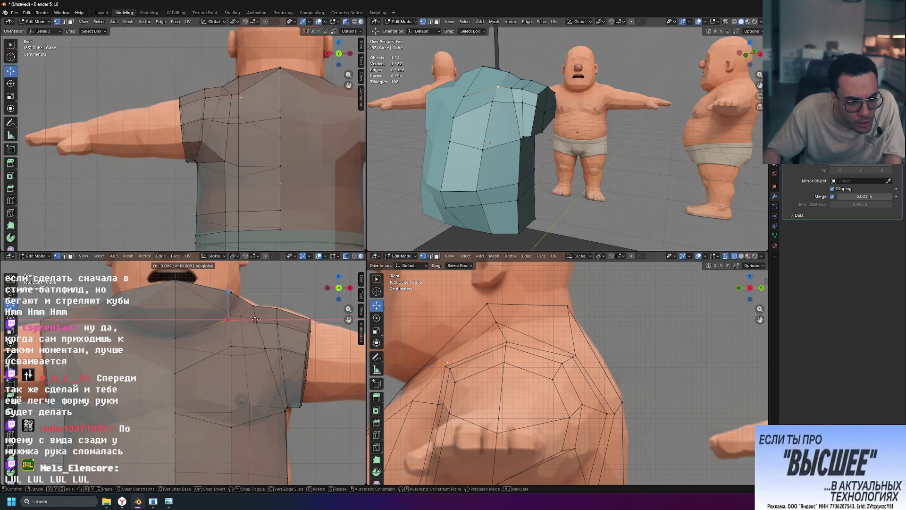
left_click(253, 319)
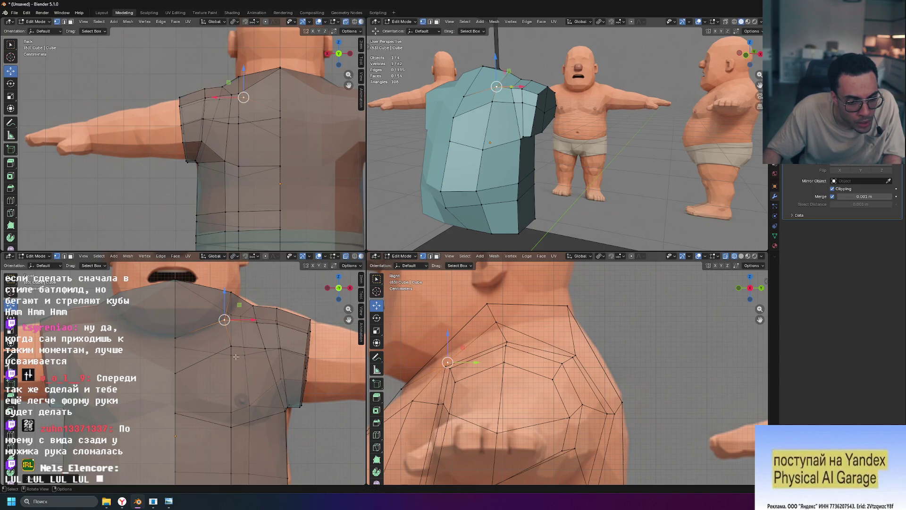
left_click(231, 426)
scroll(241, 427, "down", 3)
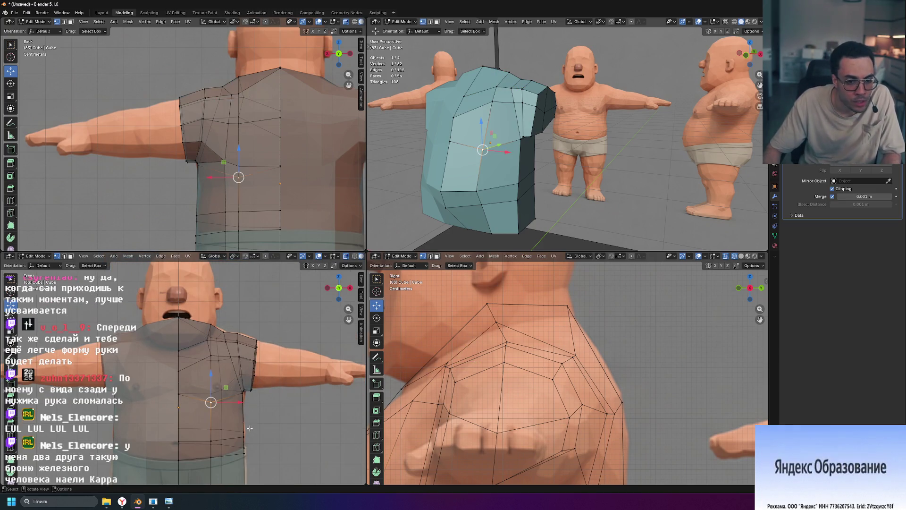
scroll(228, 428, "up", 1)
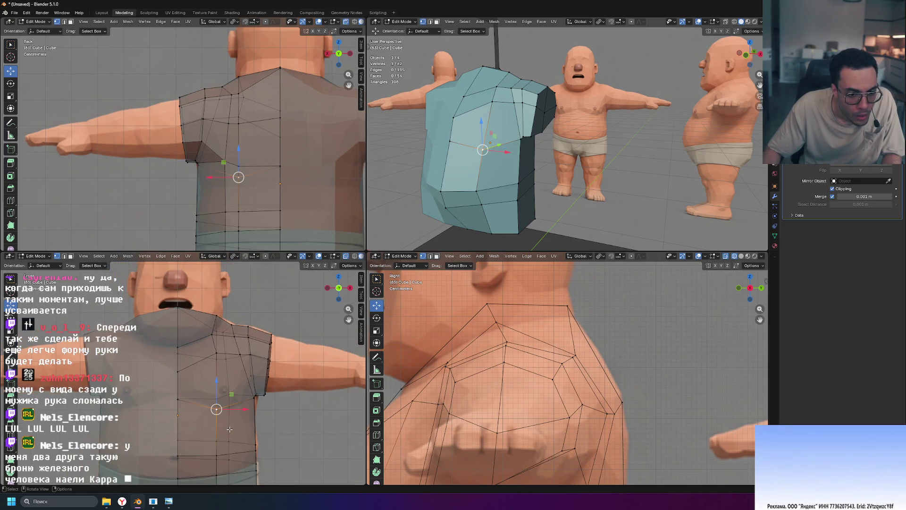
scroll(228, 428, "up", 2)
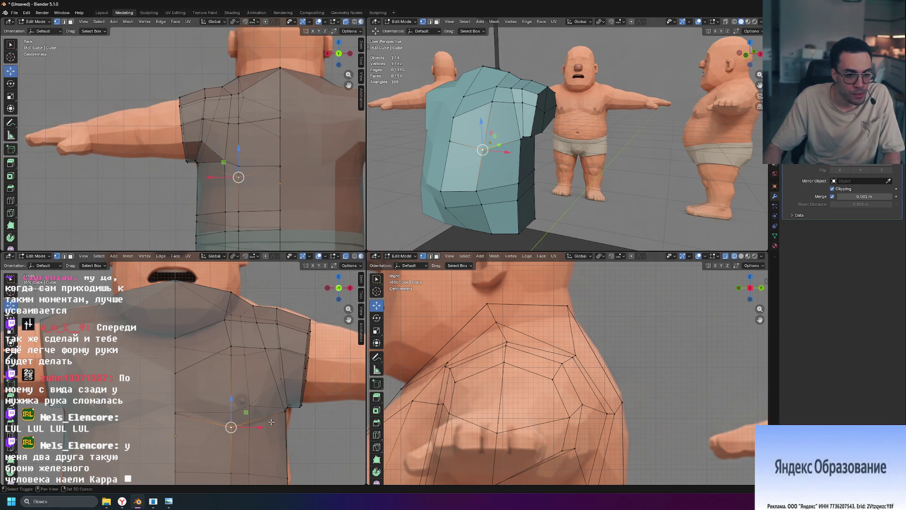
Step: Select vertices at the shoulder for the next loop cut
middle_click_drag(271, 422, 274, 378, "shift")
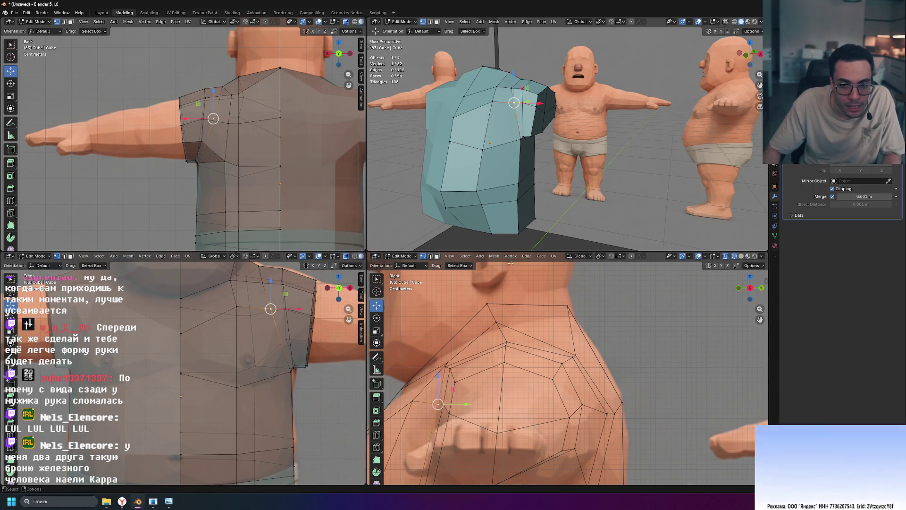
left_click(290, 369)
scroll(564, 199, "up", 3)
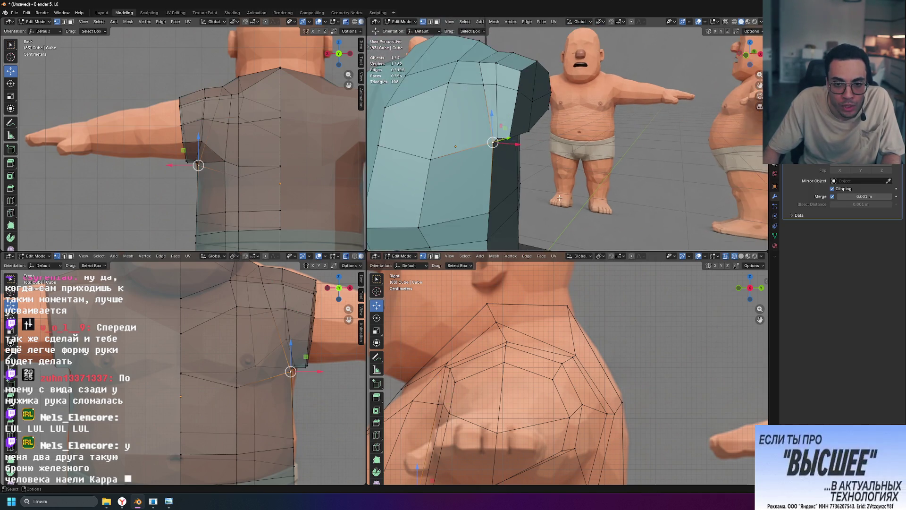
scroll(564, 200, "up", 2)
left_click(520, 90)
scroll(503, 217, "down", 3)
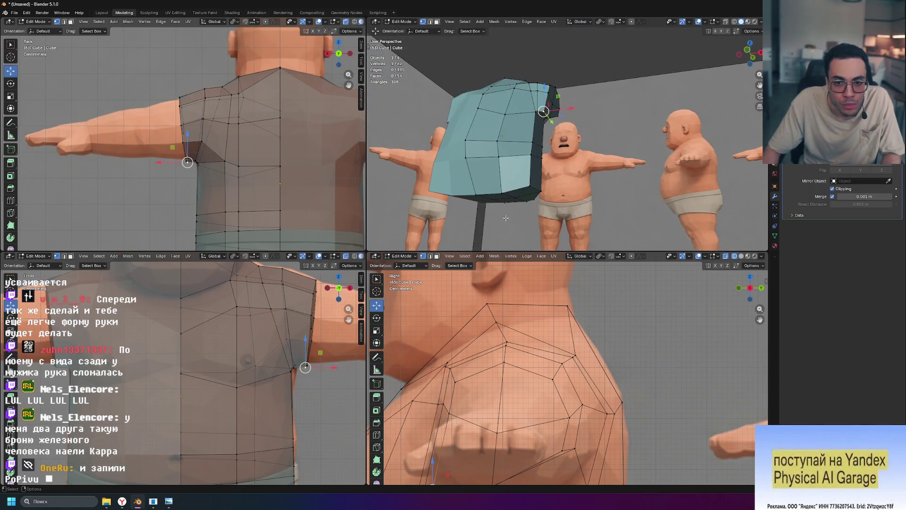
Step: Insert a vertical loop cut down the shirt's side below the armpit and confirm its position
left_click(530, 186, "ctrl")
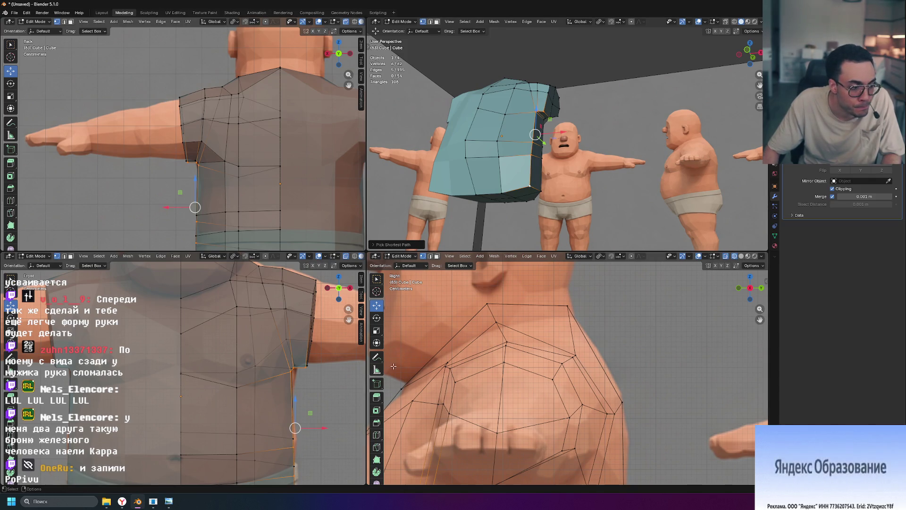
key("ctrl+r")
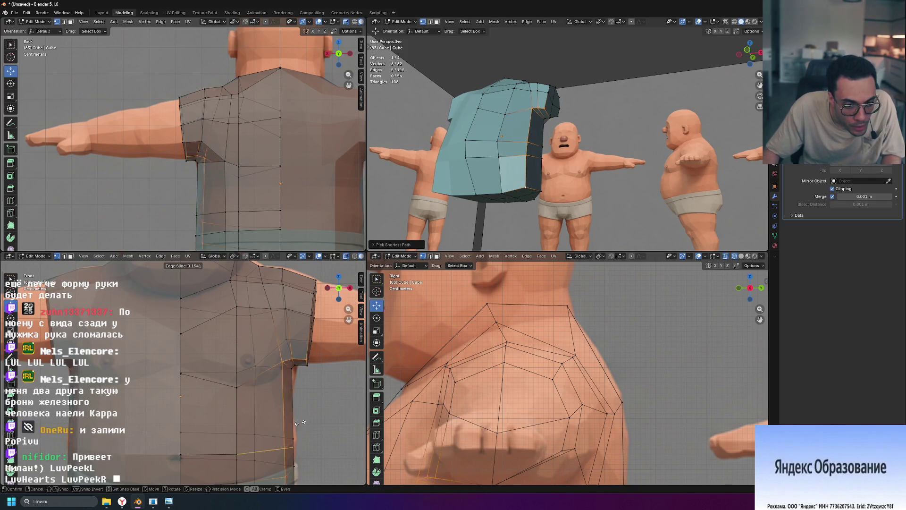
left_click(294, 423)
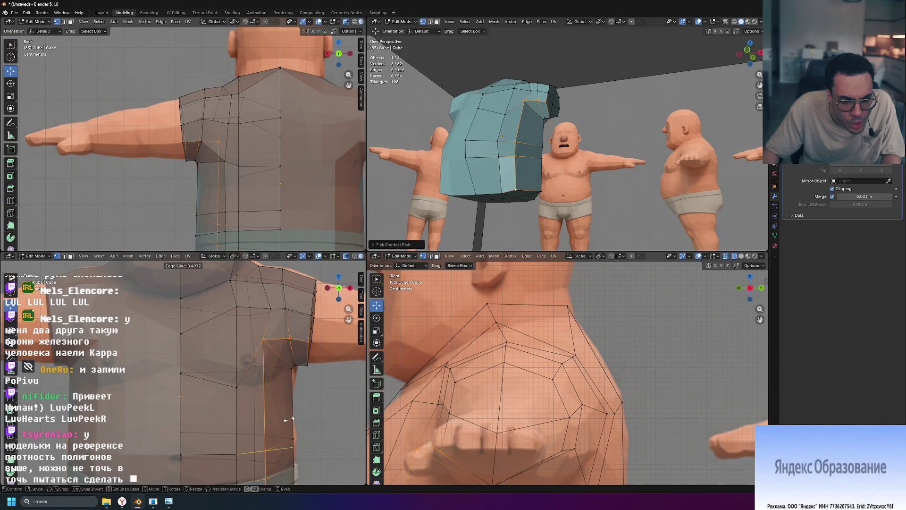
left_click(287, 419)
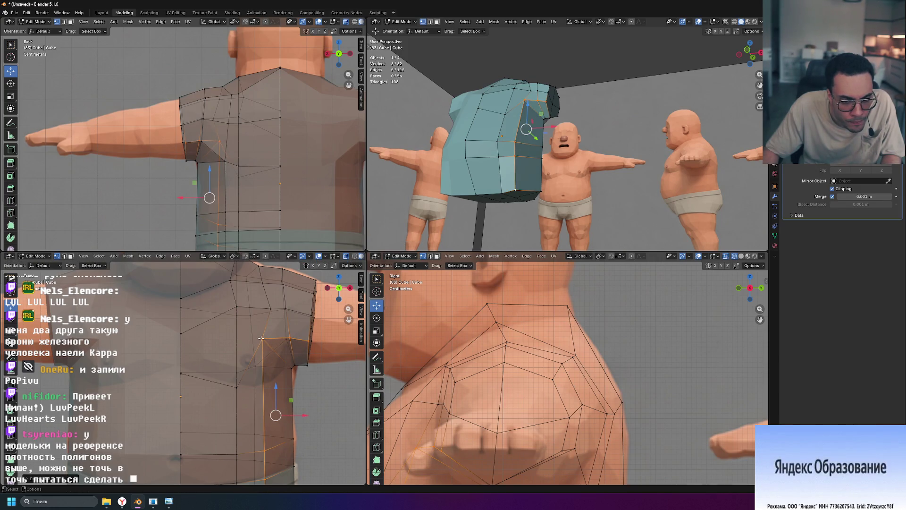
Step: Select the side edges down to the shirt's hem and start Edge Sliding the loop along the torso
left_click(268, 400)
scroll(270, 453, "down", 3)
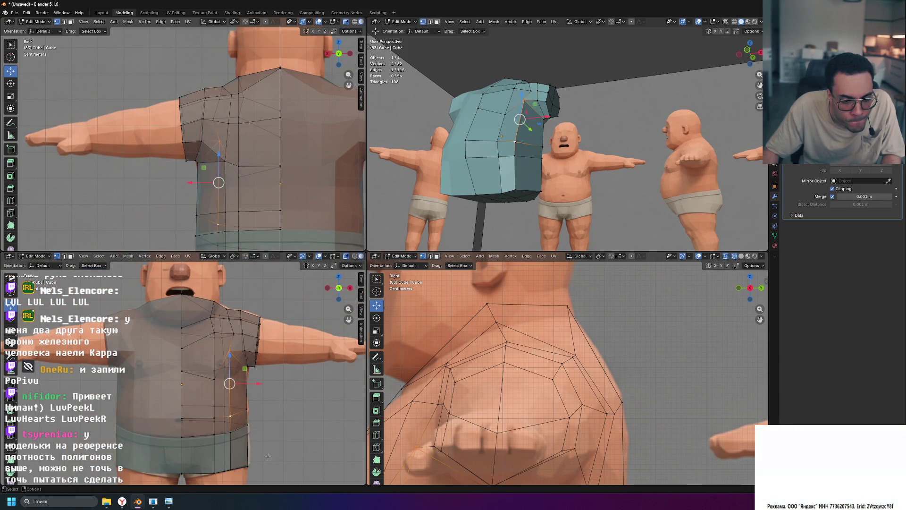
left_click(239, 453, "shift")
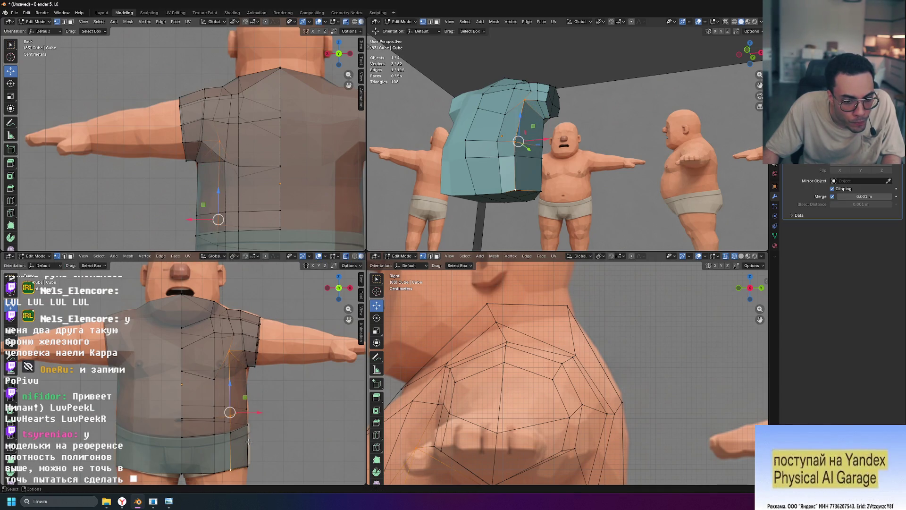
left_click(271, 441, "ctrl")
scroll(248, 439, "up", 5)
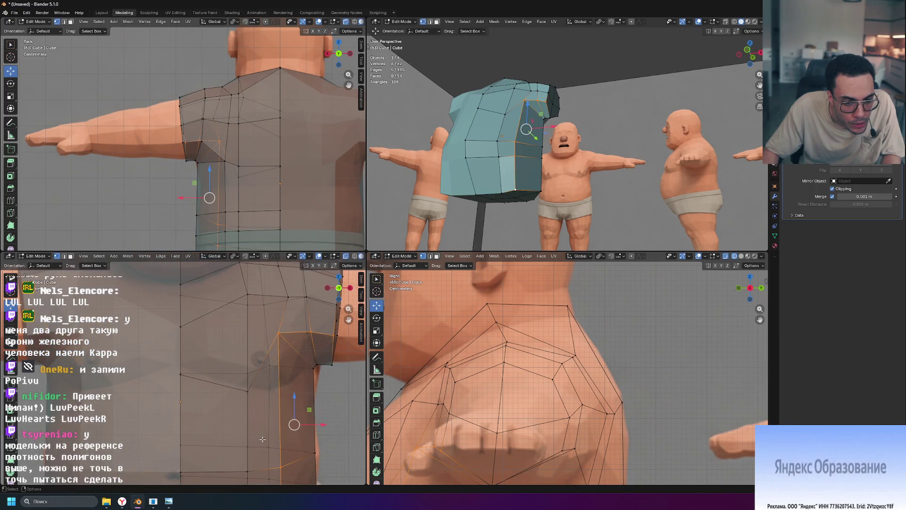
left_click(264, 438, "shift")
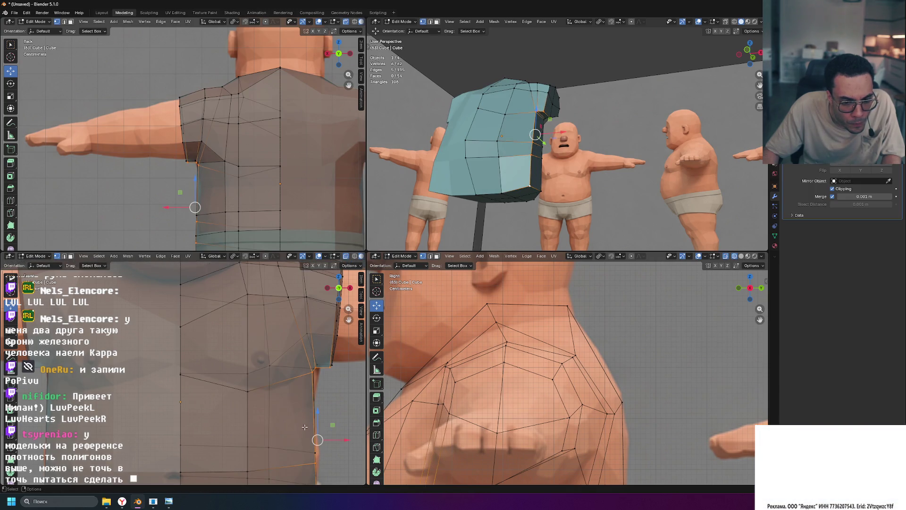
scroll(270, 431, "down", 5)
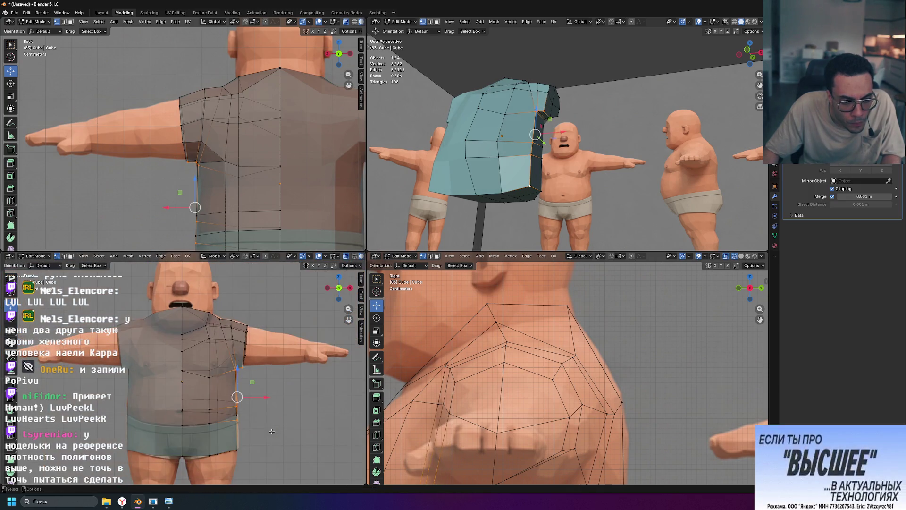
scroll(271, 430, "up", 1)
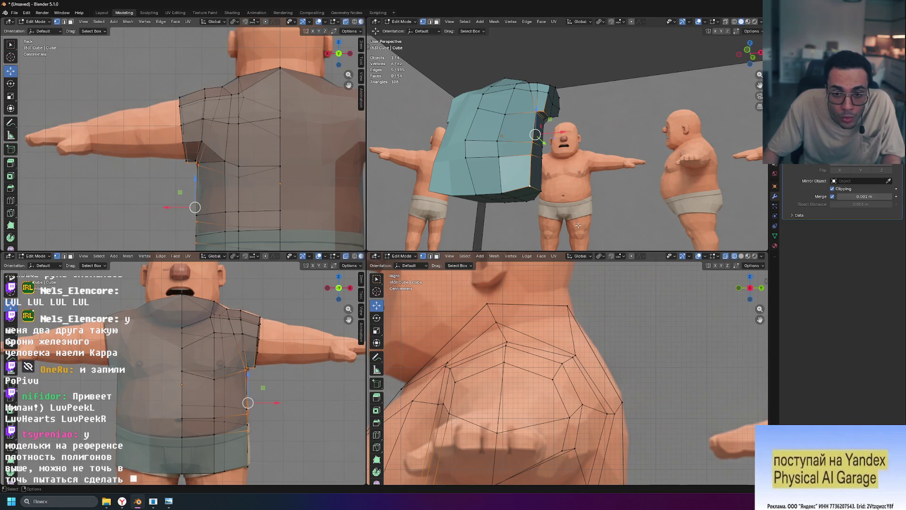
middle_click_drag(577, 225, 560, 224)
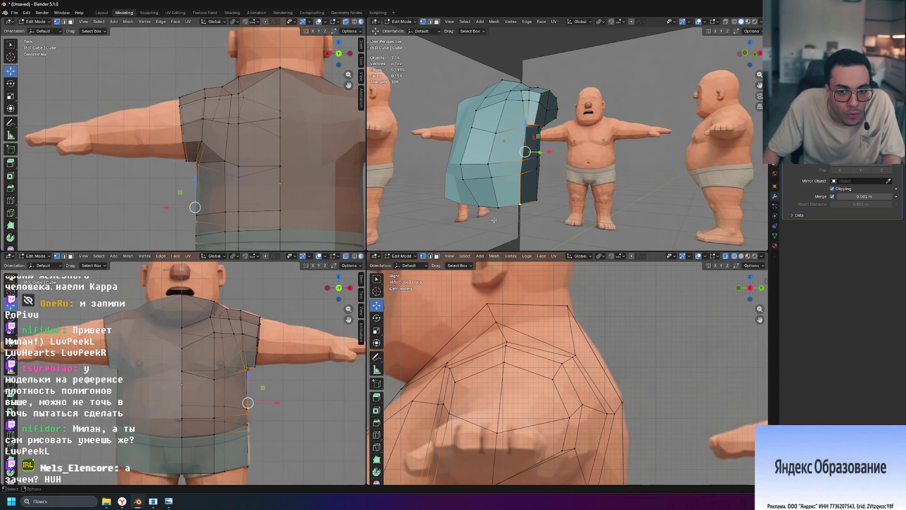
key("g")
key("g")
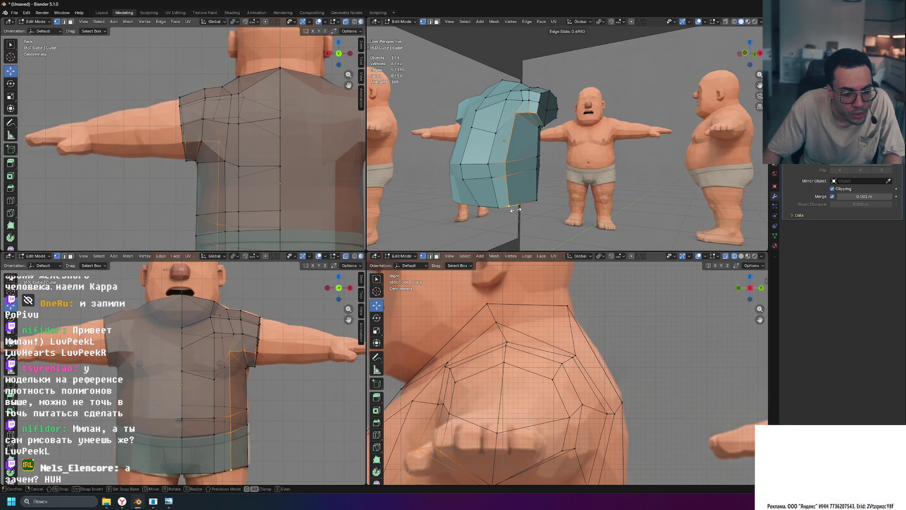
Step: Confirm the side loop, then Edge Slide the vertical chest loop into place
left_click(515, 209)
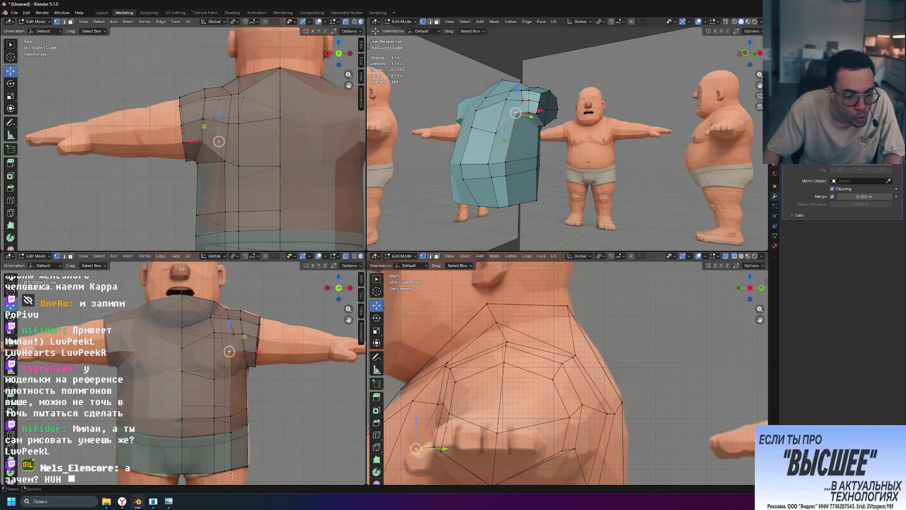
key("alt+a")
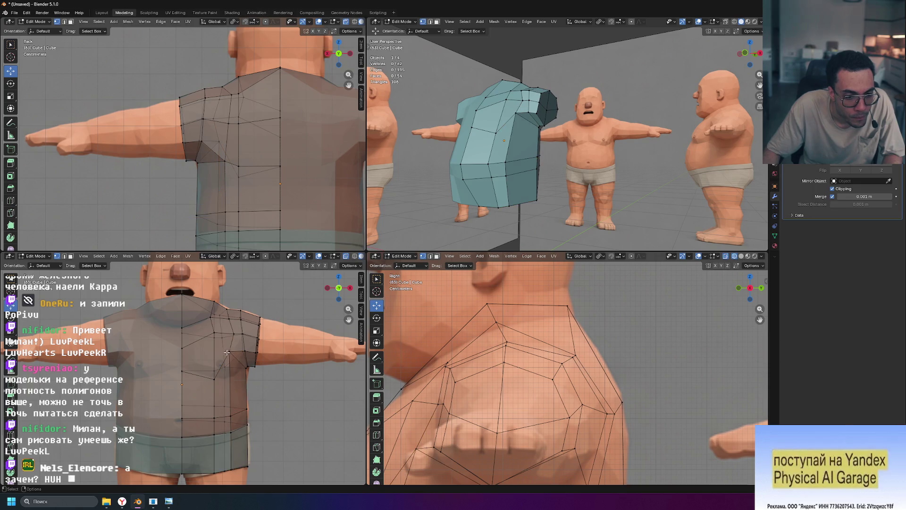
key("g")
key("g")
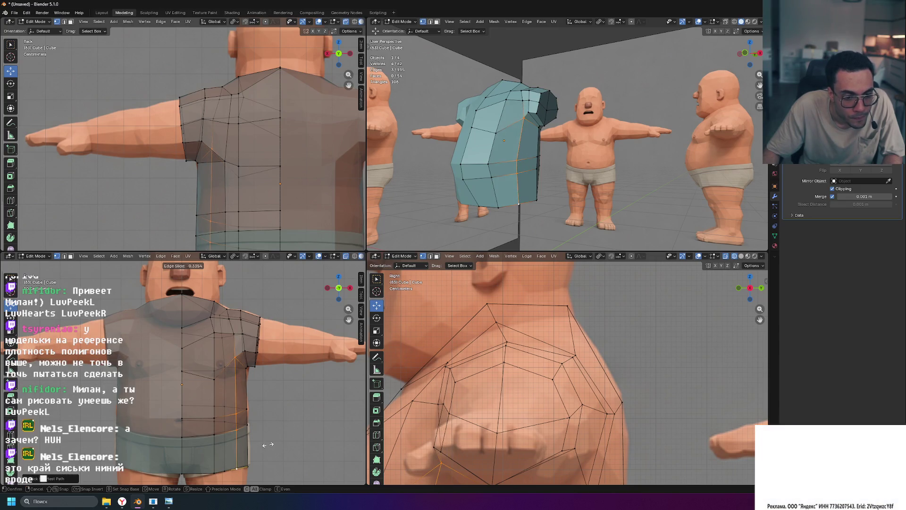
left_click(267, 444)
scroll(260, 318, "up", 3)
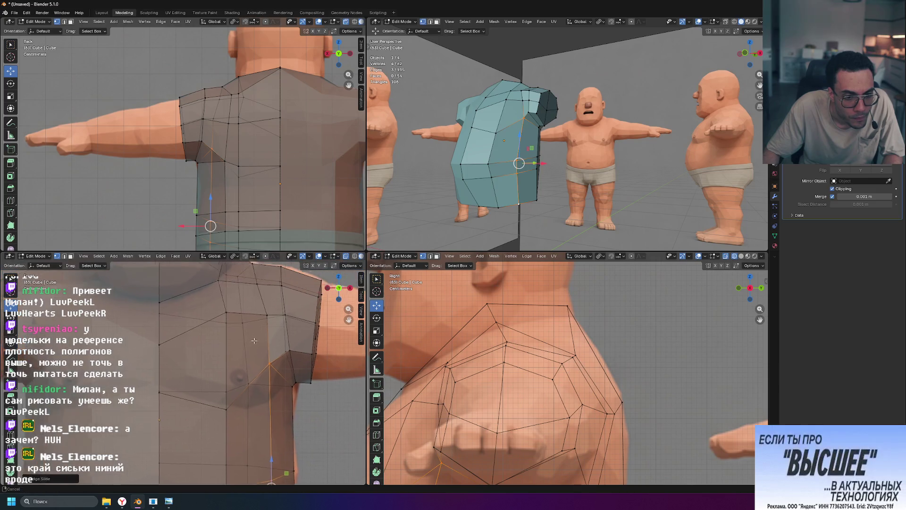
scroll(261, 318, "up", 2)
Step: Vertex Slide a shoulder vertex along its edge where the sleeve meets the chest
left_click(261, 318)
key("g")
key("g")
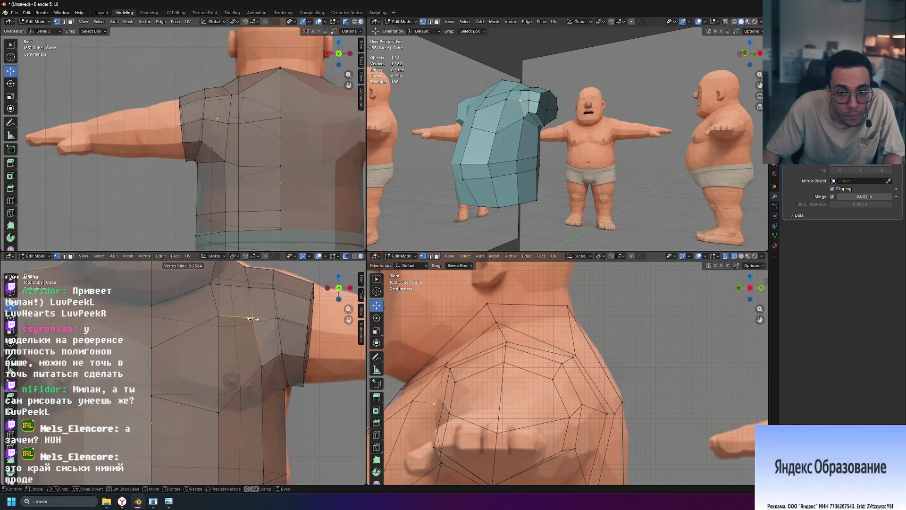
left_click(253, 318)
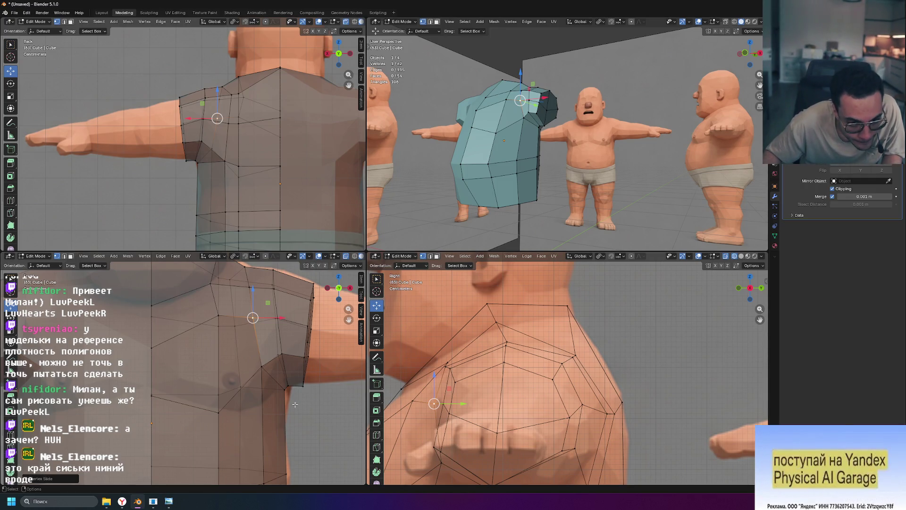
mouse_move(537, 178)
middle_mouse_down()
mouse_move(559, 195)
mouse_move(518, 112)
middle_mouse_up()
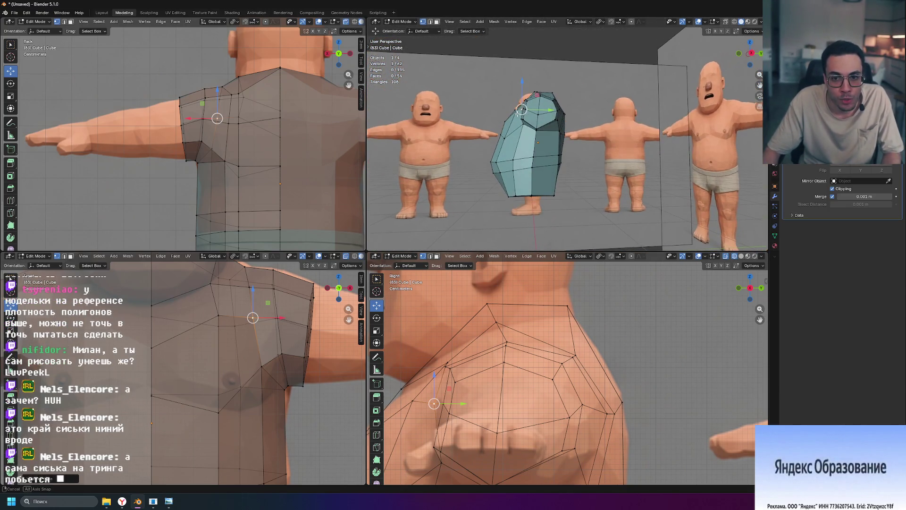
mouse_move(595, 182)
middle_mouse_down()
mouse_move(609, 171)
mouse_move(616, 178)
middle_mouse_up()
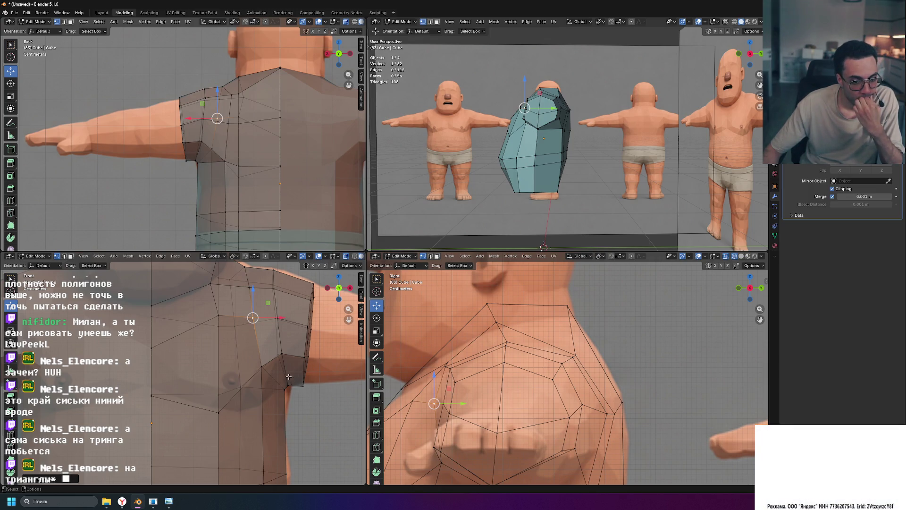
left_click(217, 413)
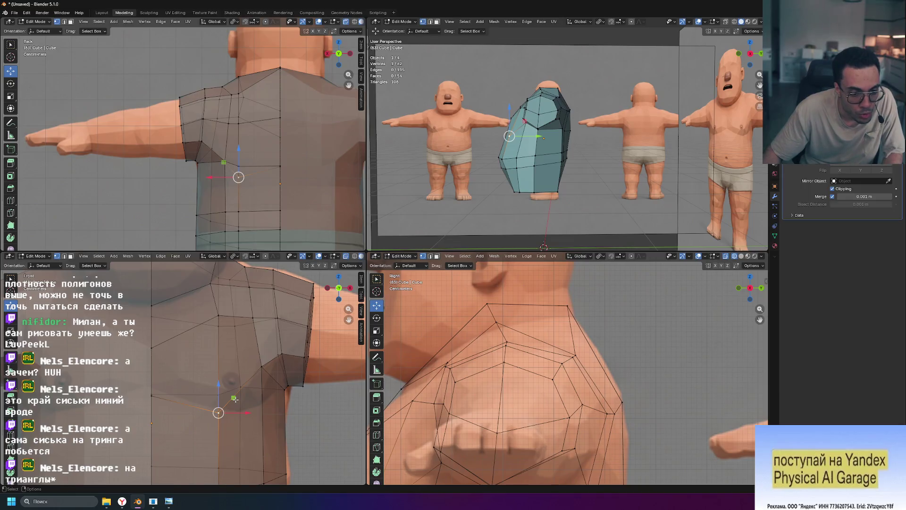
Step: Move an underarm vertex twice to pull it tighter against the body
key("g")
left_click(256, 368)
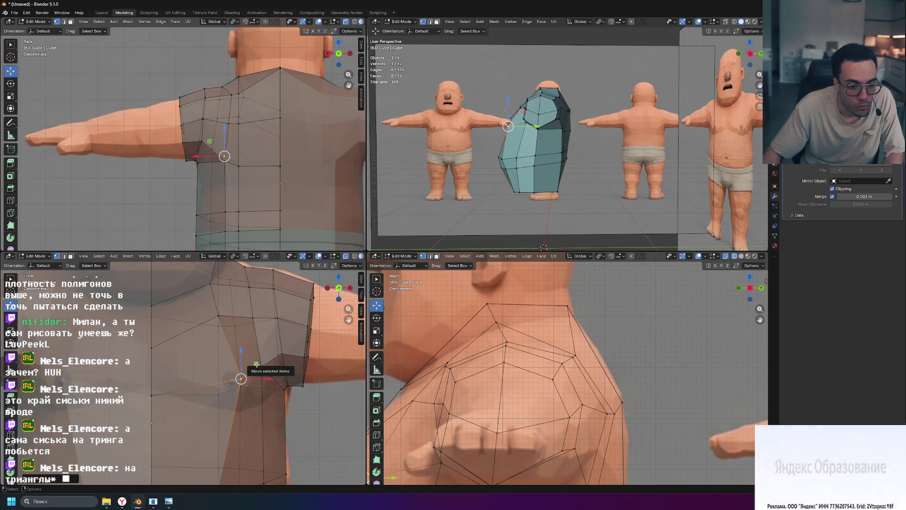
key("g")
left_click(263, 368)
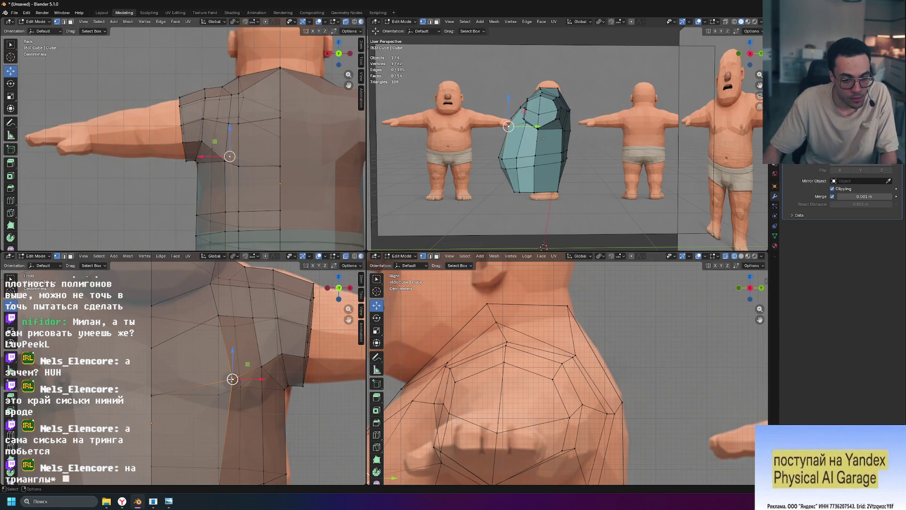
Step: Move a chest vertex closer to the body, then select the shoulder-corner vertex
left_click(228, 382)
key("g")
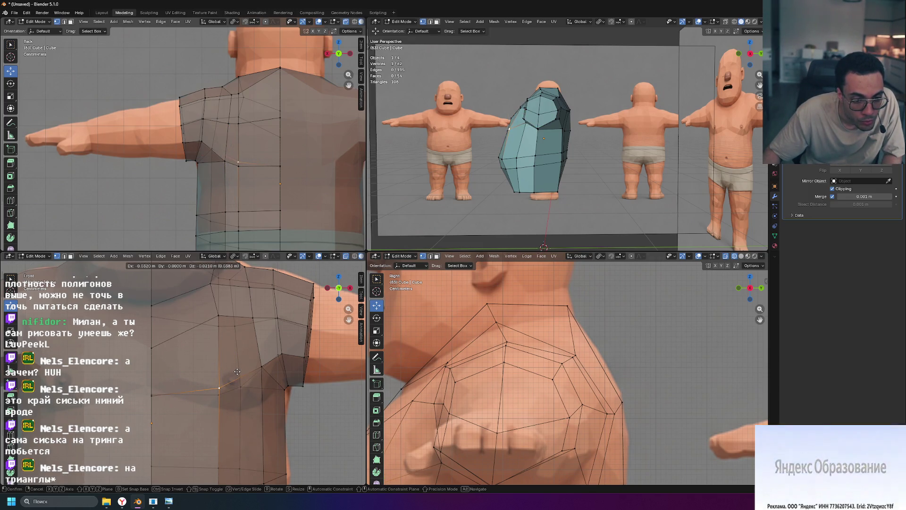
left_click(236, 369)
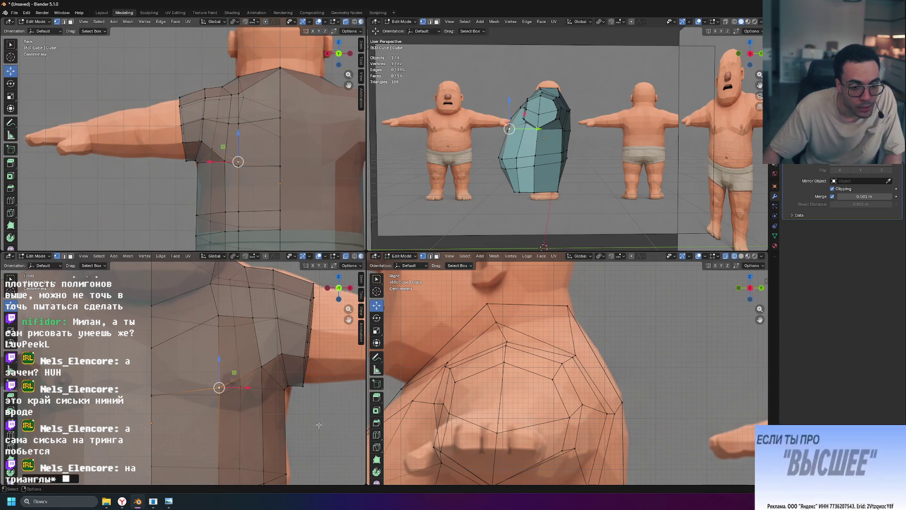
scroll(283, 426, "down", 3)
scroll(284, 427, "up", 2)
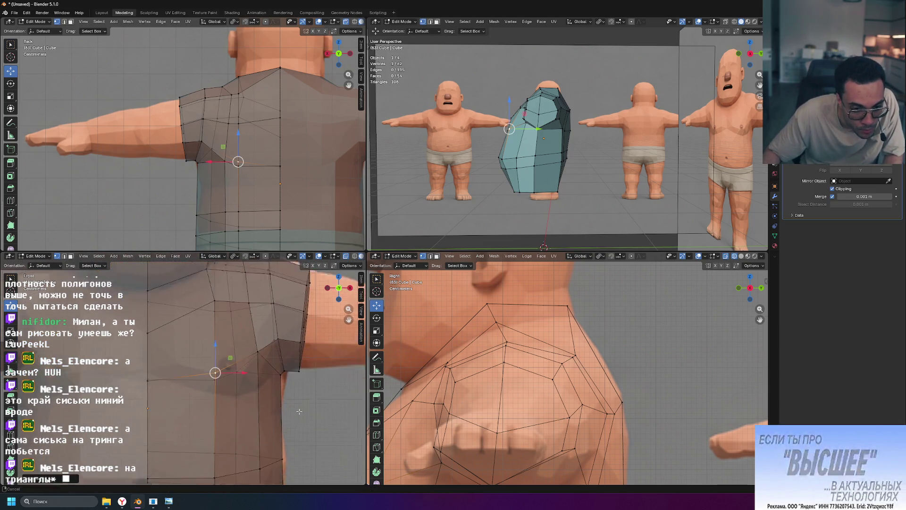
scroll(278, 378, "up", 1)
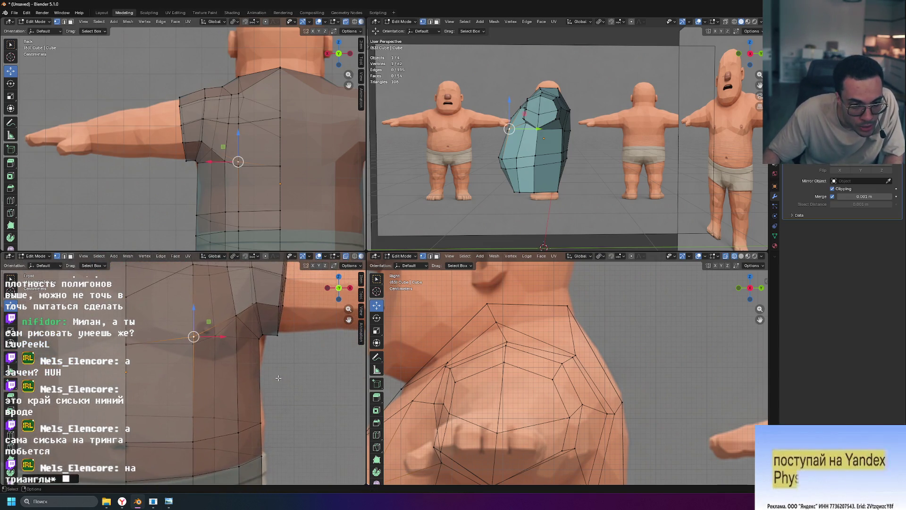
left_click(278, 306)
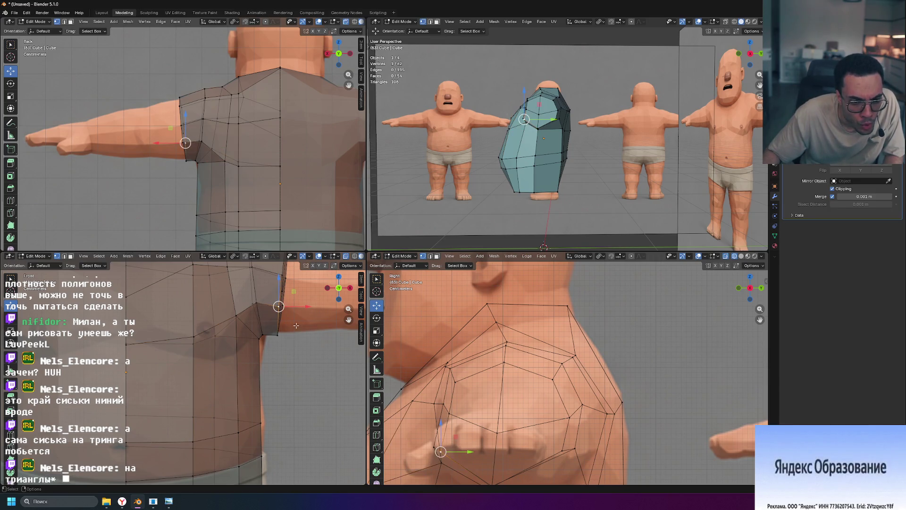
scroll(277, 354, "up", 1)
scroll(278, 416, "up", 1)
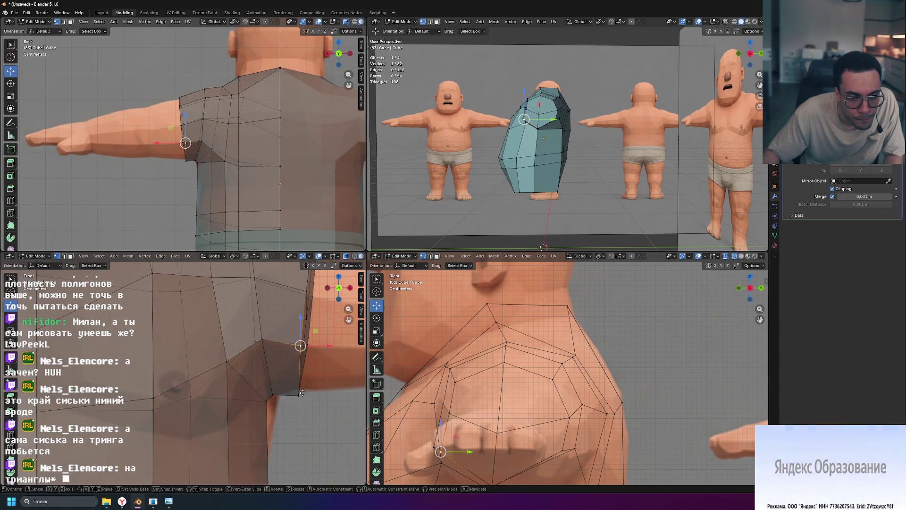
key("shift+v")
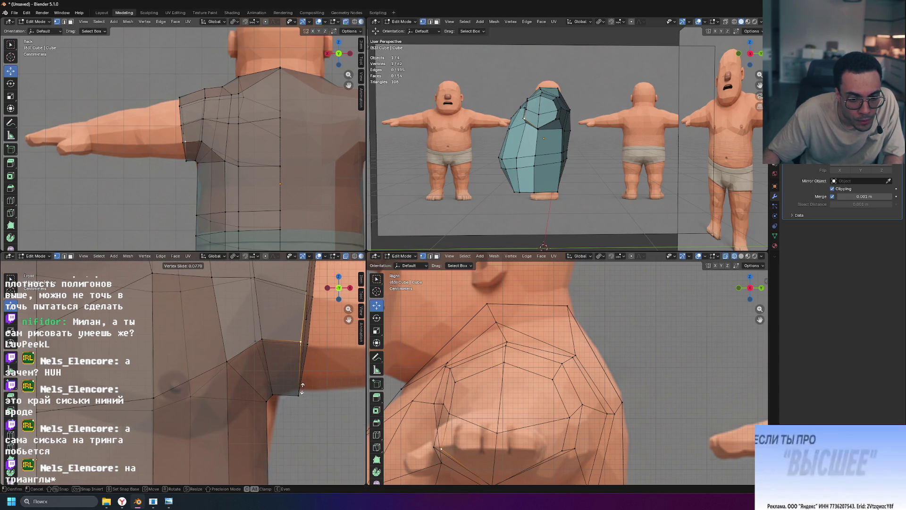
left_click(301, 386)
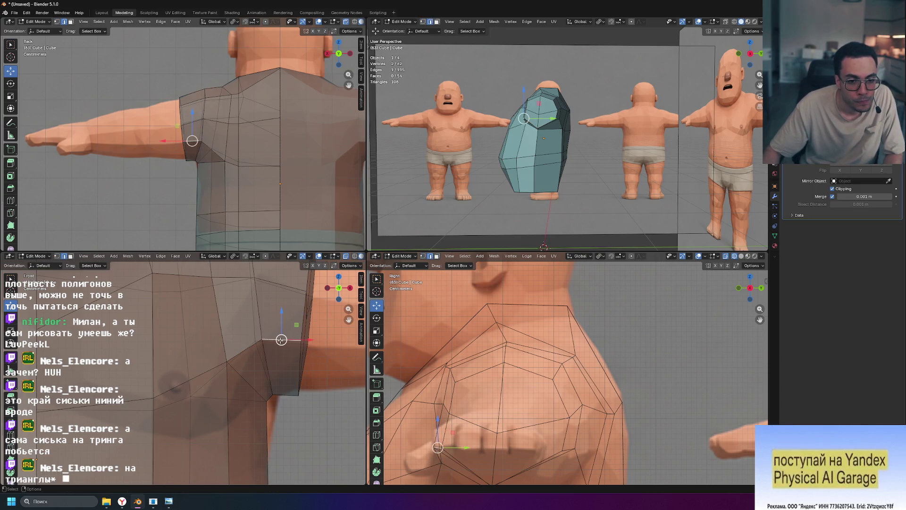
left_click_drag(281, 341, 280, 343)
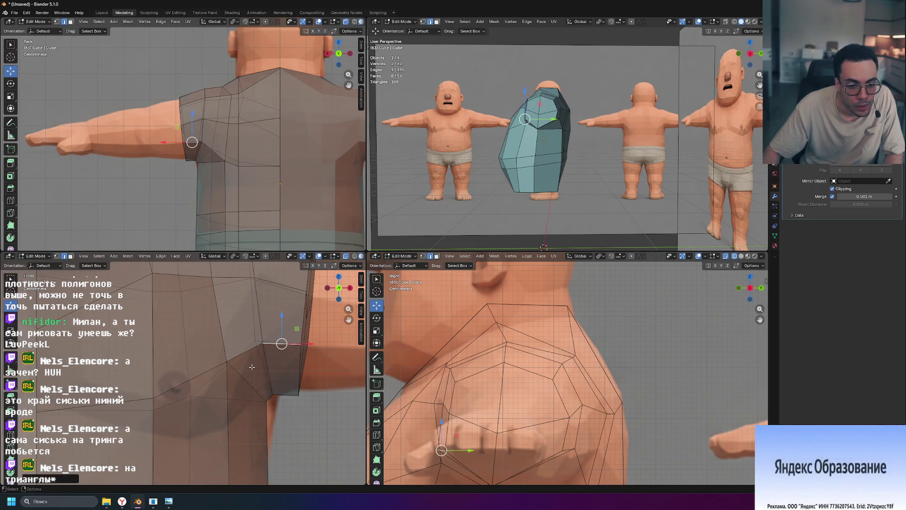
left_click_drag(253, 351, 266, 355)
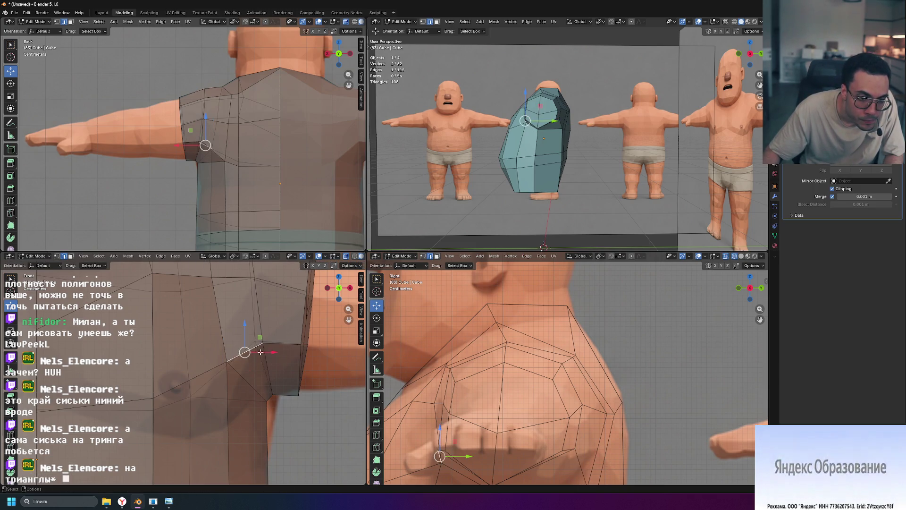
key("r")
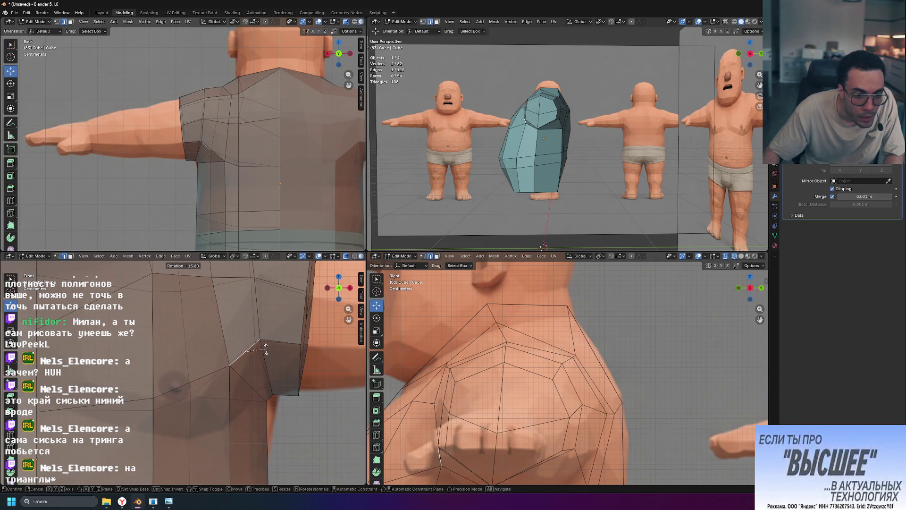
key("Escape")
key("g")
key("g")
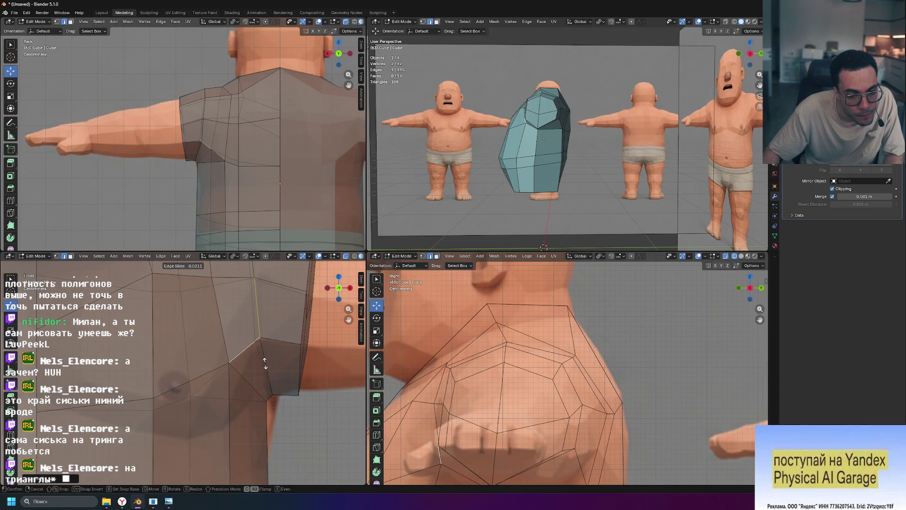
left_click(265, 367)
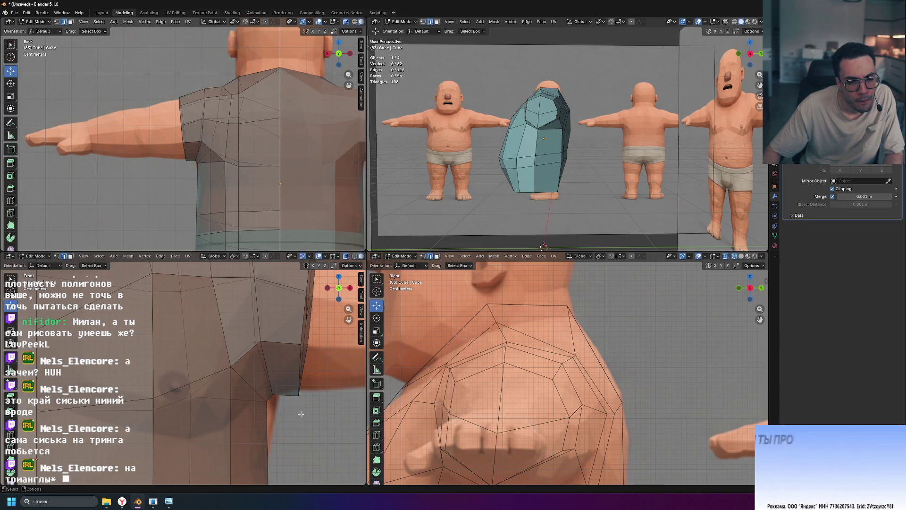
scroll(320, 400, "down", 3)
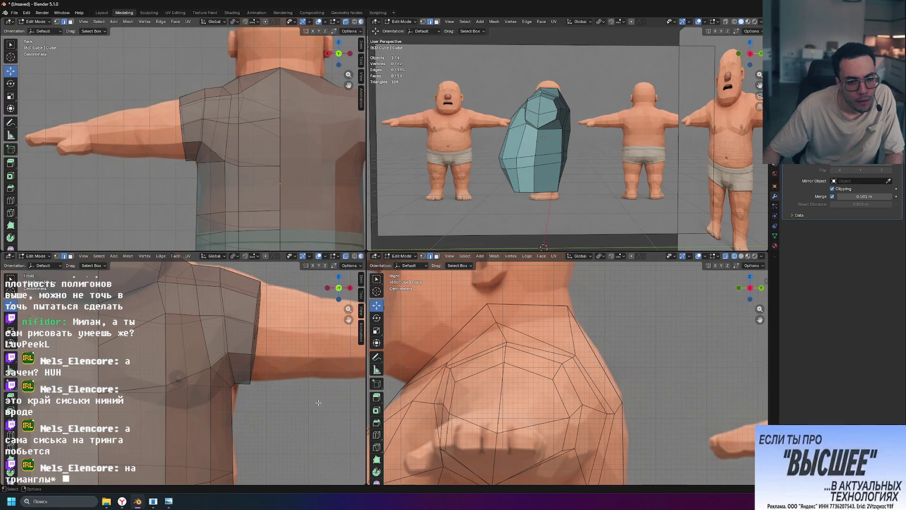
middle_click_drag(281, 418, 289, 383, "shift")
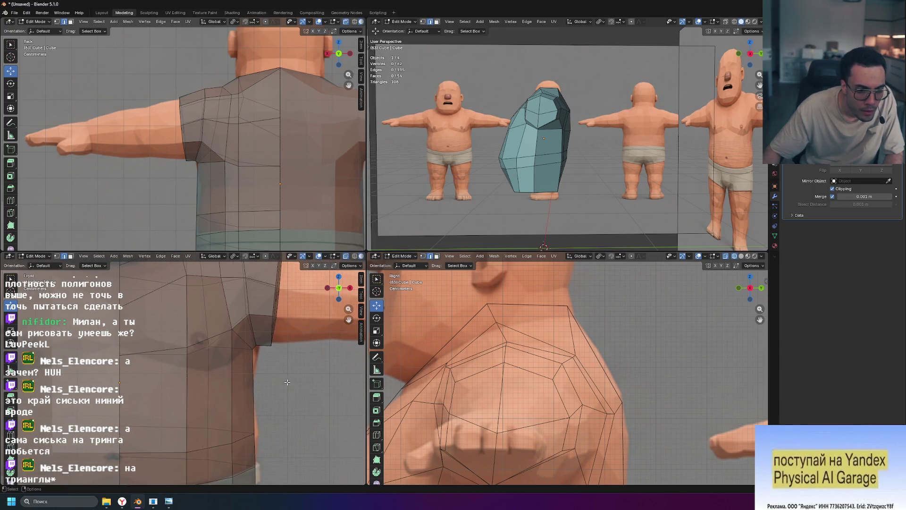
scroll(208, 326, "down", 1)
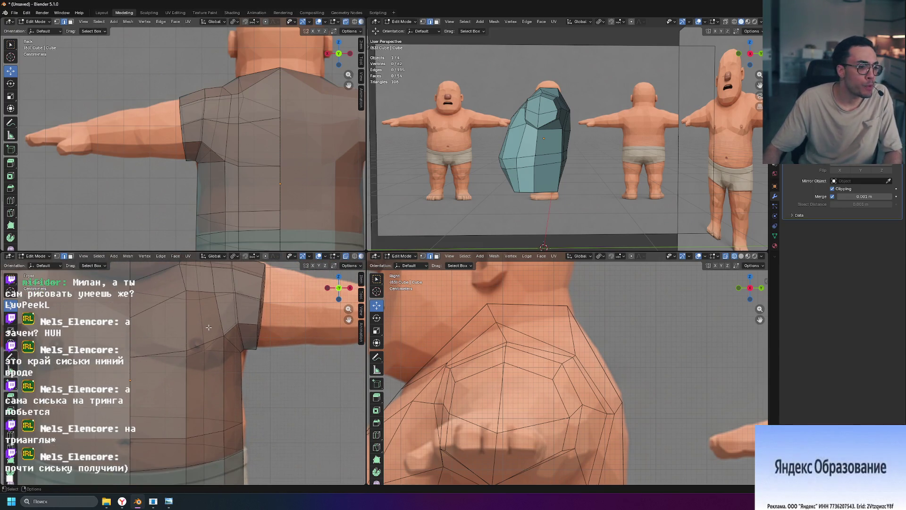
middle_click_drag(538, 178, 545, 220)
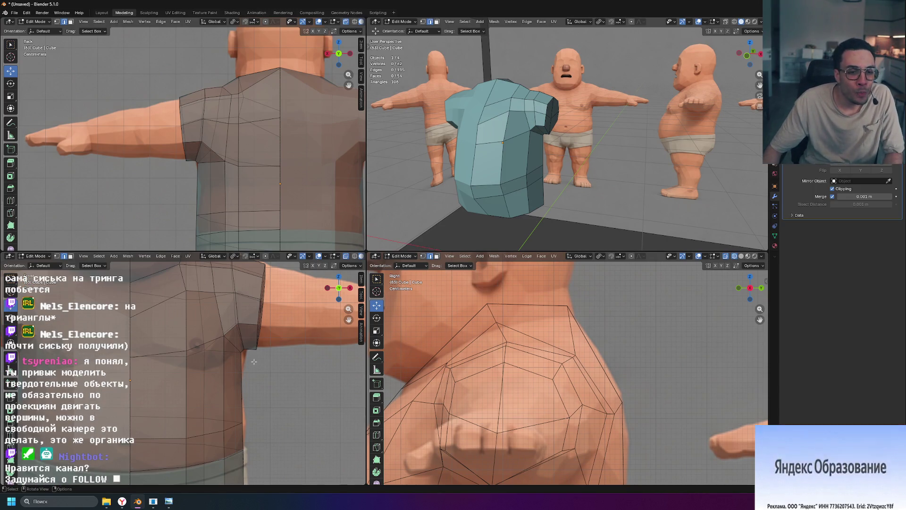
mouse_move(549, 184)
middle_mouse_down()
mouse_move(559, 169)
mouse_move(543, 169)
mouse_move(644, 160)
mouse_move(640, 234)
mouse_move(699, 217)
mouse_move(690, 212)
middle_mouse_up()
scroll(248, 207, "down", 2)
scroll(248, 207, "up", 2)
scroll(247, 206, "up", 1)
scroll(247, 207, "up", 1)
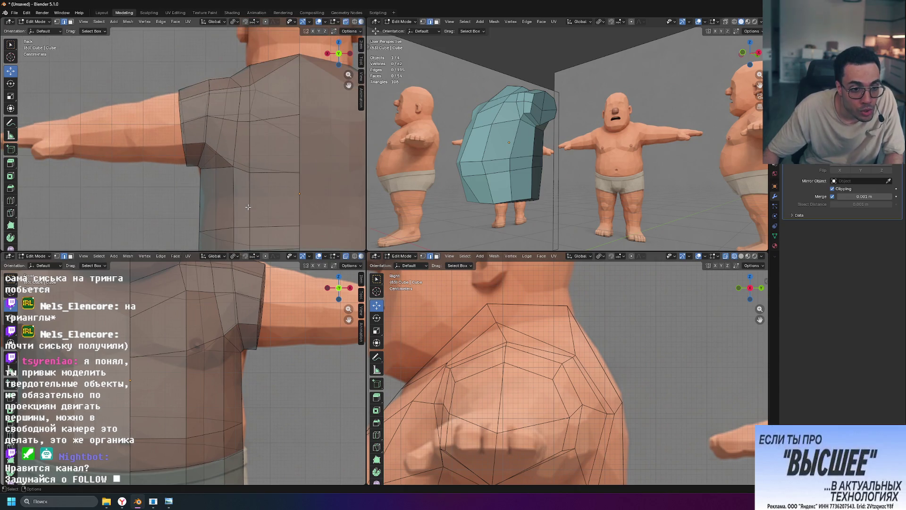
scroll(208, 157, "up", 1)
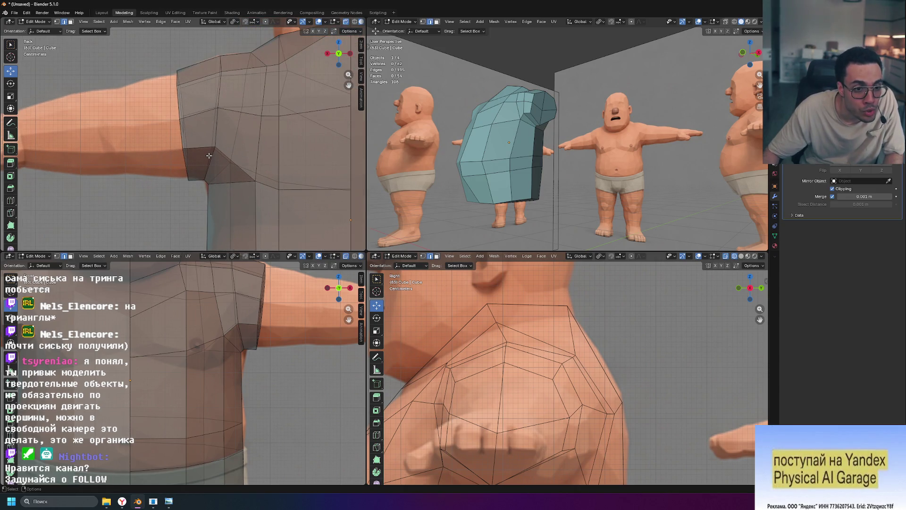
mouse_move(605, 149)
middle_mouse_down()
mouse_move(585, 140)
mouse_move(750, 158)
middle_mouse_up()
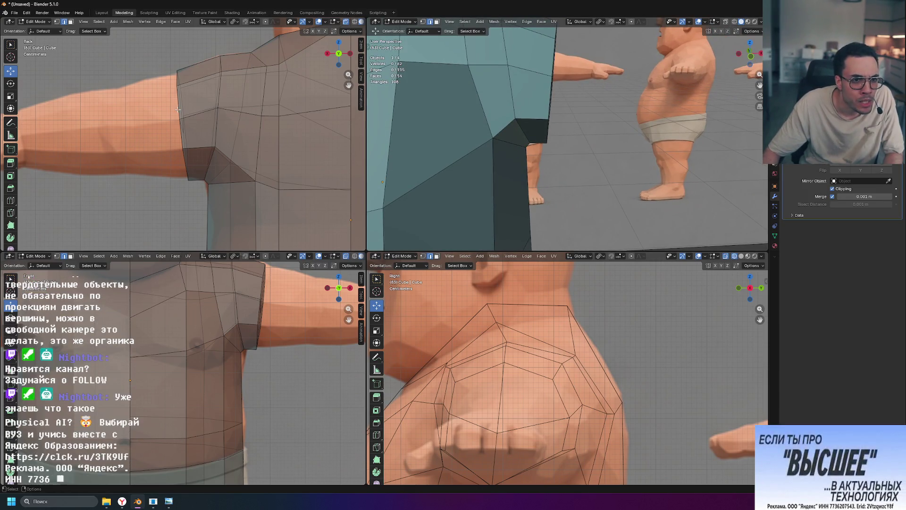
Step: Raise the upper shoulder face of the shirt with a grab move
middle_click_drag(617, 113, 480, 82)
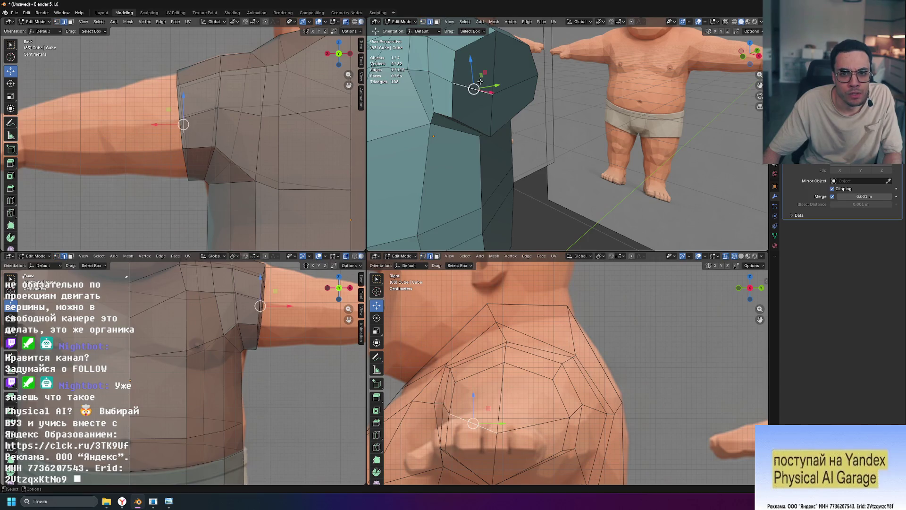
left_click(472, 66)
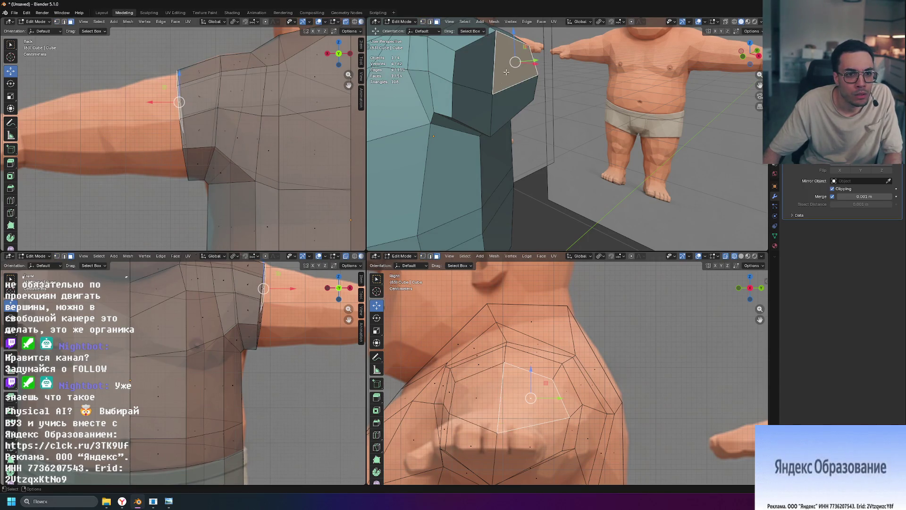
left_click(472, 108)
key("g")
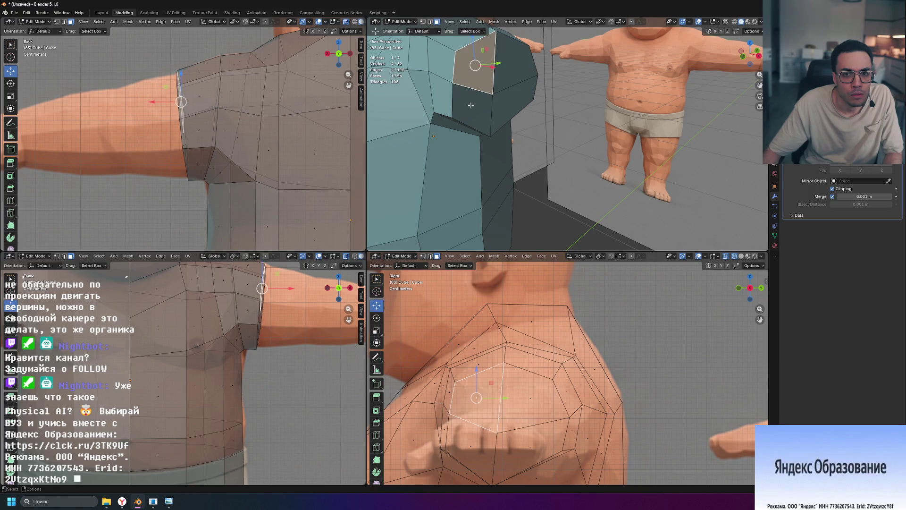
left_click(473, 107)
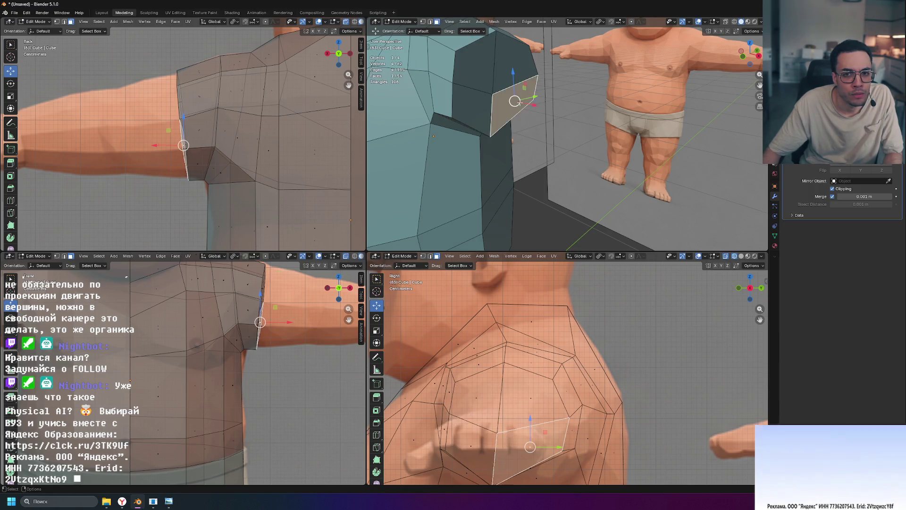
Step: Select the sleeve-end faces and scale them to 0 on X for a flat vertical cut
mouse_move(472, 107)
middle_mouse_down()
mouse_move(594, 100)
mouse_move(608, 128)
middle_mouse_up()
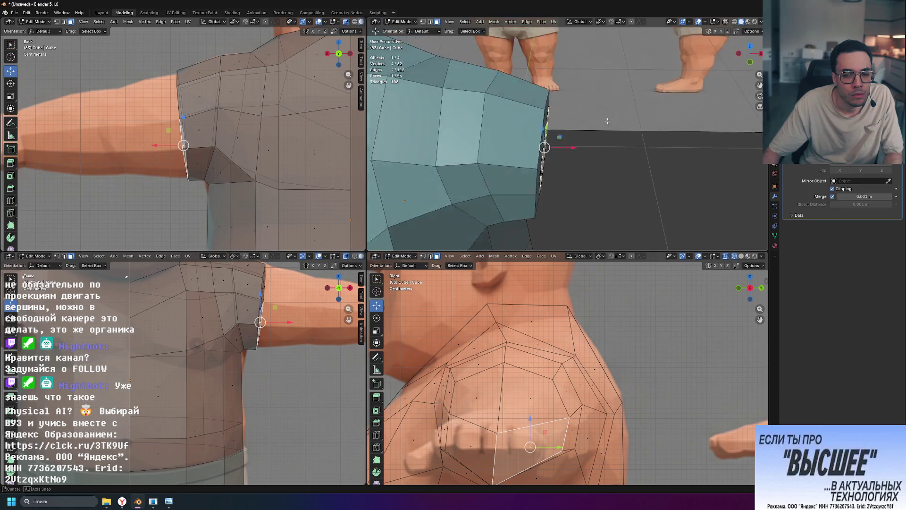
middle_click_drag(541, 223, 554, 215)
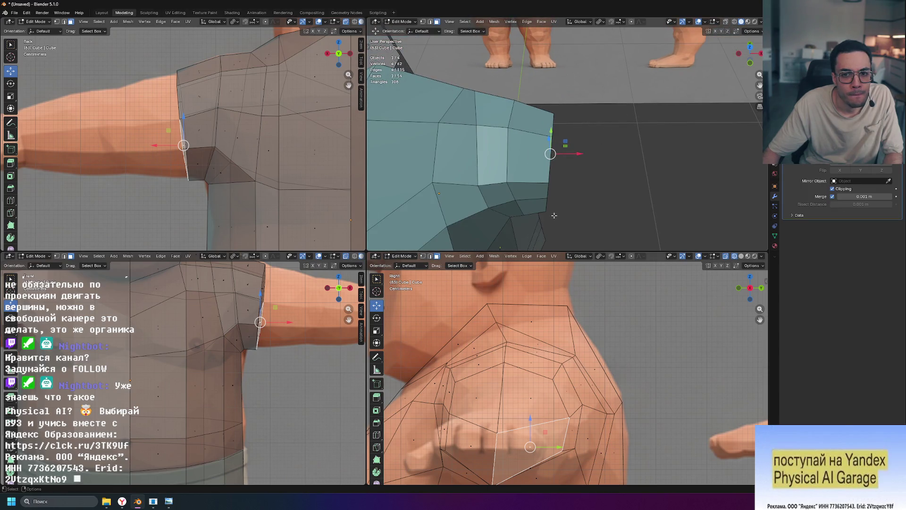
middle_click_drag(547, 144, 536, 155)
left_click(513, 112, "shift")
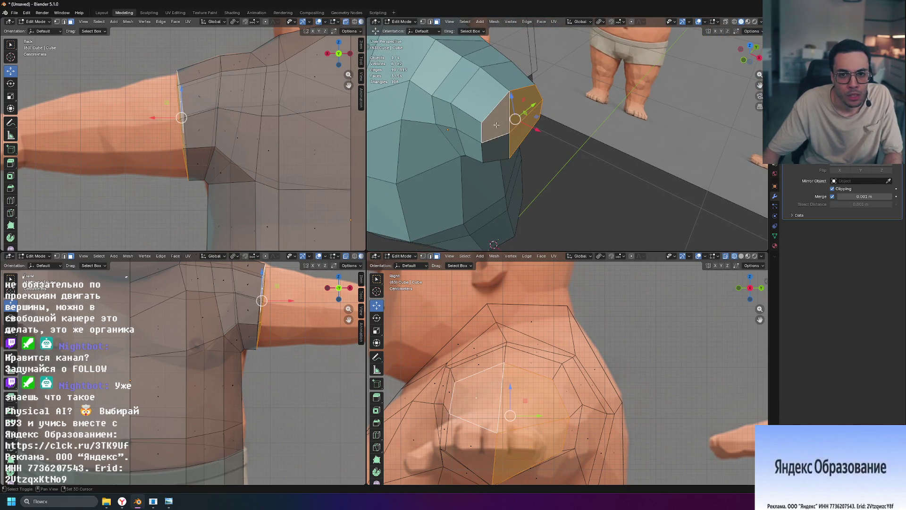
middle_click_drag(513, 112, 626, 163)
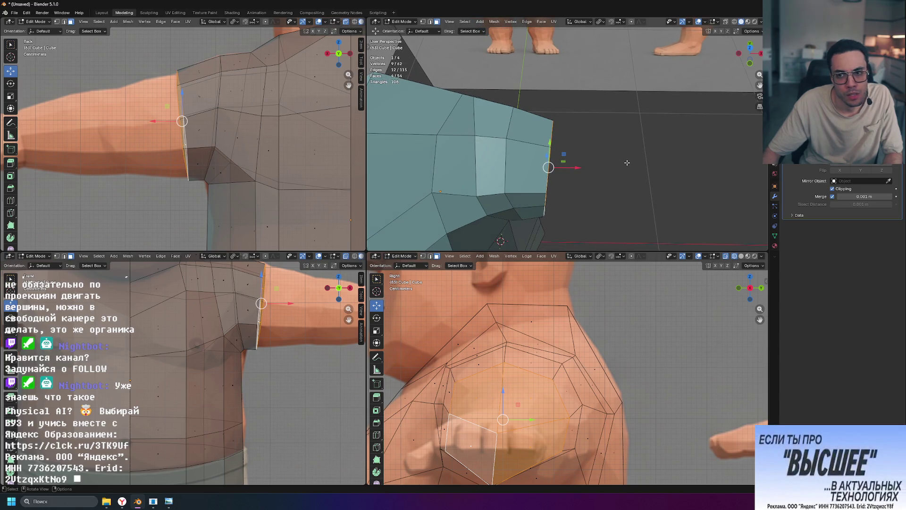
key("s")
key("x")
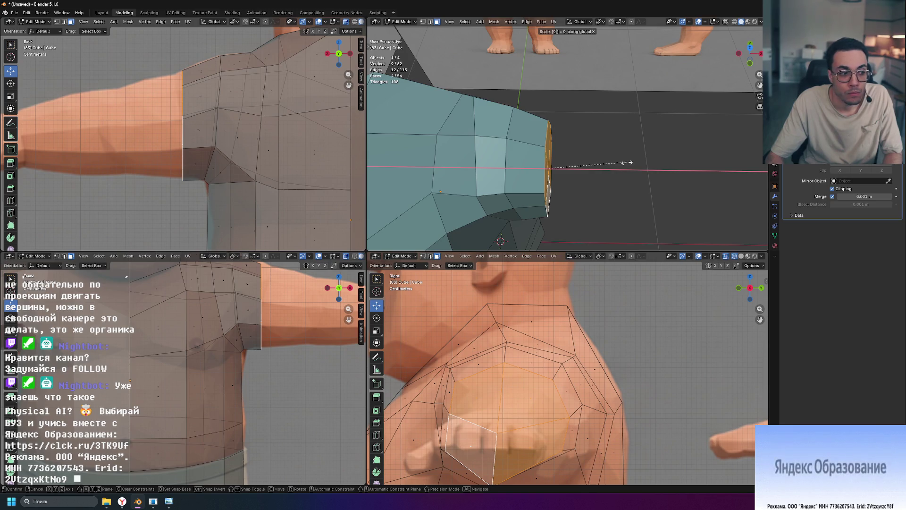
key("Return")
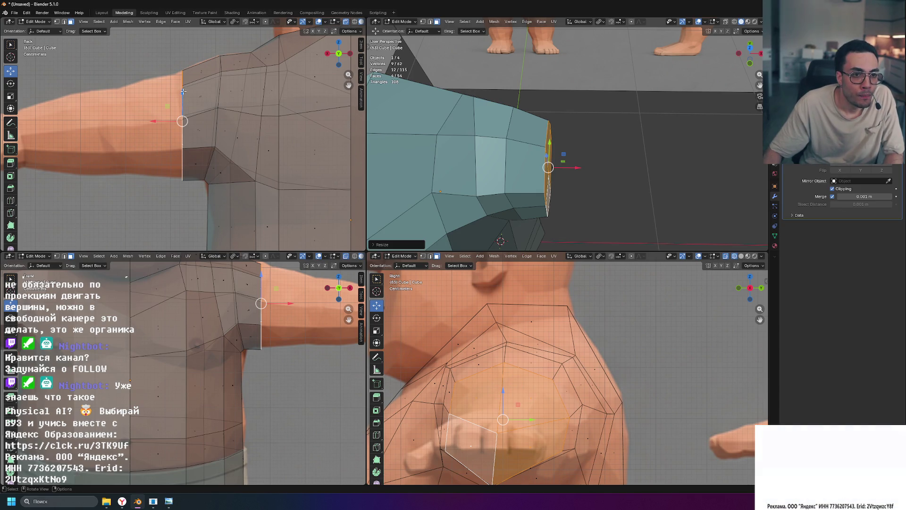
Step: Nudge the flattened sleeve end along the Z axis into position
key("g")
key("z")
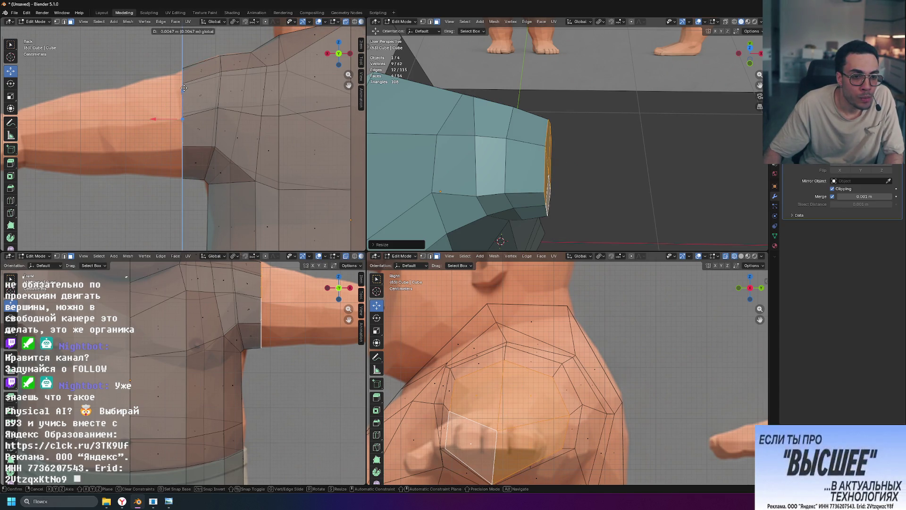
left_click(183, 88)
middle_click_drag(454, 155, 520, 129)
scroll(492, 140, "down", 3)
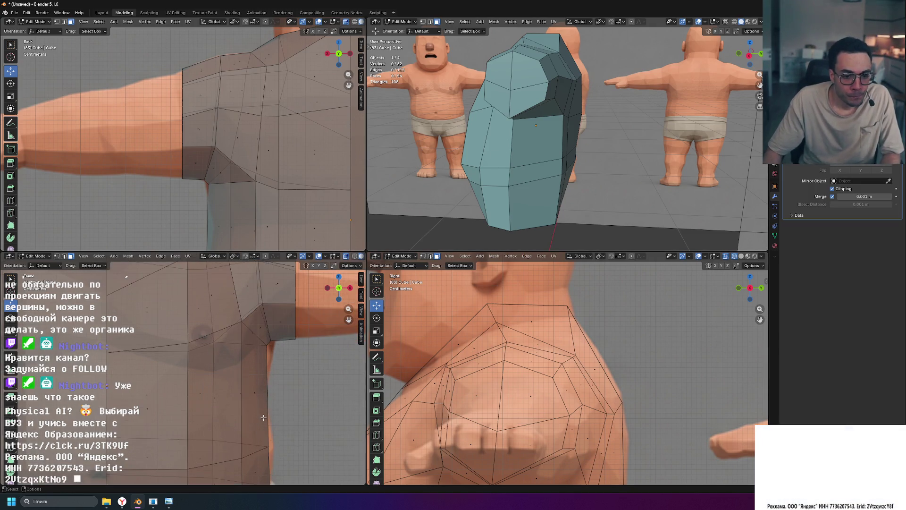
scroll(266, 414, "down", 3)
scroll(289, 146, "down", 2)
scroll(290, 146, "down", 2)
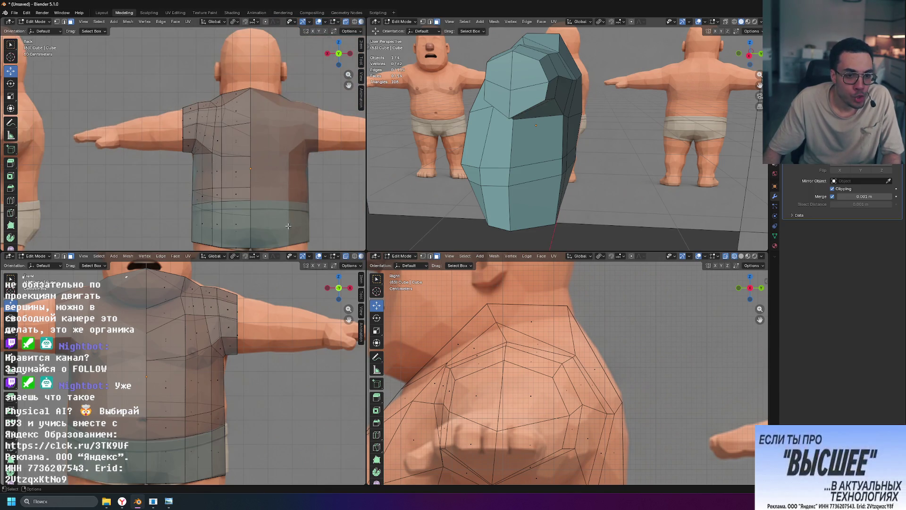
scroll(289, 147, "down", 2)
scroll(286, 329, "down", 1)
scroll(286, 328, "down", 1)
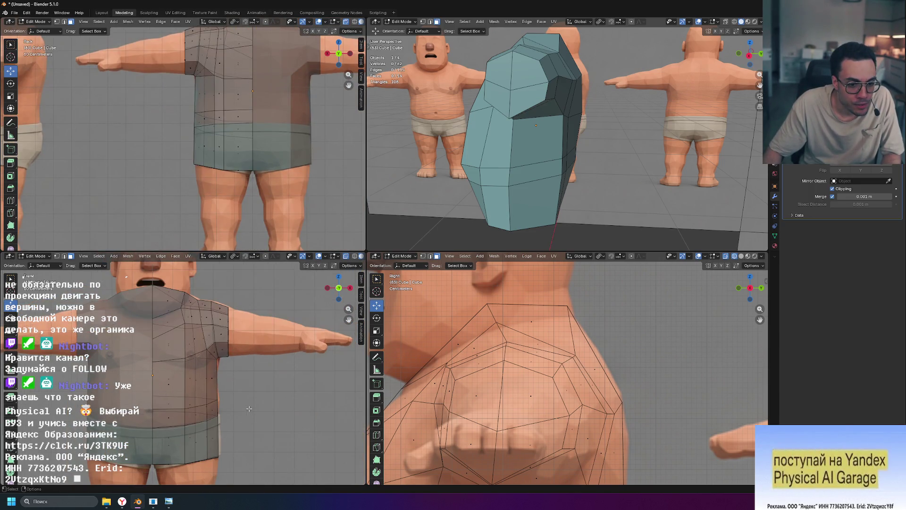
Step: Select the reference object Empty.001 and return to Object Mode with the torso framed
middle_click_drag(286, 460, 286, 328, "shift")
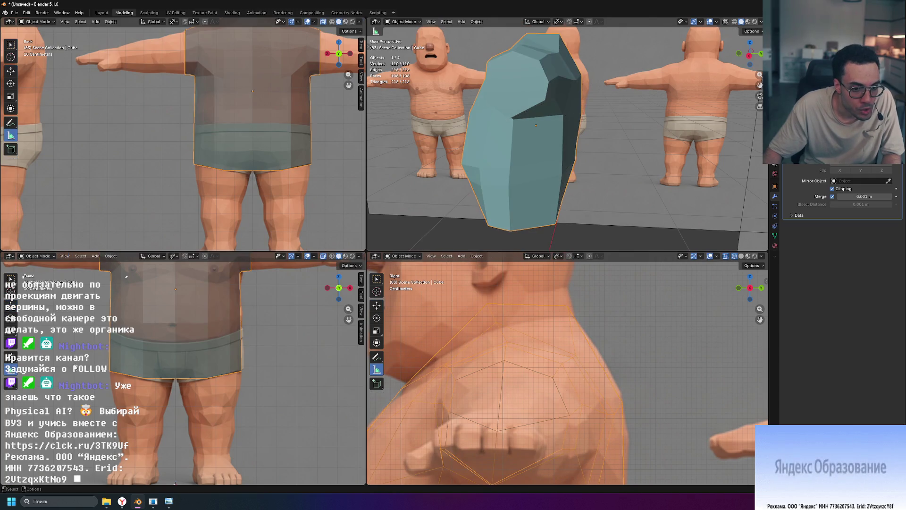
key("Tab")
left_click(126, 276)
scroll(147, 403, "down", 2)
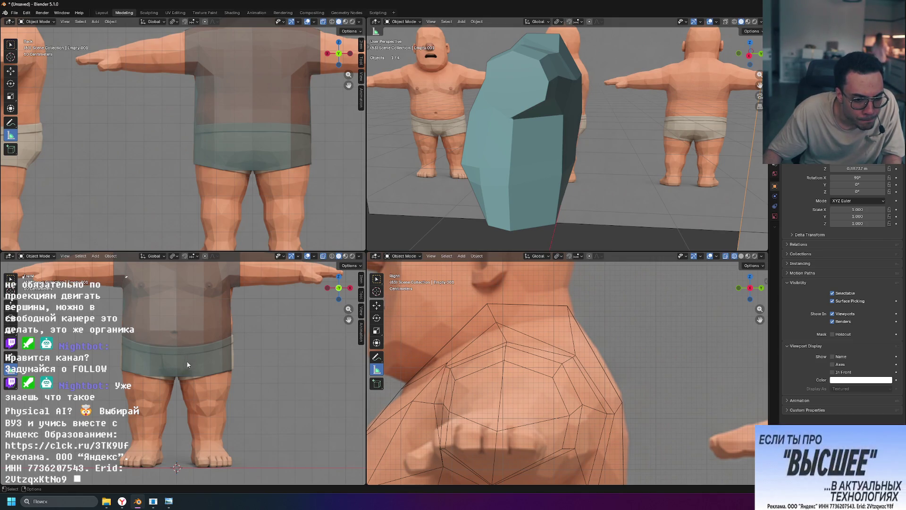
scroll(189, 358, "up", 3)
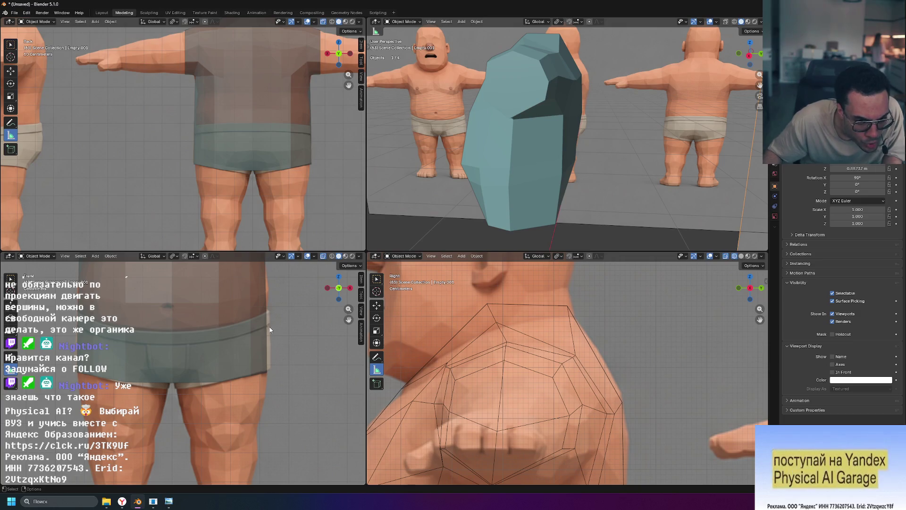
middle_click_drag(181, 378, 281, 422, "shift")
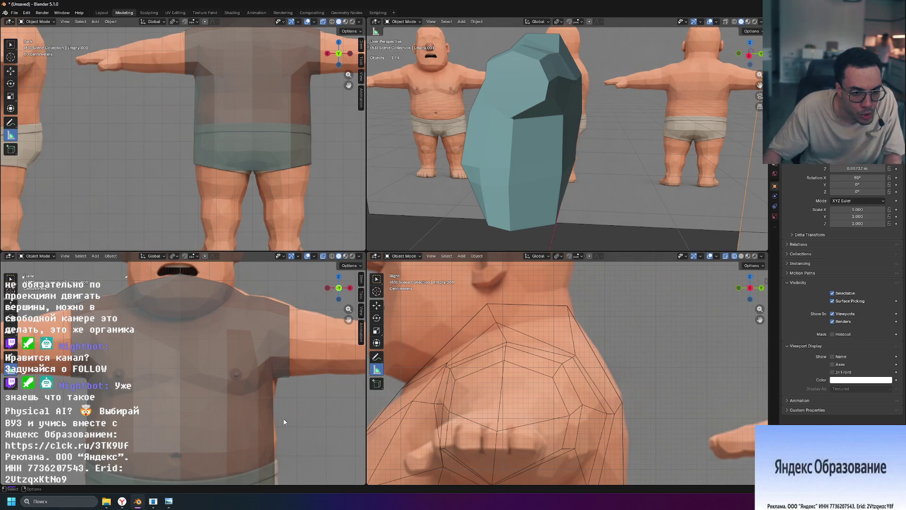
scroll(272, 111, "down", 3)
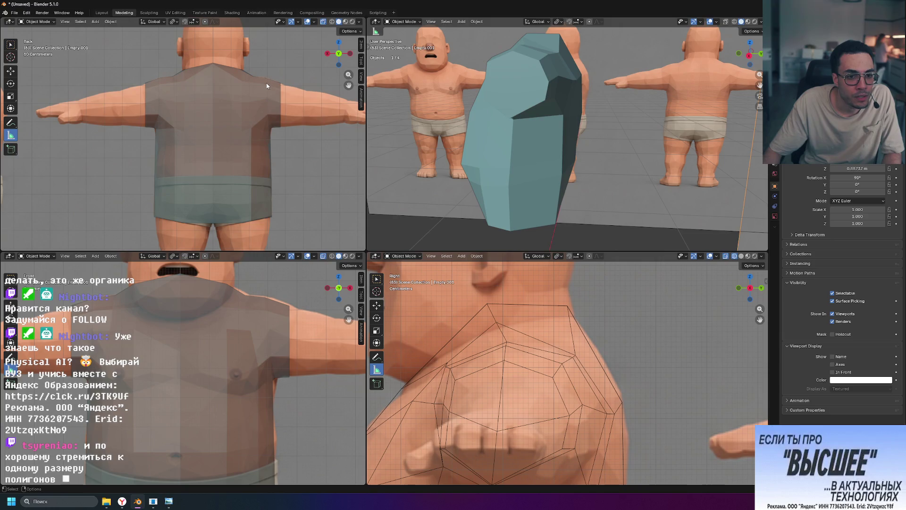
scroll(231, 205, "up", 2)
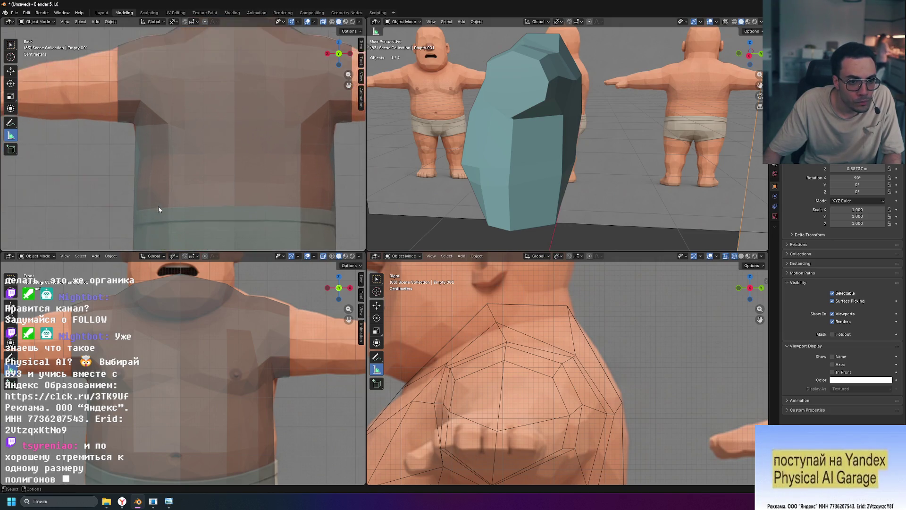
scroll(230, 204, "up", 2)
Step: Start scaling the reference object along the X axis only
middle_click_drag(230, 205, 190, 156, "shift")
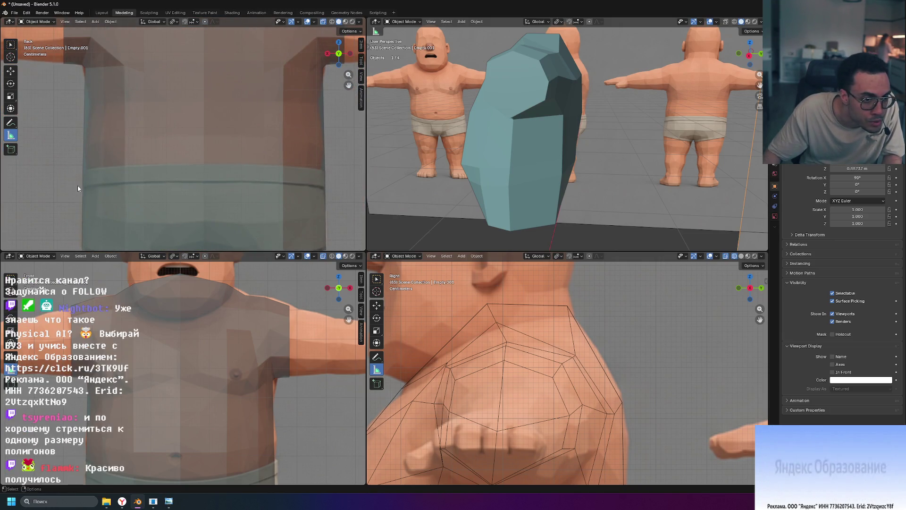
scroll(87, 186, "down", 3)
scroll(206, 357, "down", 3)
scroll(206, 357, "down", 1)
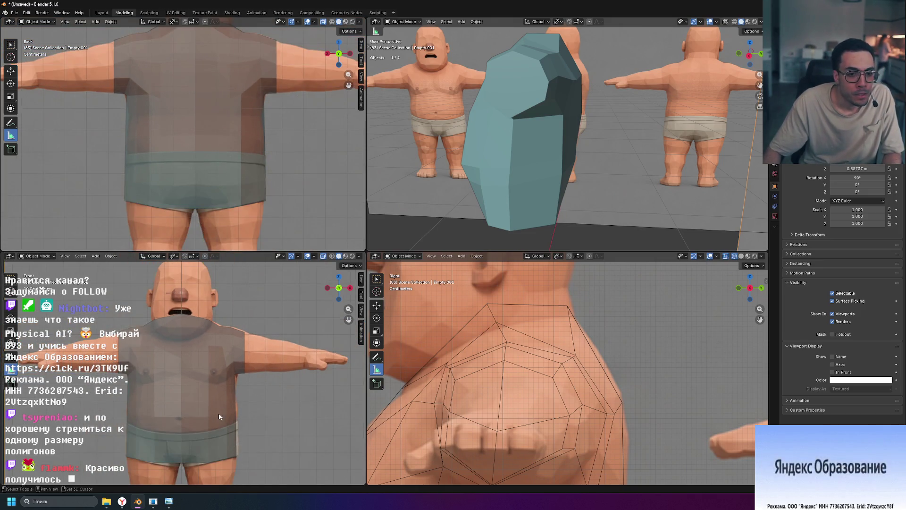
middle_click_drag(218, 413, 207, 363, "shift")
scroll(207, 362, "up", 3)
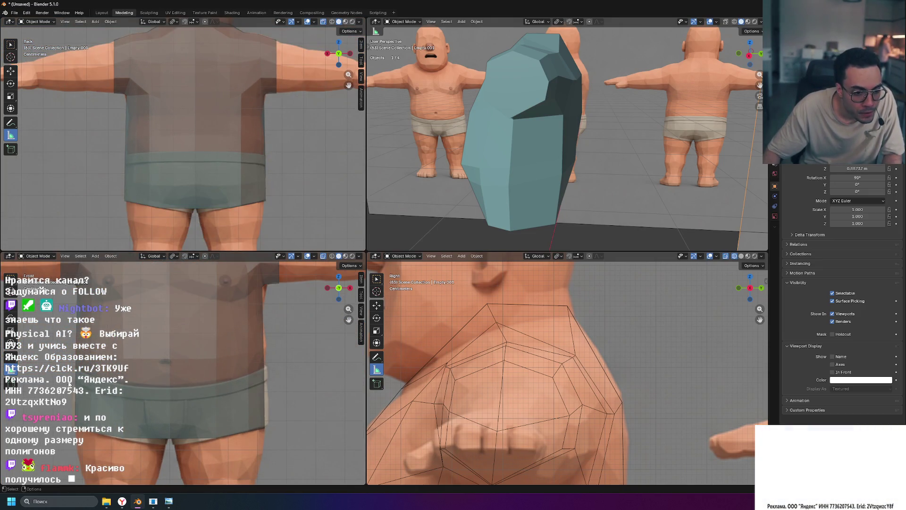
scroll(161, 398, "down", 4)
scroll(162, 398, "up", 4)
scroll(161, 398, "up", 1)
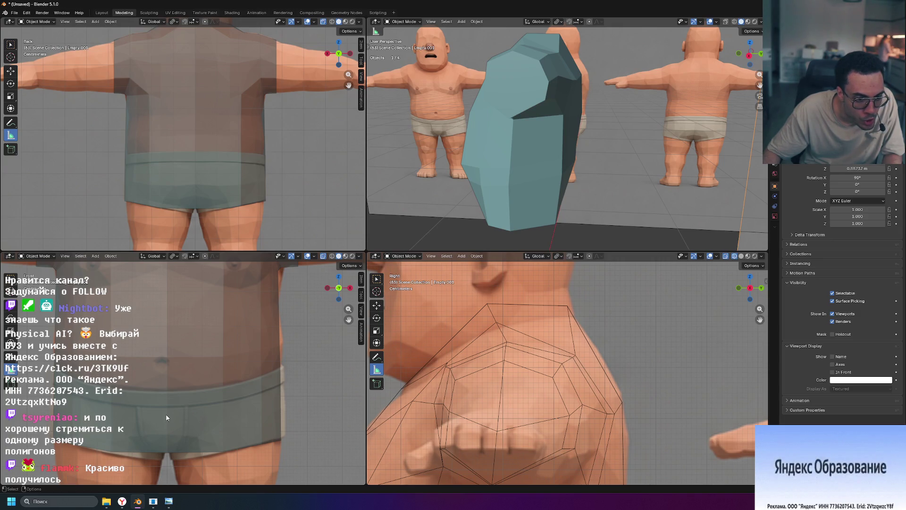
key("s")
key("x")
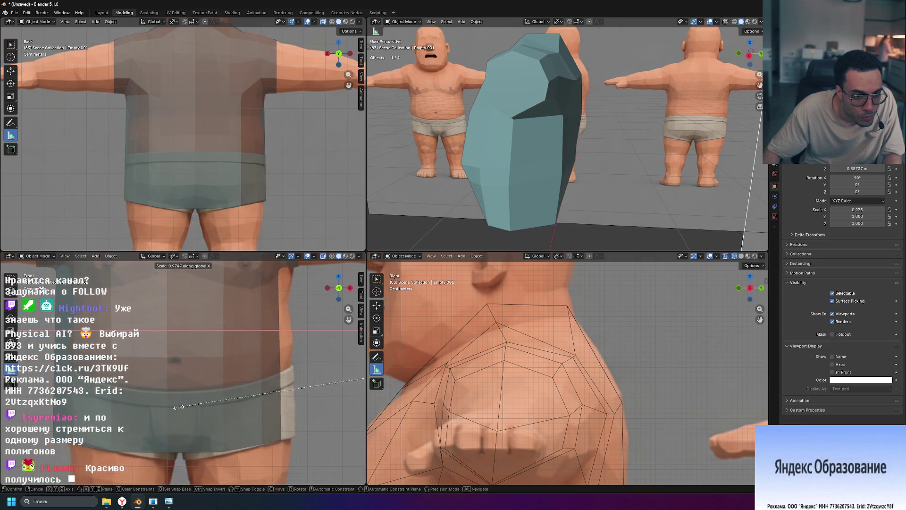
Step: Confirm then reset the reference's scale to 1, and set the pivot point to 3D Cursor
left_click(169, 410)
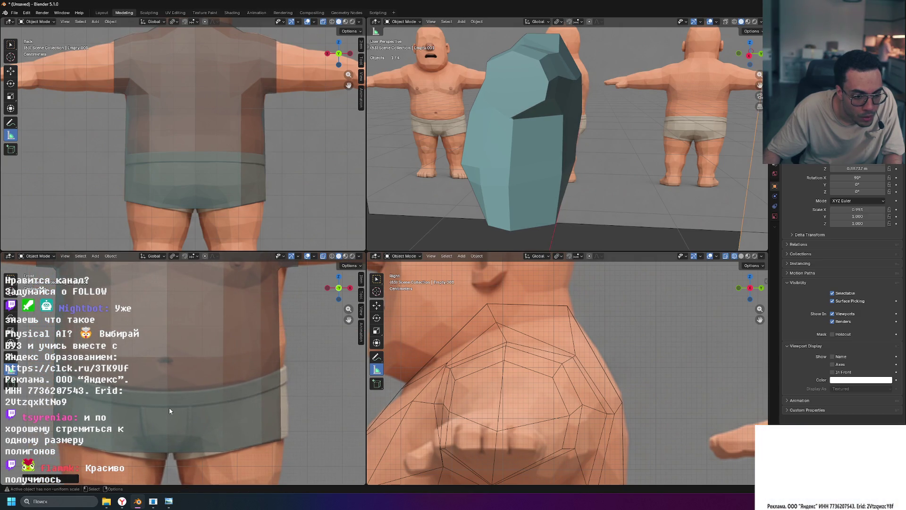
key("alt+s")
scroll(169, 406, "down", 5)
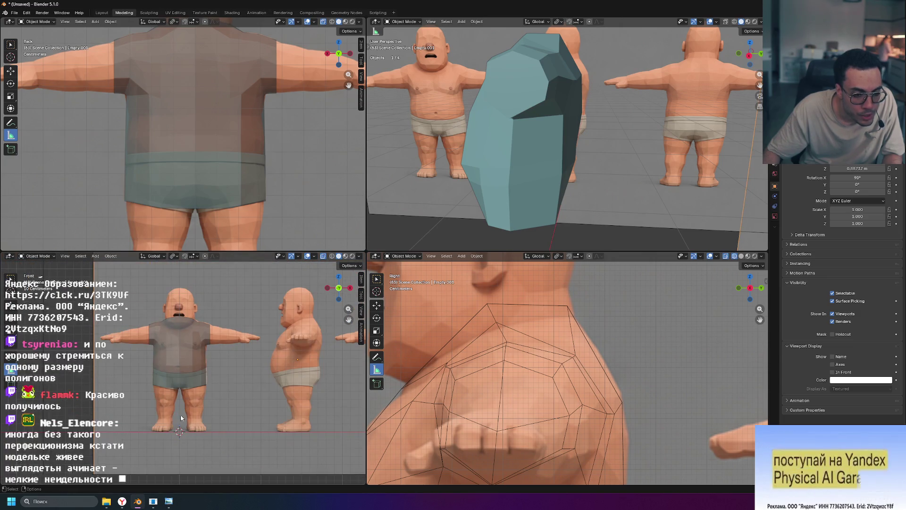
scroll(182, 419, "up", 4)
scroll(183, 419, "up", 2)
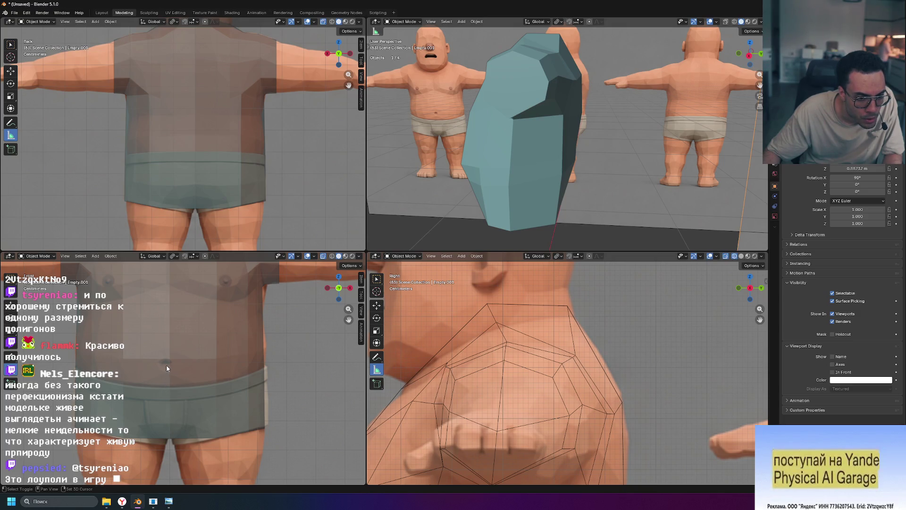
middle_click_drag(186, 427, 257, 318, "shift")
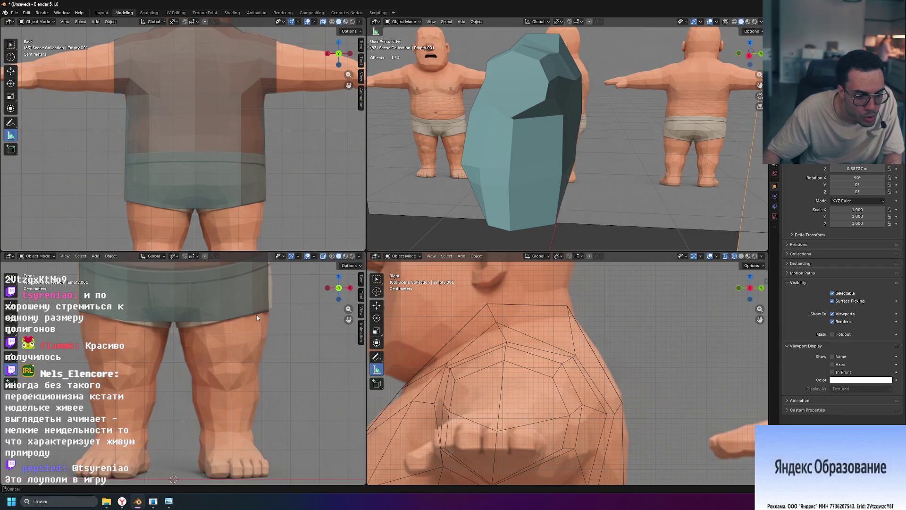
left_click(173, 256)
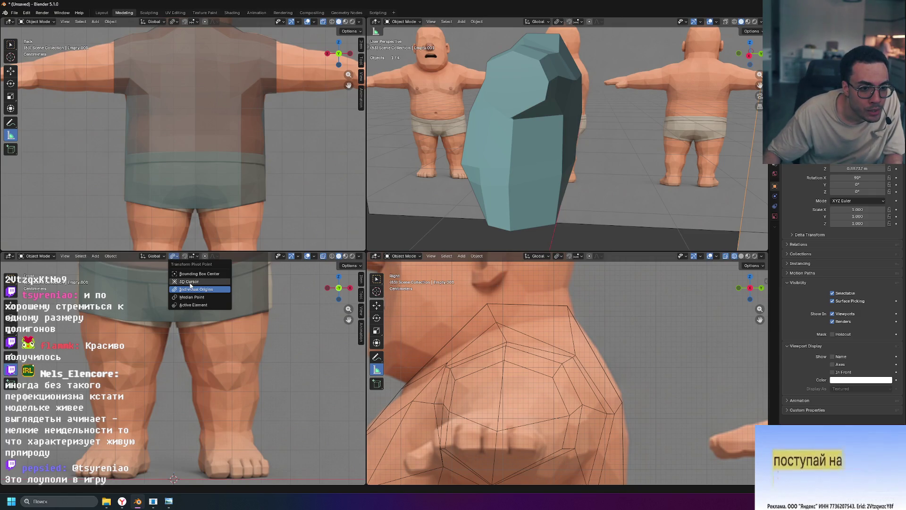
left_click(174, 255)
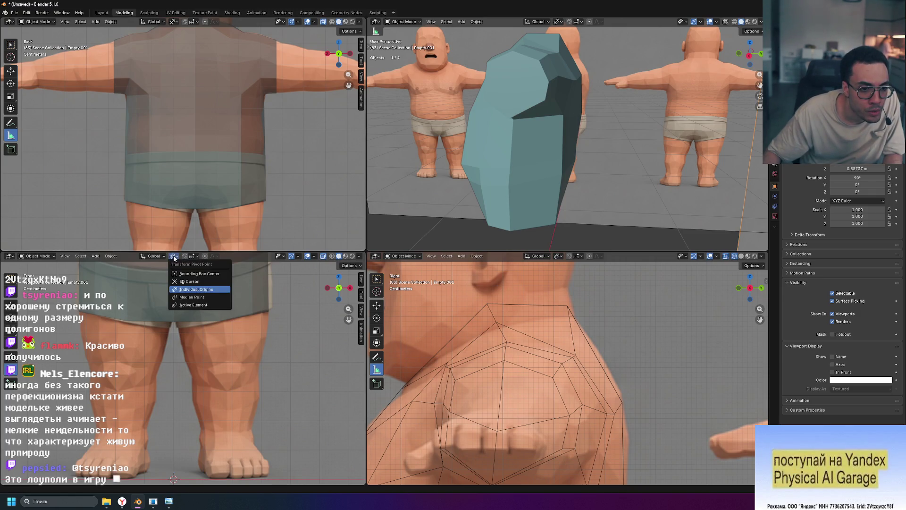
left_click(195, 282)
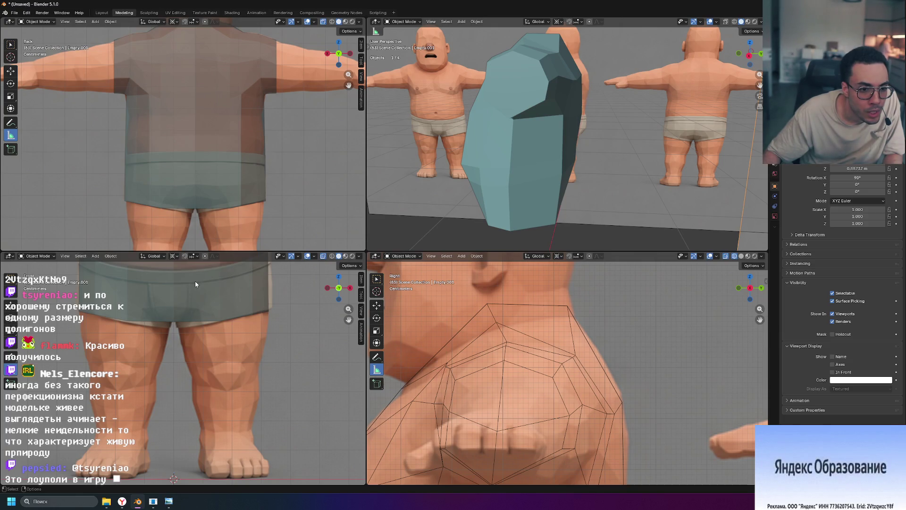
scroll(188, 405, "up", 2, "shift")
scroll(190, 345, "up", 3, "shift")
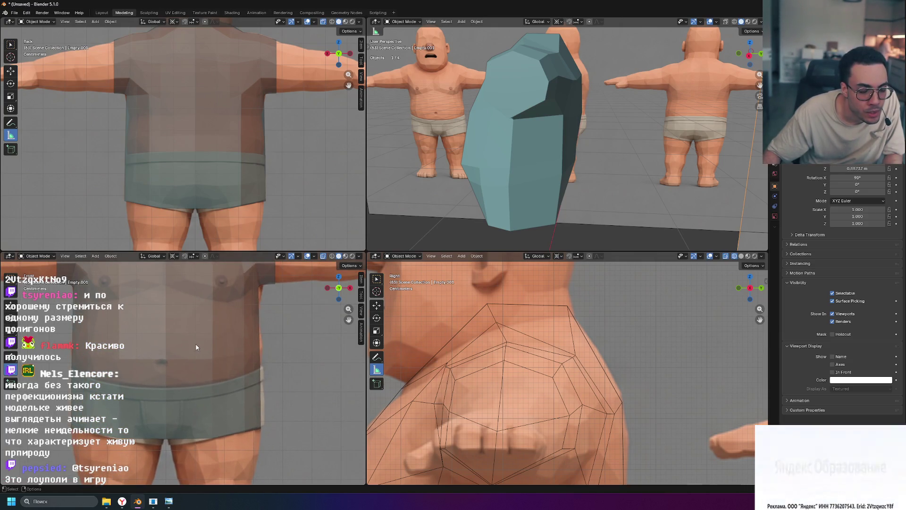
Step: Narrow the reference to 0.963 along X around the 3D cursor and nudge it sideways along X
key("s")
key("x")
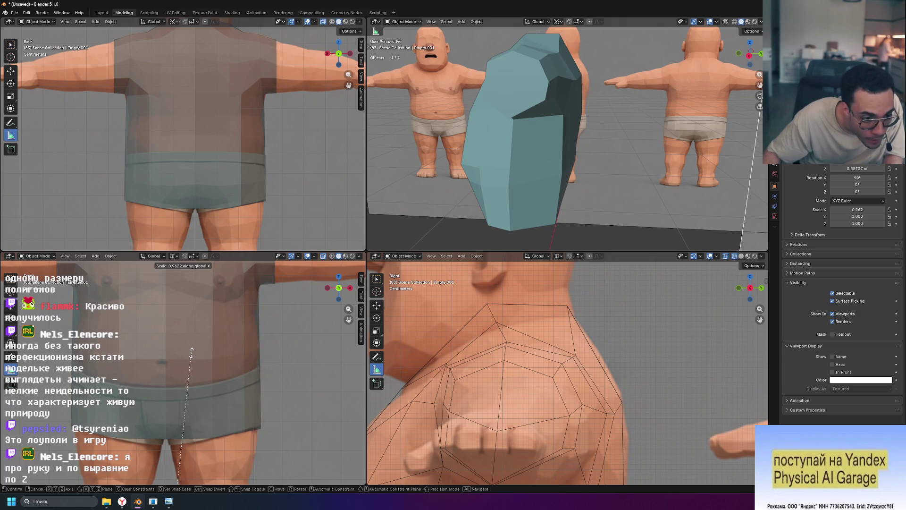
left_click(192, 350)
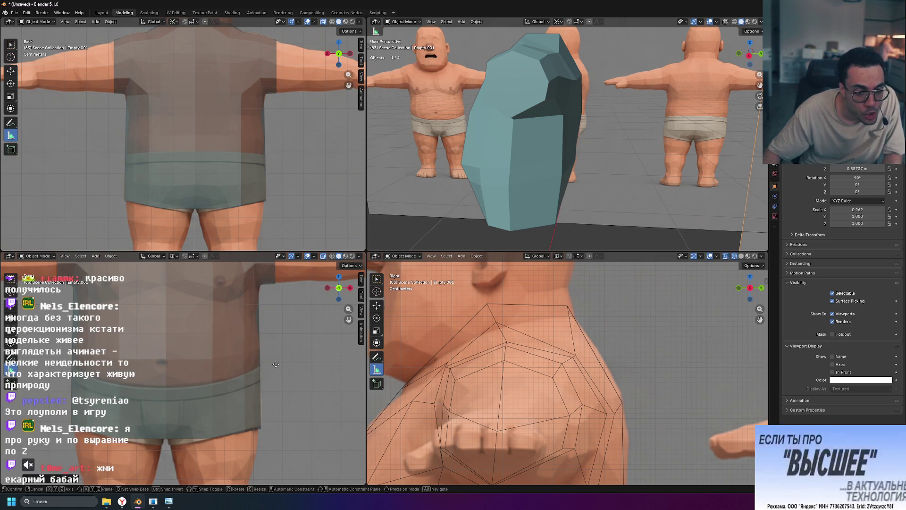
key("g")
key("x")
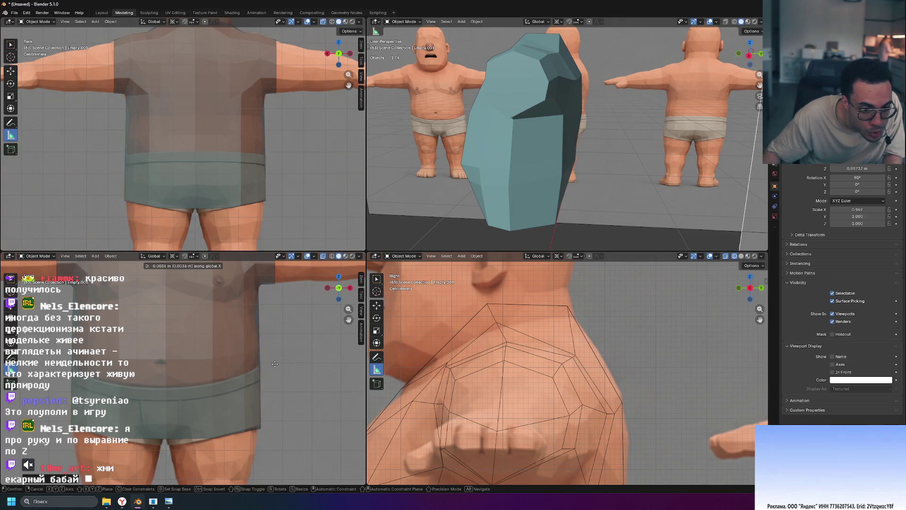
left_click(274, 363)
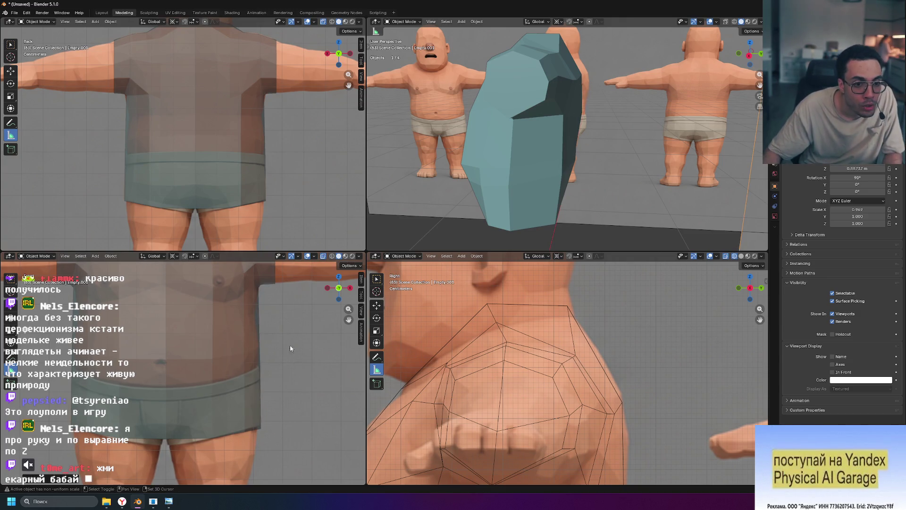
Step: Make the shirt mesh the active object and enter Edit Mode on its vertices
middle_click_drag(292, 356, 292, 444, "shift")
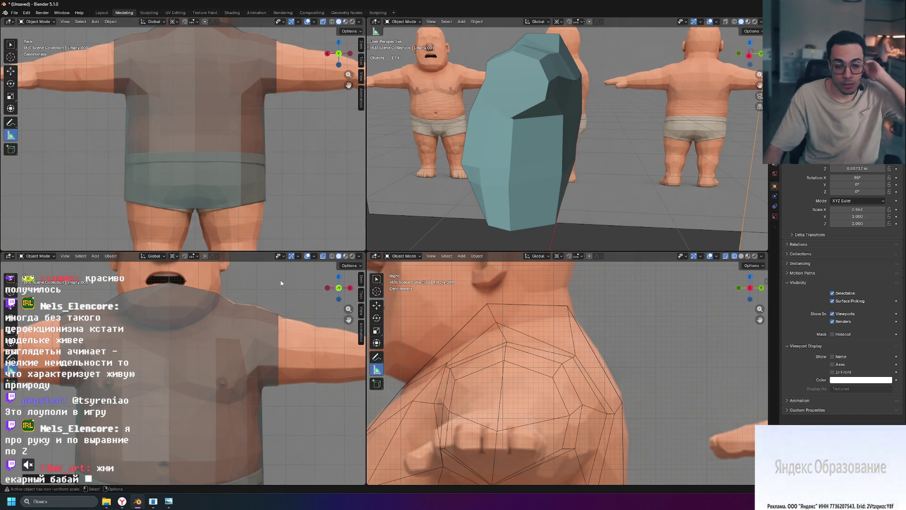
scroll(277, 305, "down", 6)
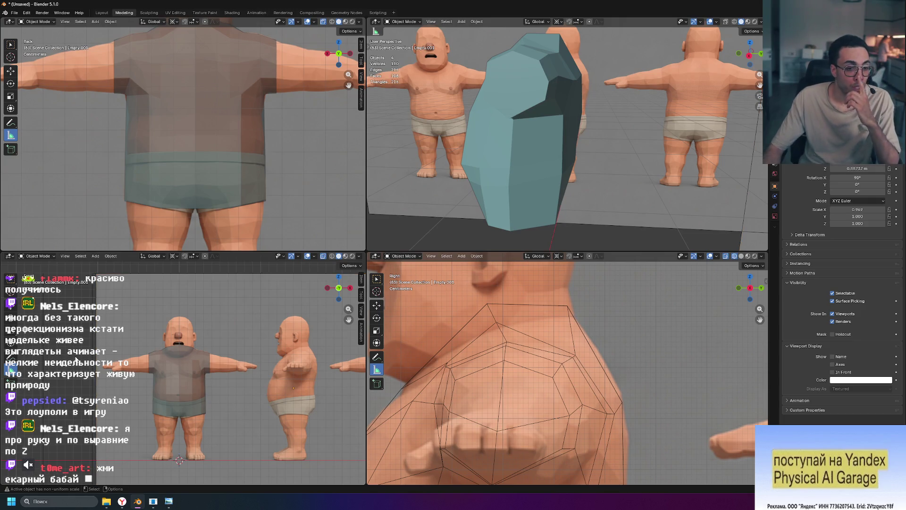
left_click(207, 382)
key("Tab")
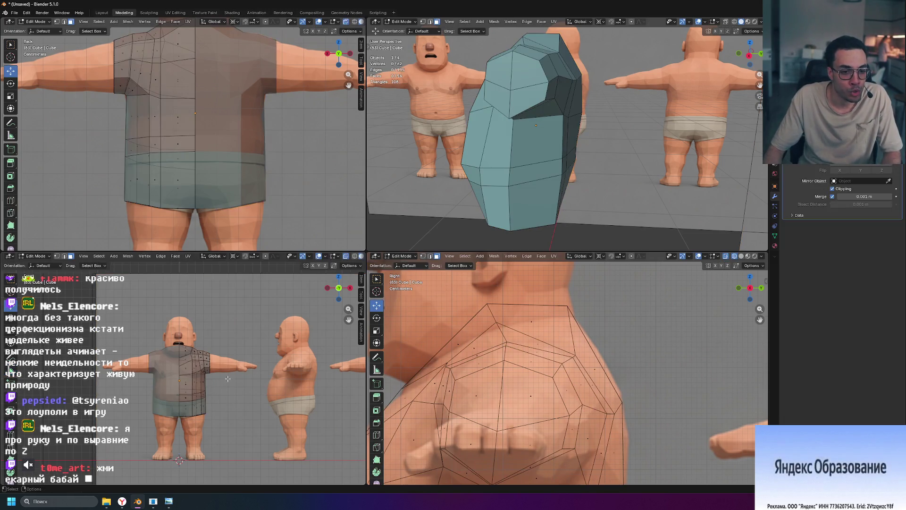
scroll(189, 411, "up", 4)
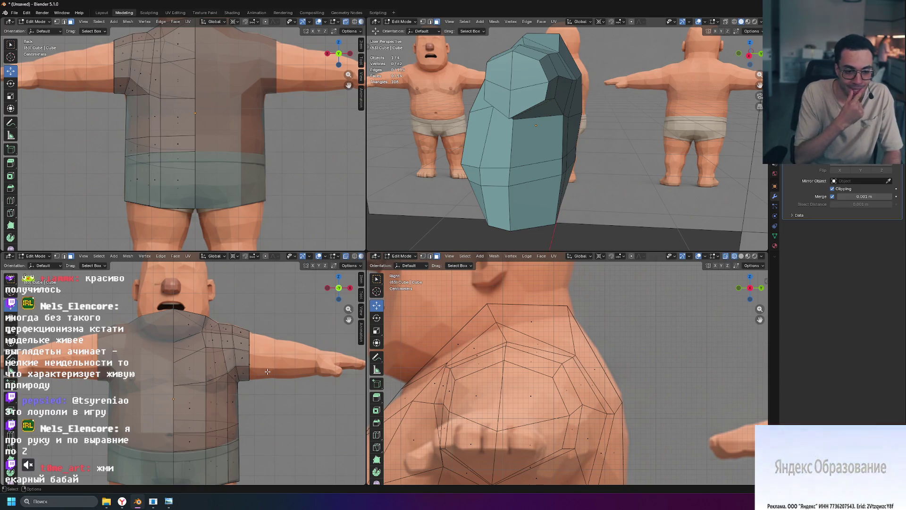
scroll(267, 371, "up", 5)
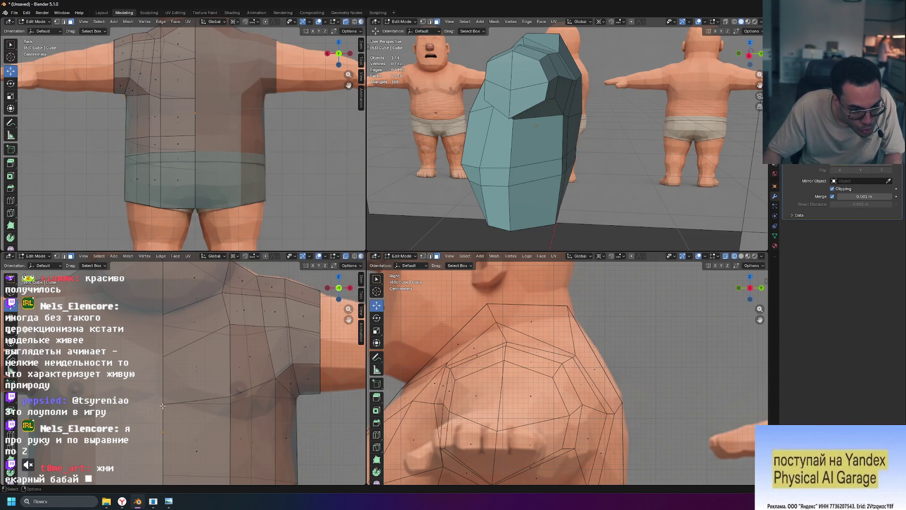
Step: Deselect everything and raise a vertex near the shirt's armpit along Z
key("alt+a")
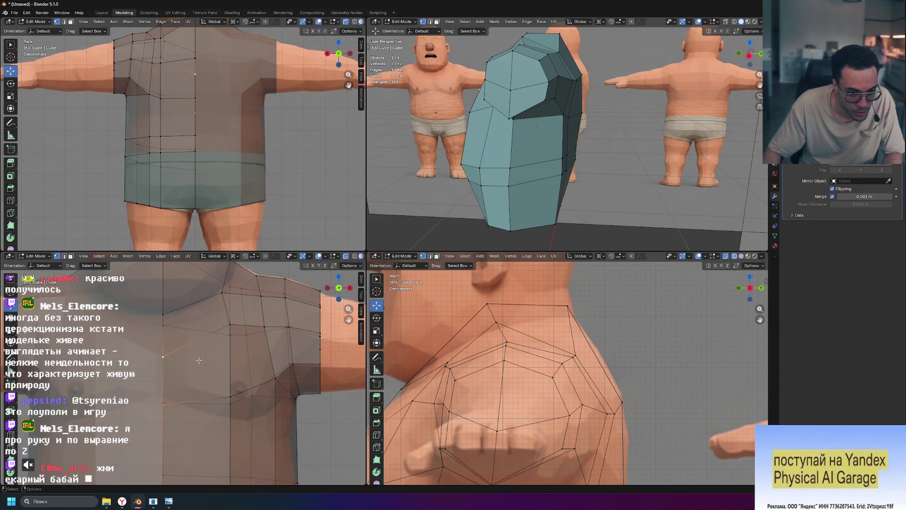
key("g")
key("z")
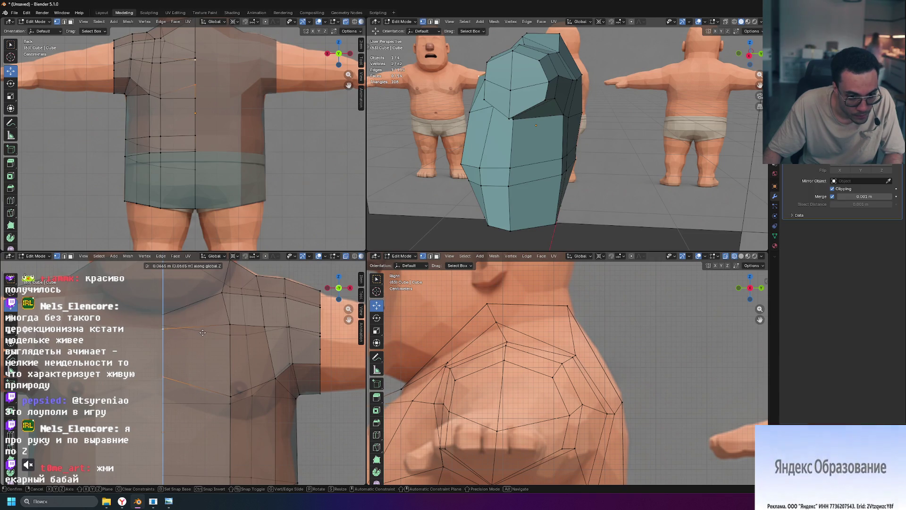
left_click(201, 332)
Step: Slide the chest edge near the armpit along the mesh to refine the shoulder area
left_click(197, 386)
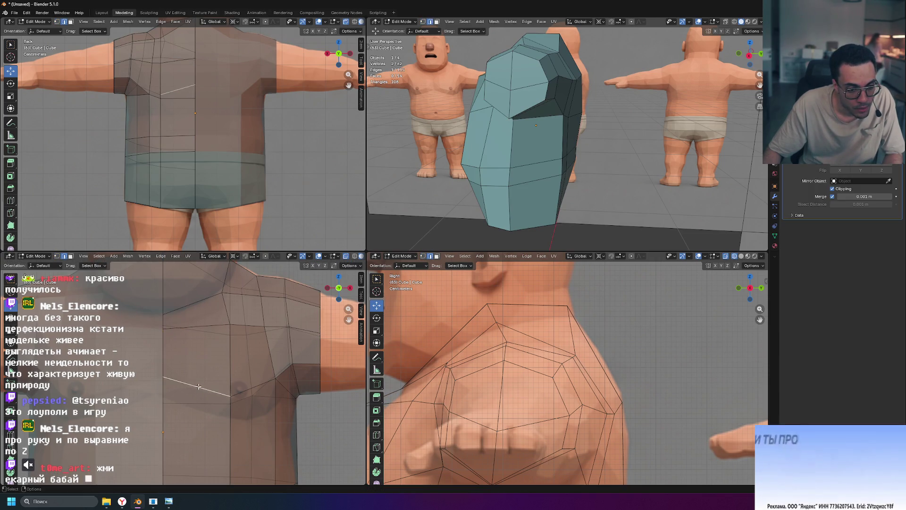
key("g")
key("g")
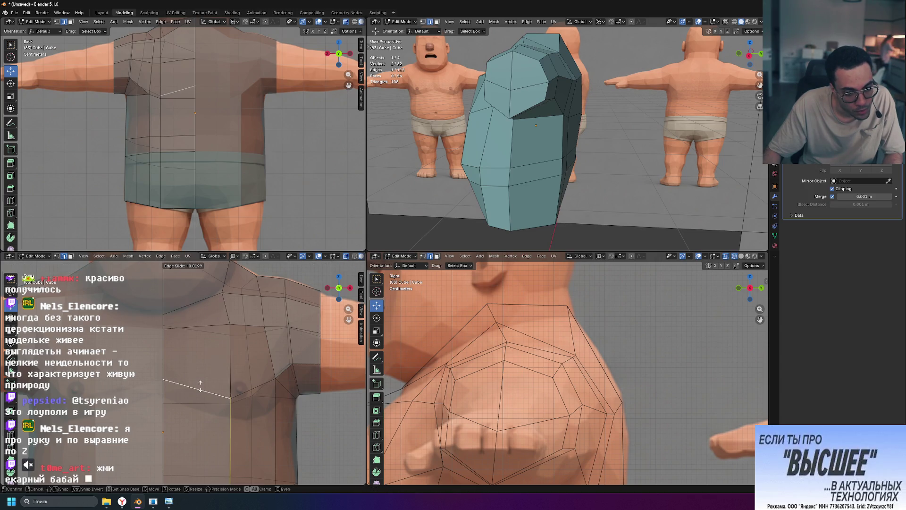
left_click(202, 386)
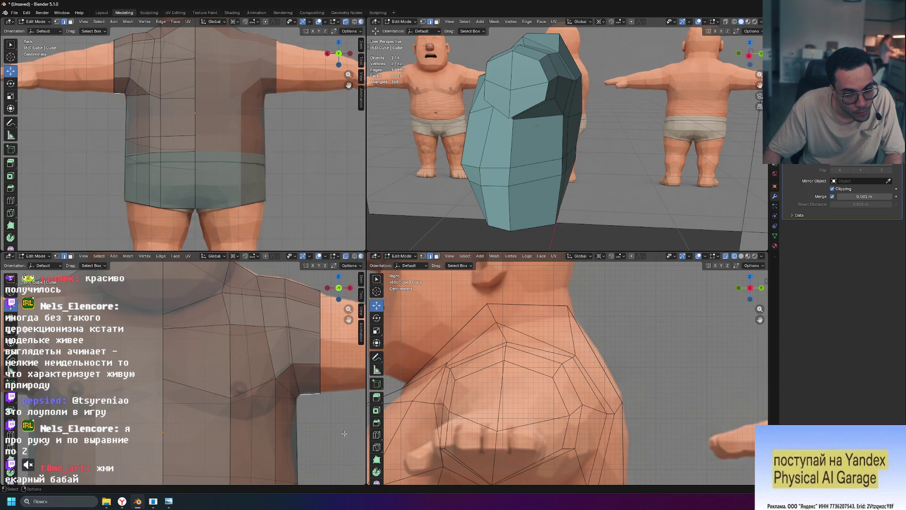
scroll(326, 424, "down", 5)
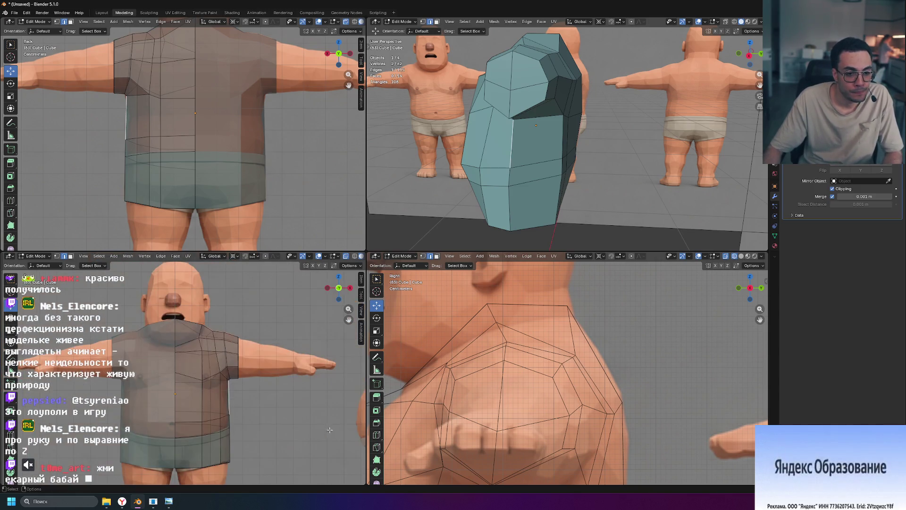
mouse_move(461, 242)
middle_mouse_down()
mouse_move(513, 178)
mouse_move(250, 336)
middle_mouse_up()
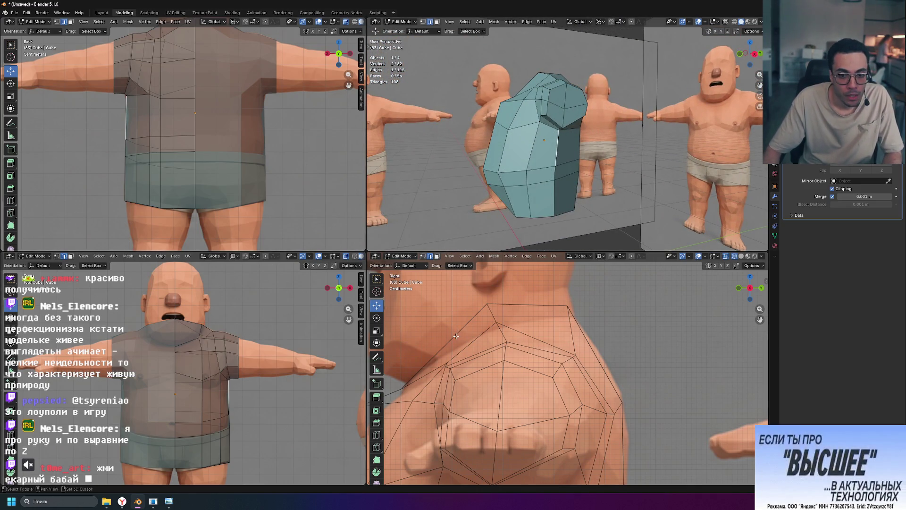
Step: Add a loop cut across the shirt's torso and switch the pivot point back to Median Point
middle_click_drag(457, 333, 580, 290, "shift")
scroll(580, 290, "down", 2)
scroll(575, 326, "down", 2)
scroll(570, 368, "down", 1)
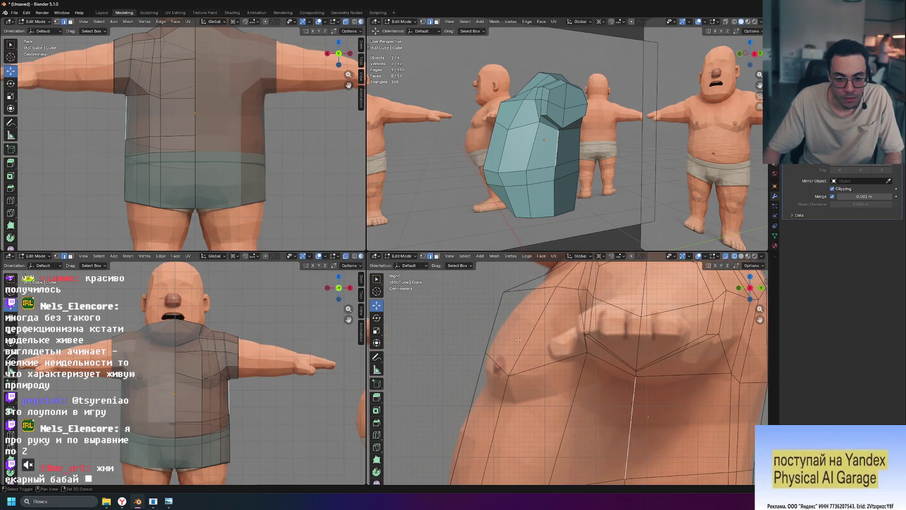
scroll(564, 414, "down", 3)
scroll(565, 414, "up", 2)
scroll(537, 386, "up", 2)
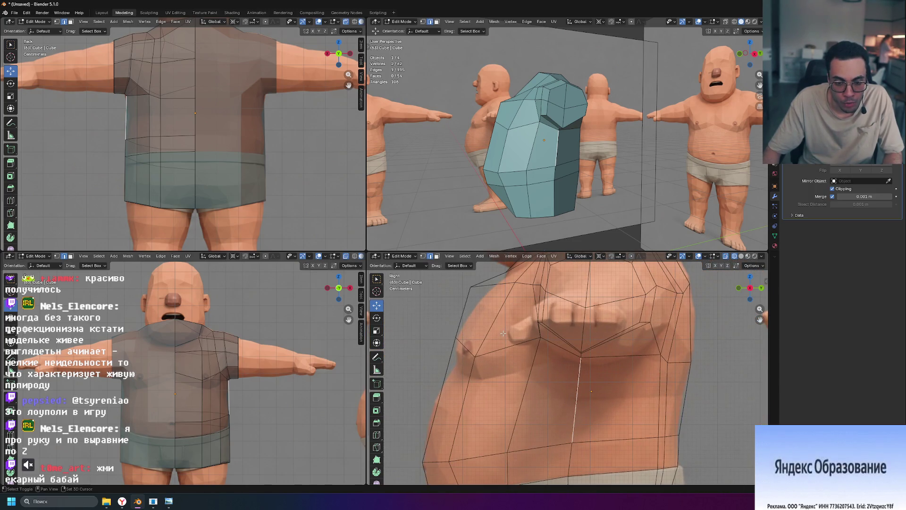
scroll(503, 333, "up", 2)
scroll(492, 343, "down", 2)
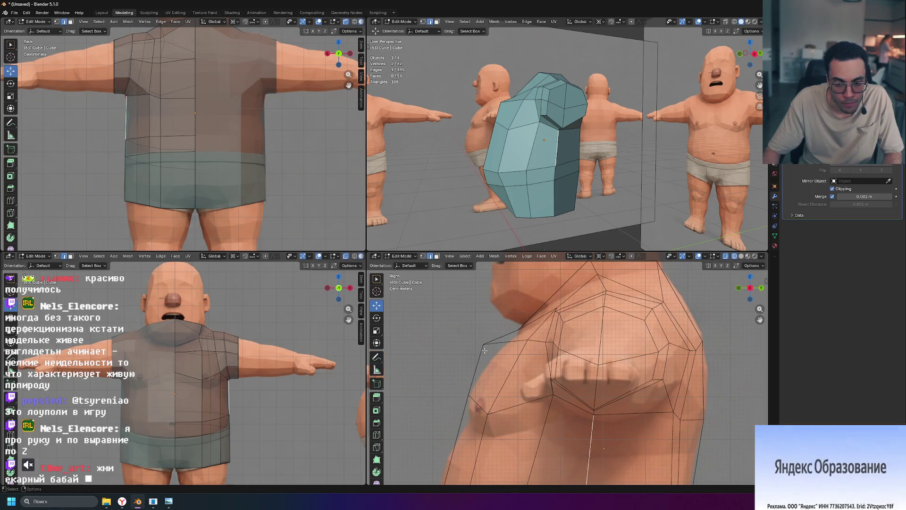
key("ctrl+r")
left_click(481, 343)
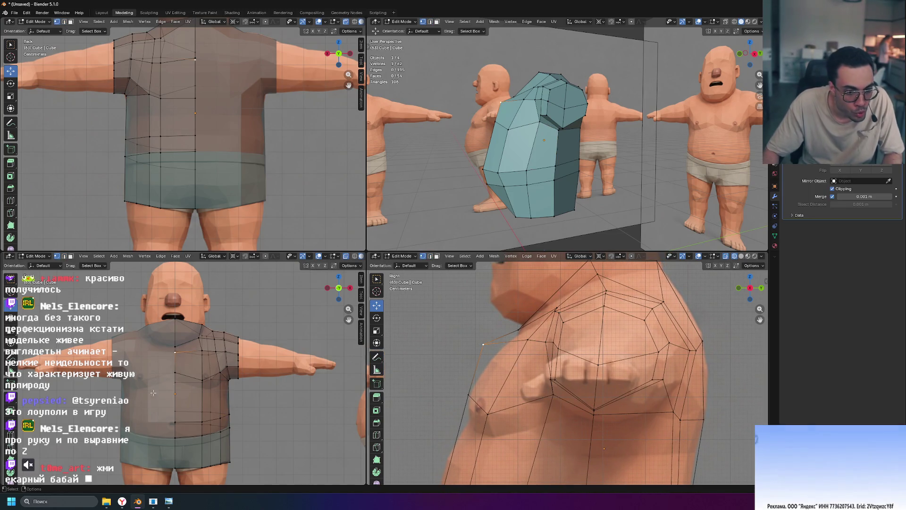
scroll(505, 346, "down", 3)
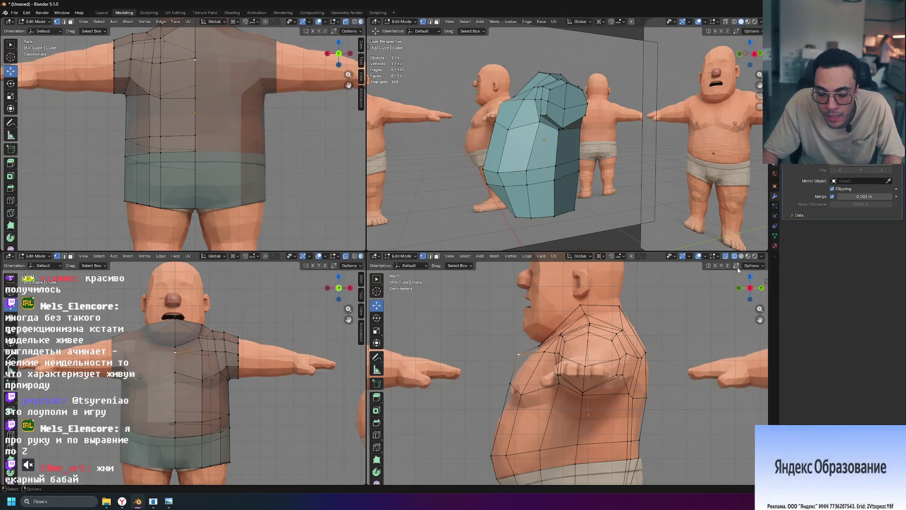
left_click(600, 256)
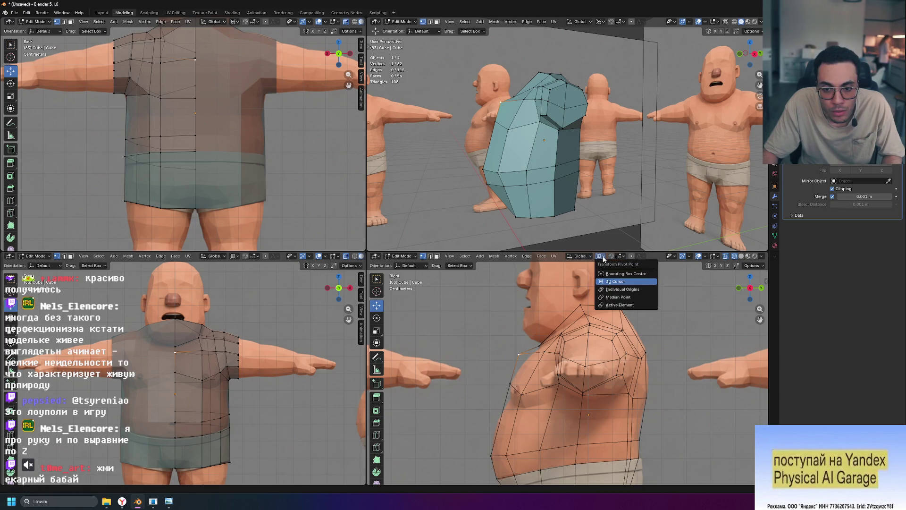
left_click(630, 288)
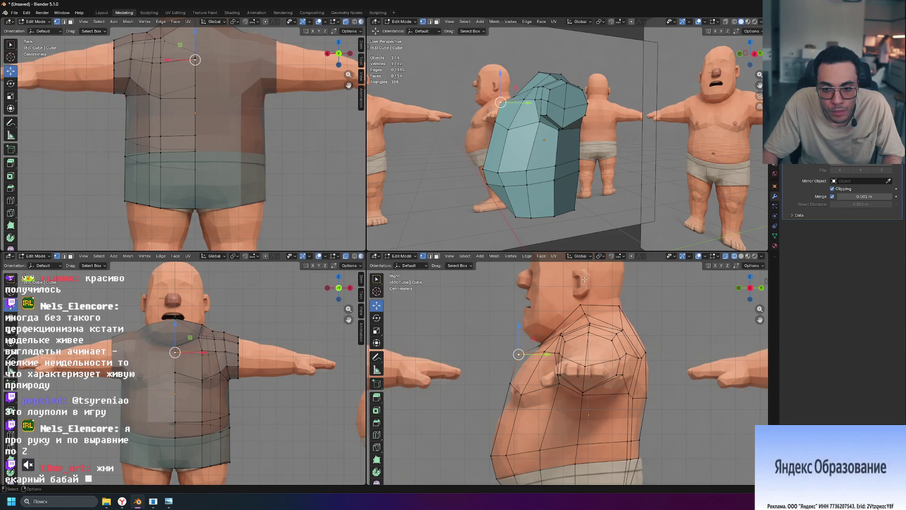
scroll(526, 384, "down", 3)
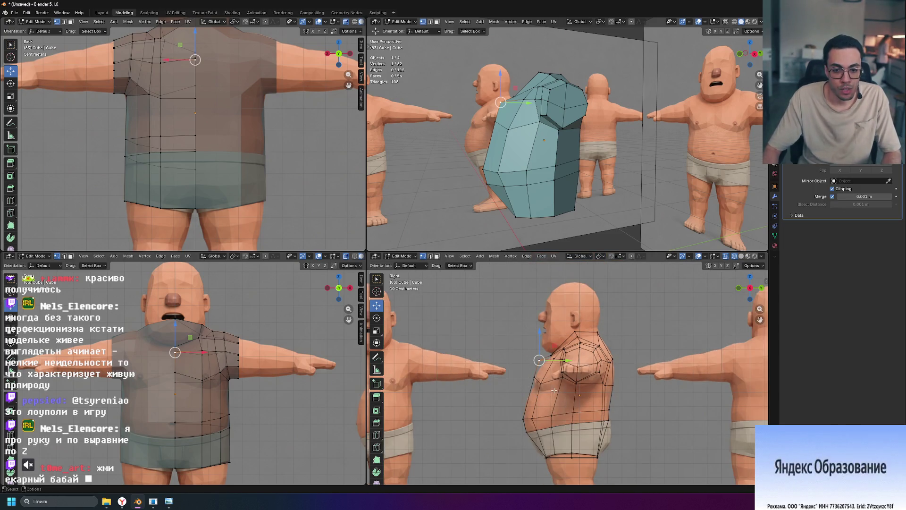
scroll(554, 389, "down", 2)
scroll(538, 368, "up", 4)
scroll(519, 353, "up", 2)
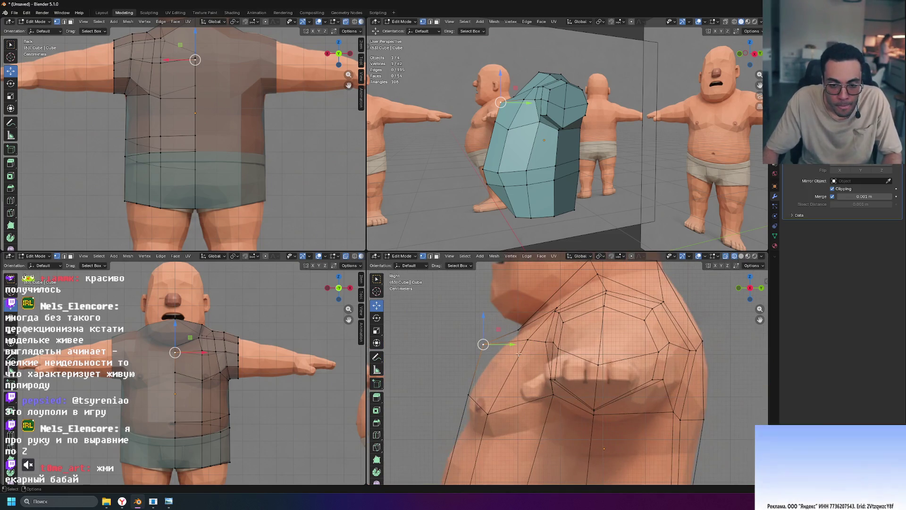
Step: Pull the shoulder vertex in along Y and the neighbouring neck vertex within the Y/Z plane
key("g")
key("y")
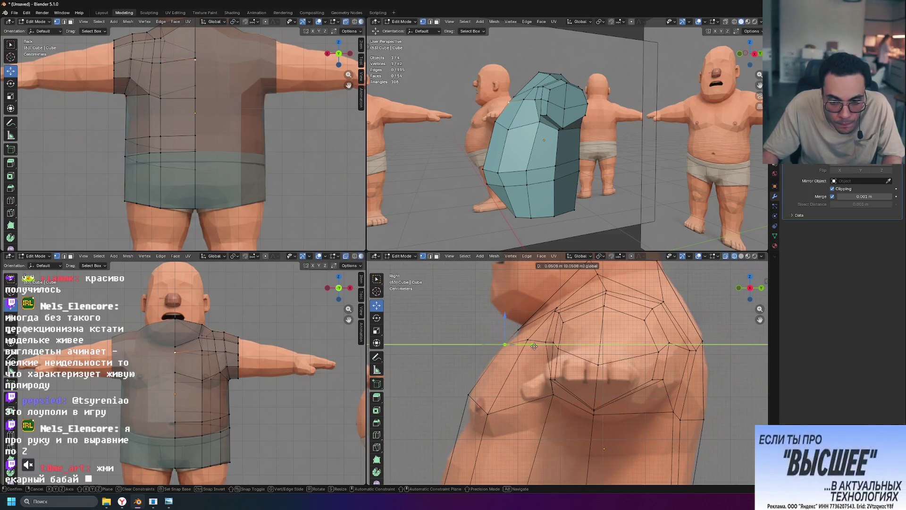
left_click(534, 346)
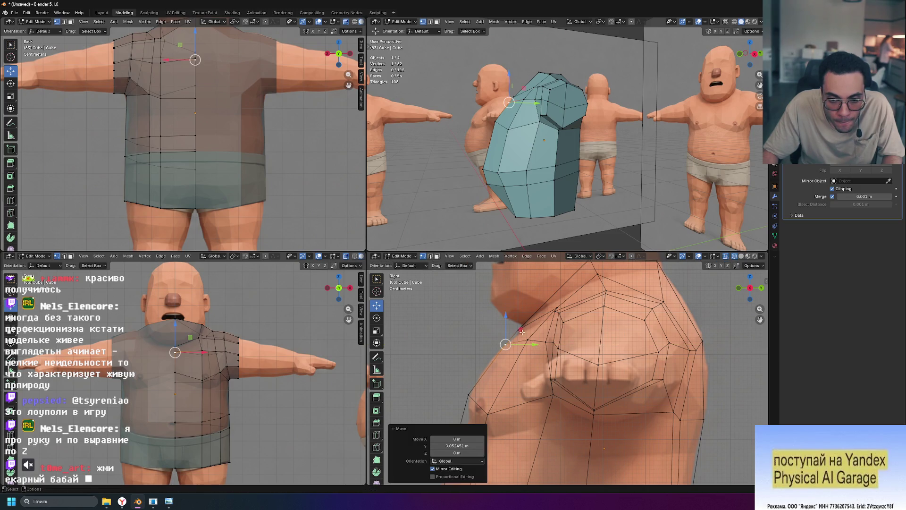
left_click(517, 329)
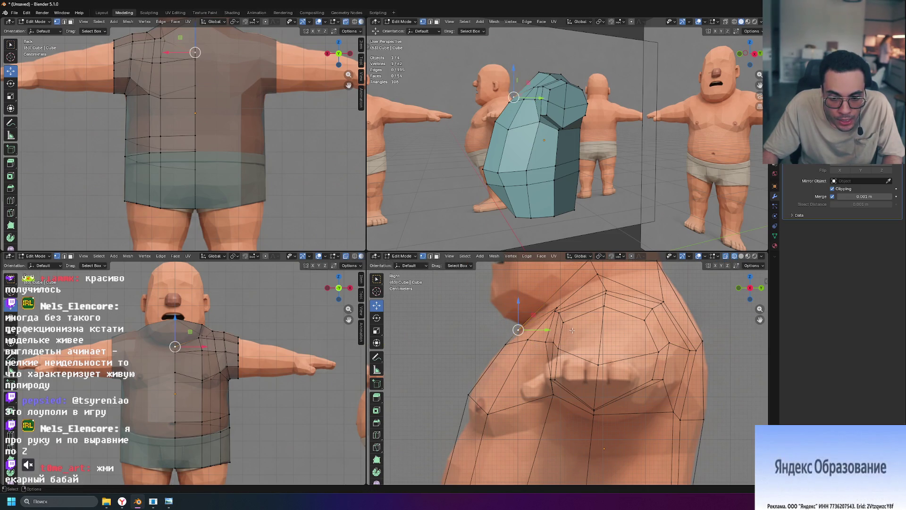
scroll(523, 327, "up", 3)
scroll(524, 327, "up", 2)
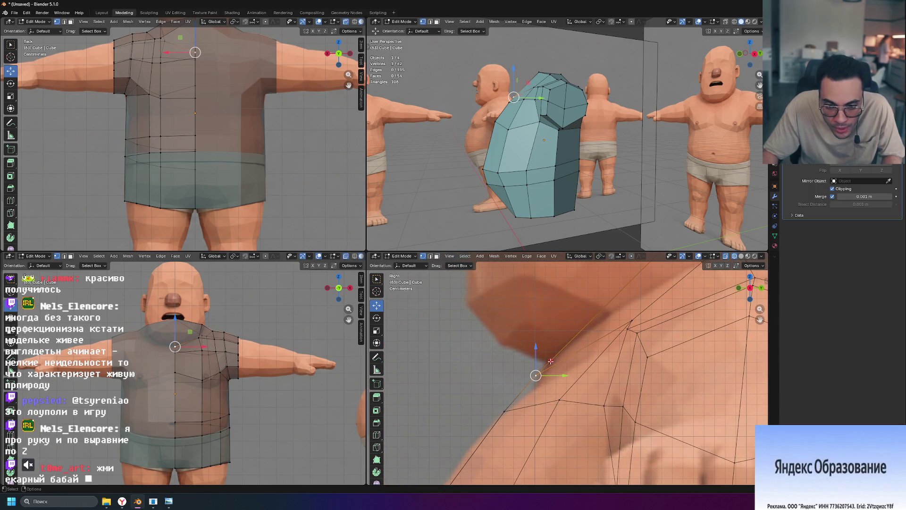
key("g")
key("shift+x")
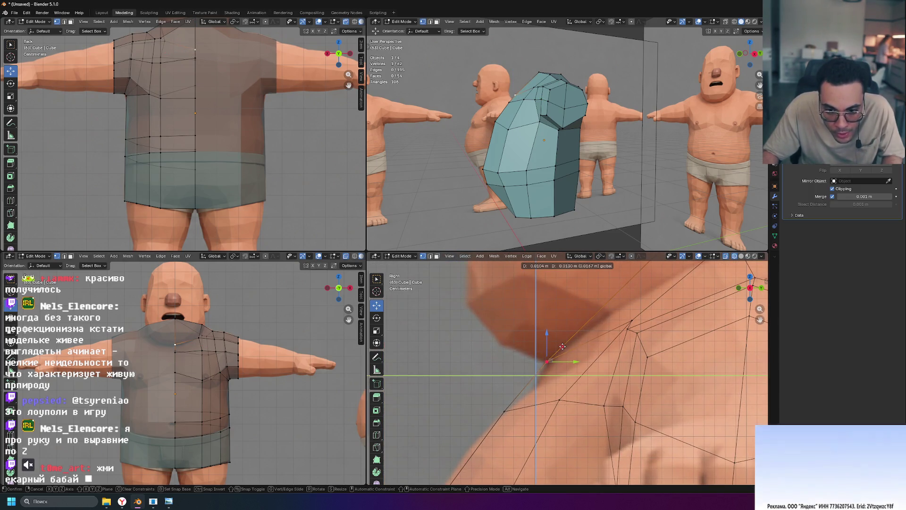
left_click(562, 347)
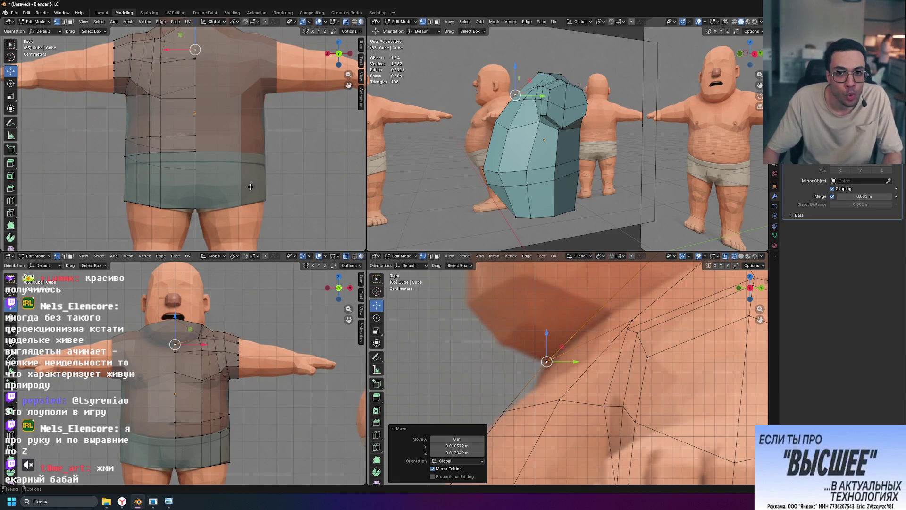
left_click(479, 120)
mouse_move(453, 117)
middle_mouse_down()
mouse_move(550, 160)
mouse_move(534, 147)
middle_mouse_up()
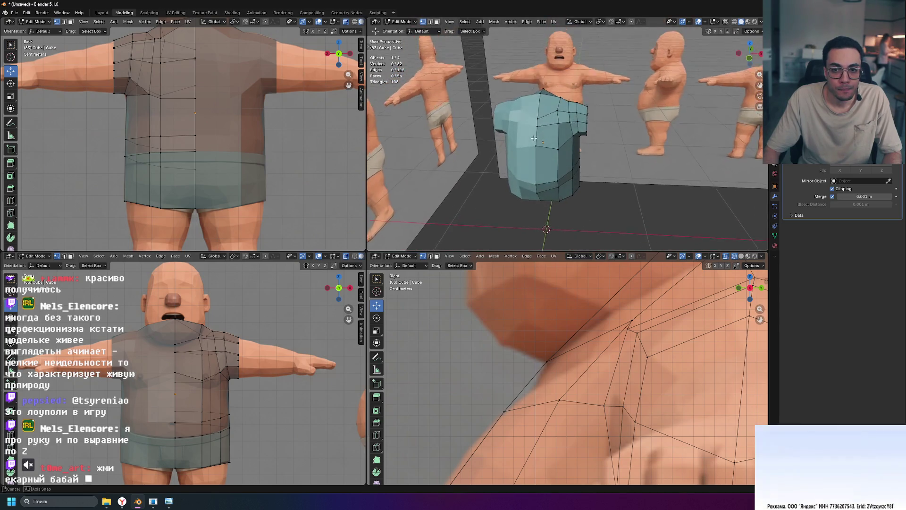
Step: Shift a shoulder vertex along X and lower it slightly along Z in the front view
middle_click_drag(534, 147, 553, 113)
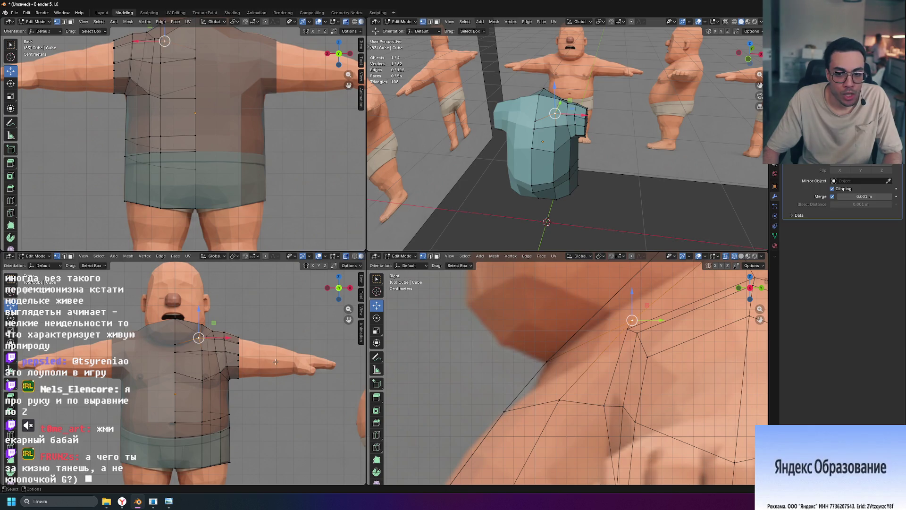
scroll(226, 371, "up", 4)
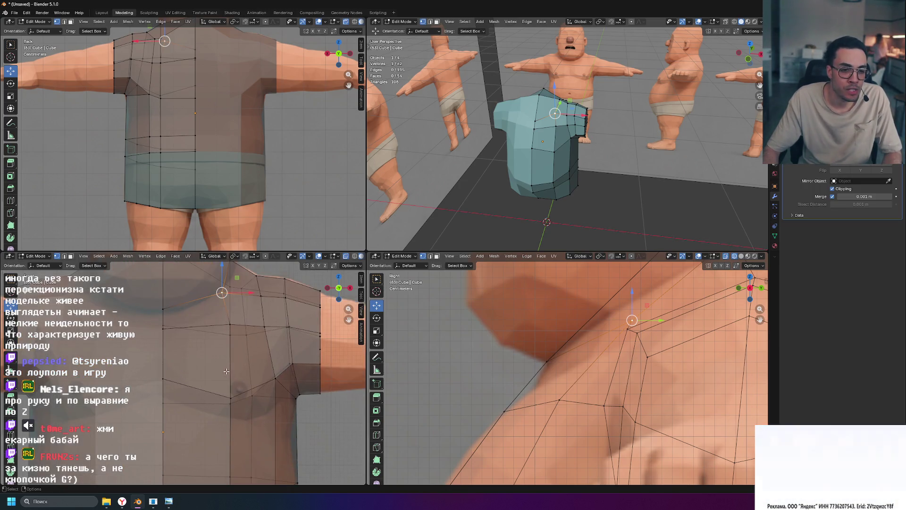
key("g")
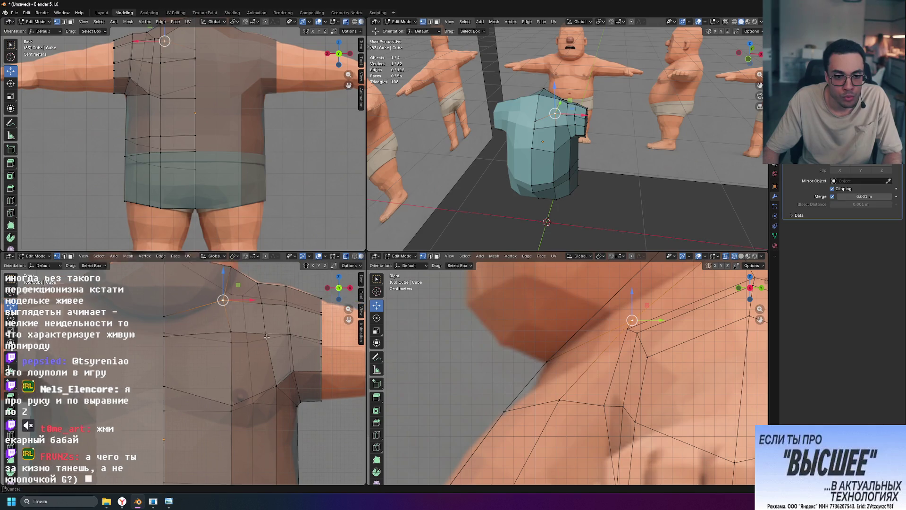
middle_click_drag(266, 331, 249, 345, "shift")
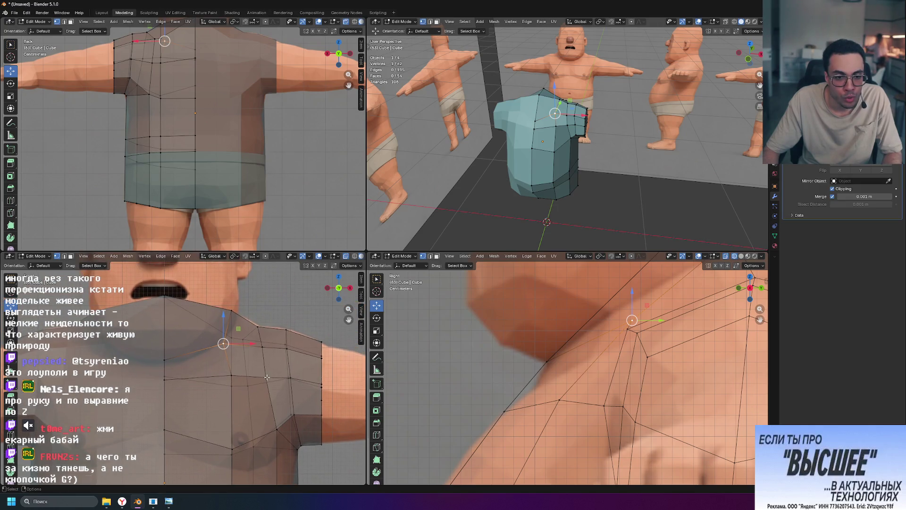
key("g")
key("x")
left_click(260, 343)
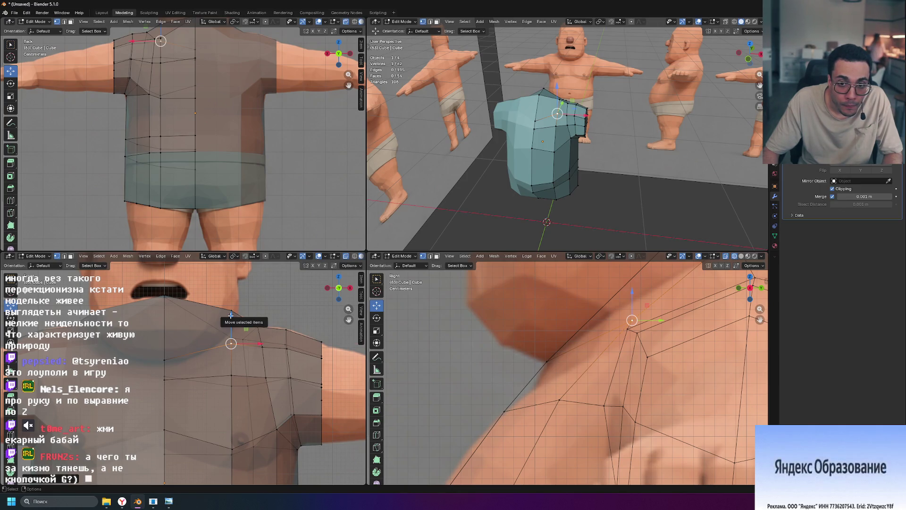
left_click_drag(230, 314, 230, 324)
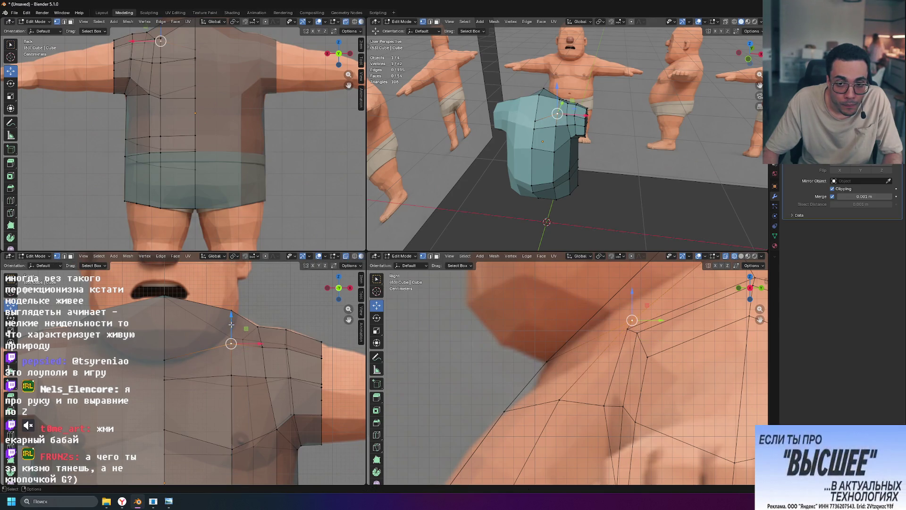
Step: Slide the shoulder vertex along its edge twice, then move the next neckline vertex outward and down
key("g")
key("g")
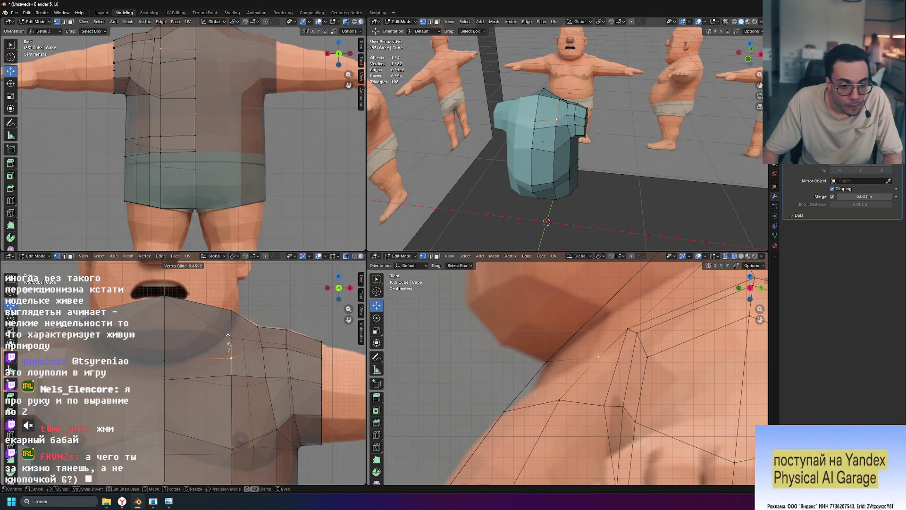
left_click(228, 343)
key("g")
key("g")
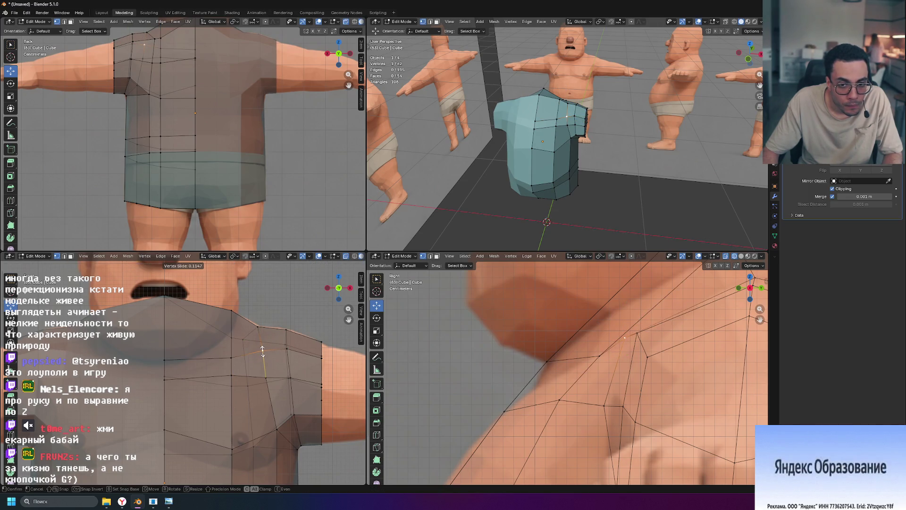
left_click(263, 349)
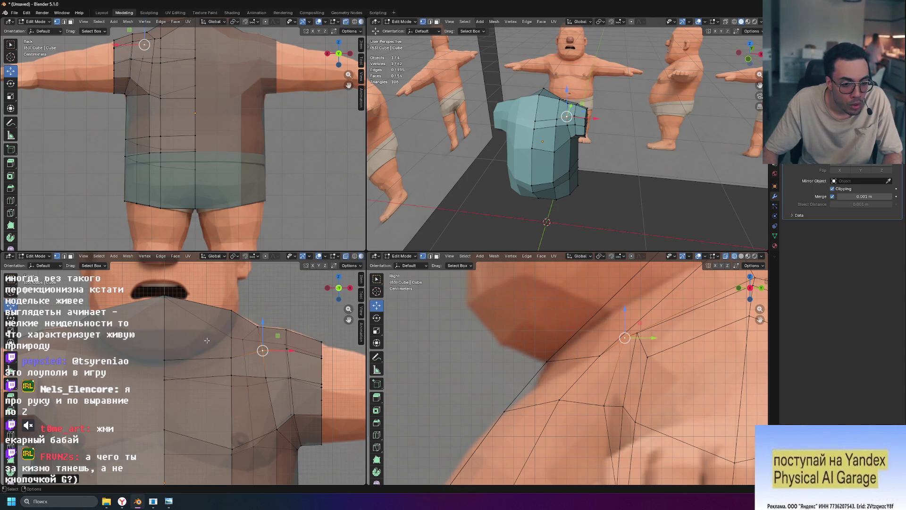
left_click(231, 310)
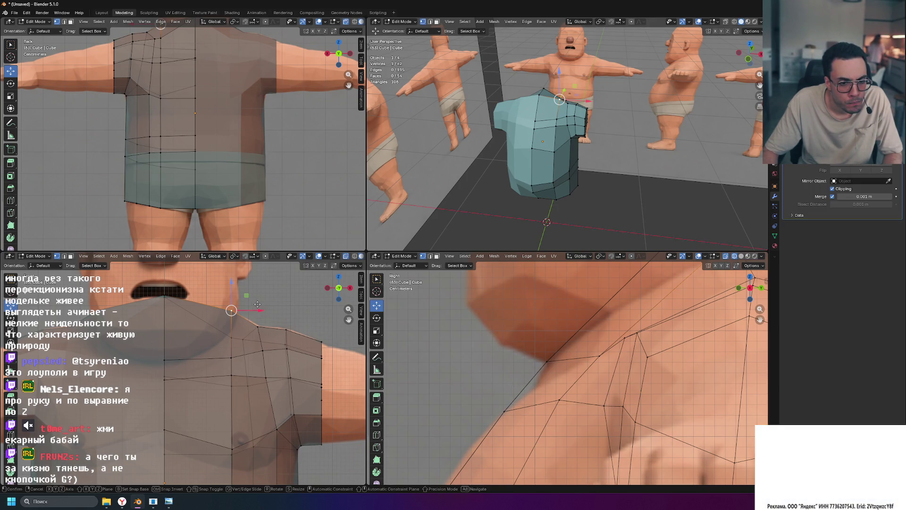
left_click_drag(258, 304, 278, 318)
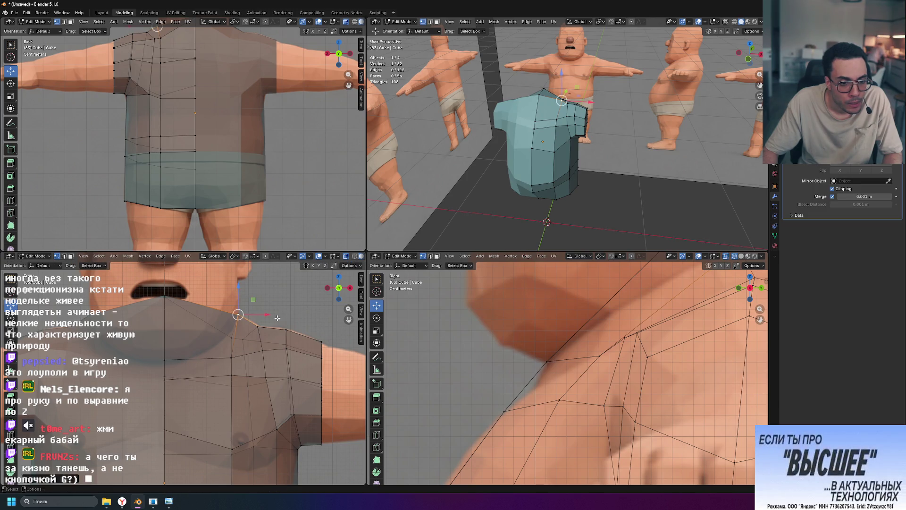
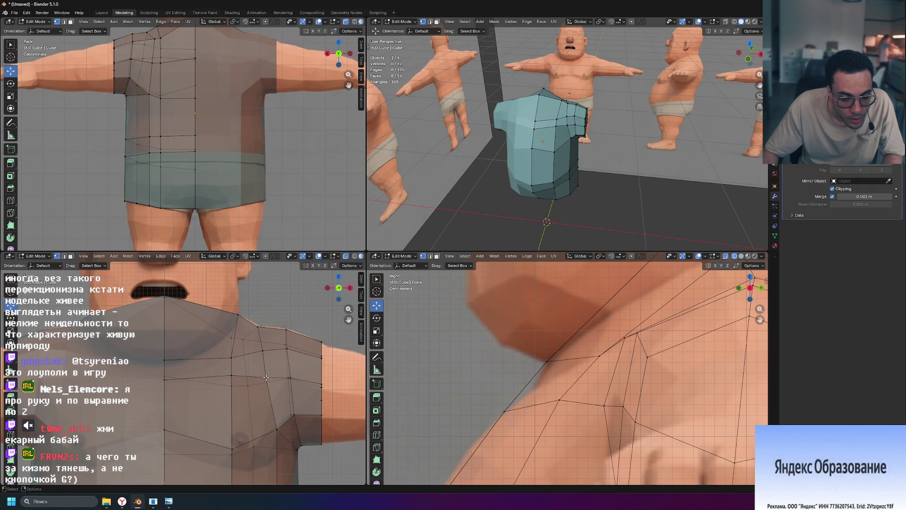
Step: Vertex-slide the selected shoulder vertex along its edge to even the shoulder loop
left_click(290, 377)
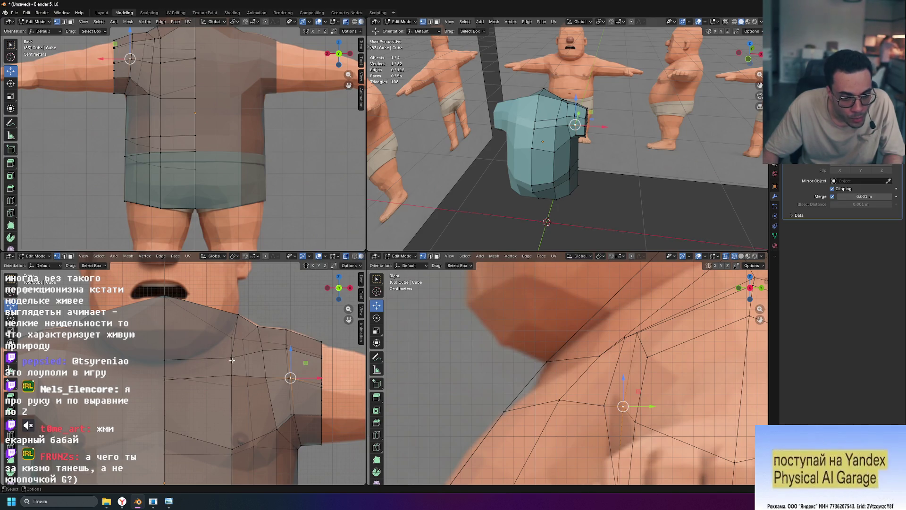
scroll(437, 393, "down", 3)
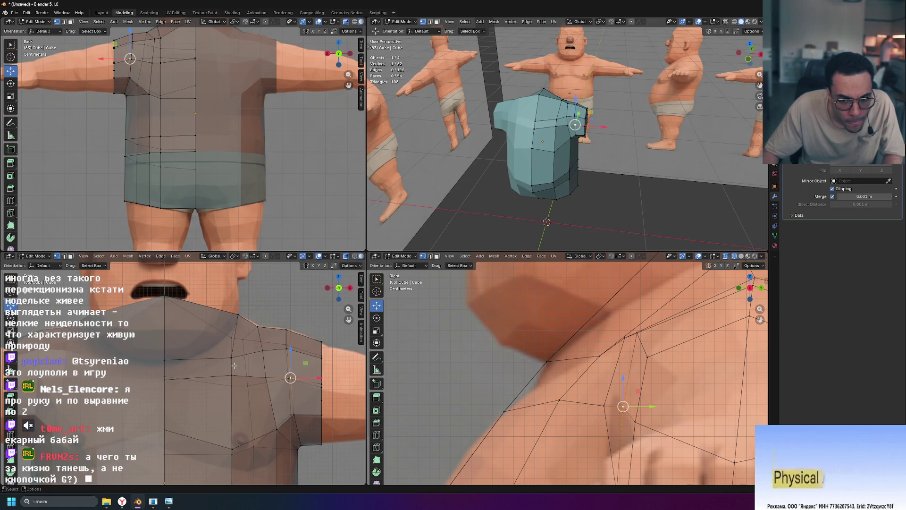
scroll(436, 394, "down", 3)
scroll(437, 394, "down", 3)
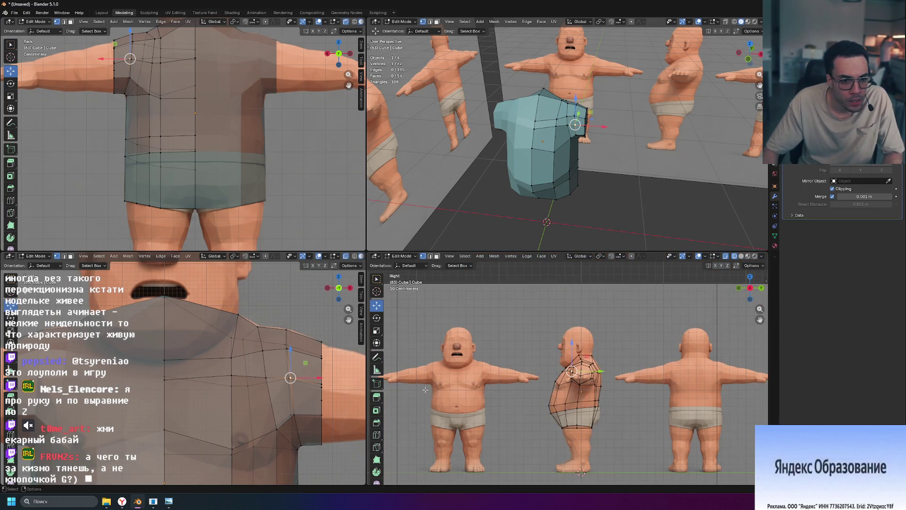
scroll(425, 389, "up", 3)
scroll(424, 389, "up", 2)
middle_click_drag(708, 368, 566, 359, "shift")
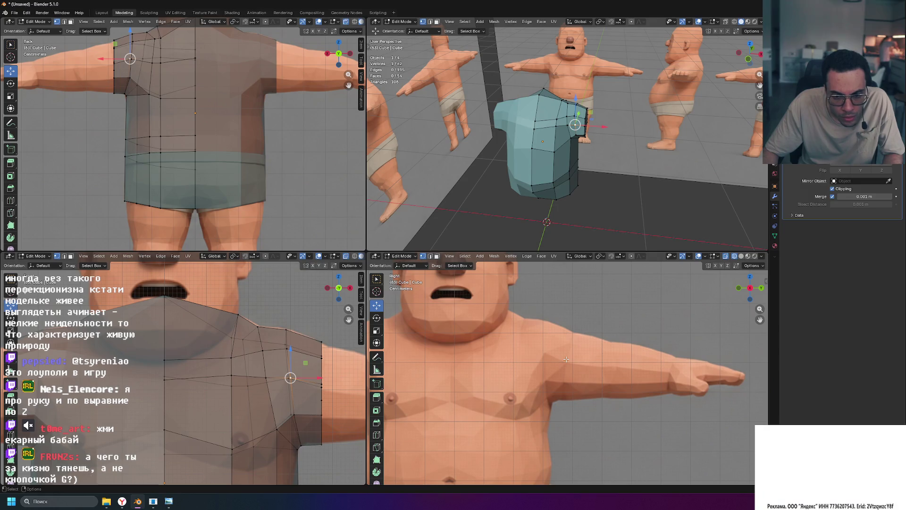
scroll(523, 356, "up", 2)
scroll(481, 351, "down", 1)
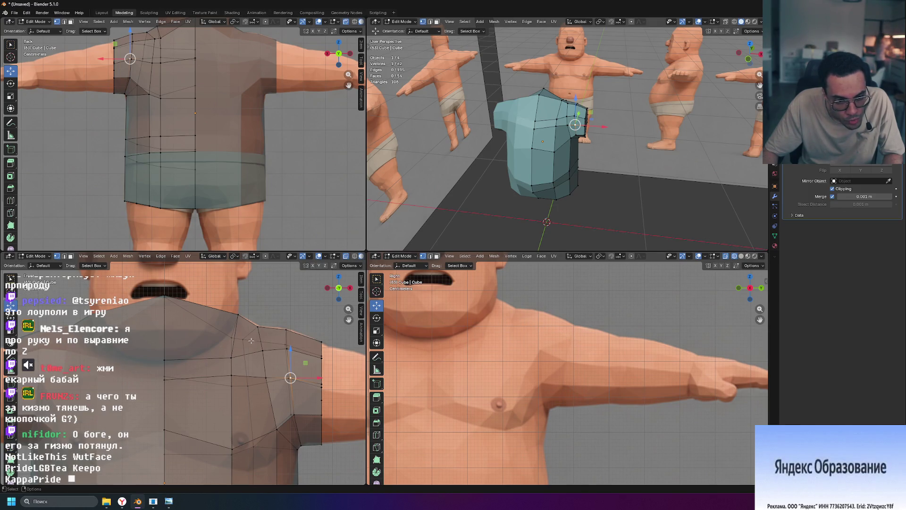
key("g")
key("g")
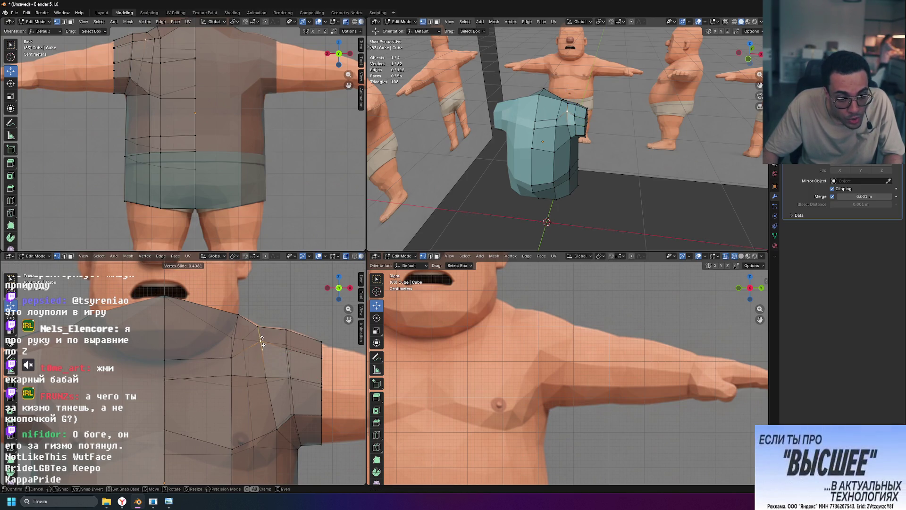
left_click(261, 340)
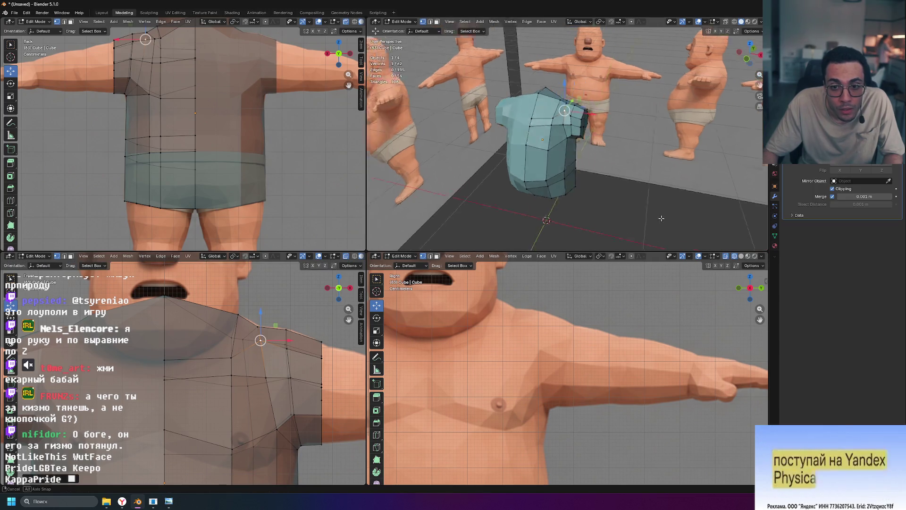
Step: Lower the first neckline vertex along Z after orbiting to a frontal view
mouse_move(552, 177)
middle_mouse_down()
mouse_move(605, 206)
mouse_move(519, 216)
middle_mouse_up()
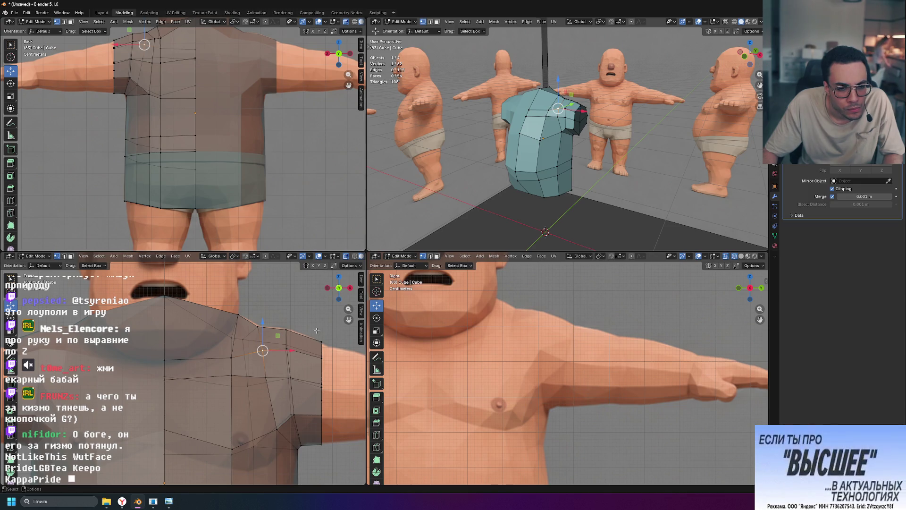
scroll(307, 356, "up", 1)
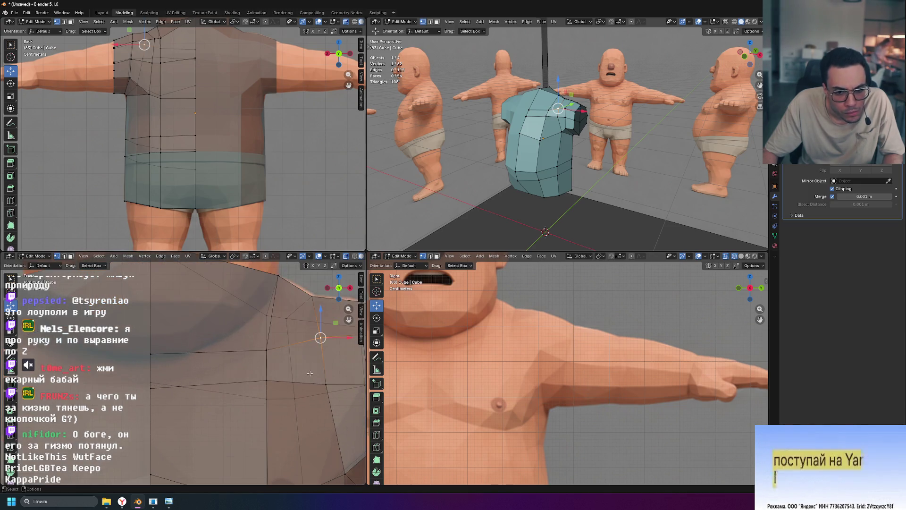
scroll(310, 373, "up", 1)
middle_click_drag(575, 206, 515, 209)
mouse_move(535, 214)
middle_mouse_down()
mouse_move(534, 199)
mouse_move(586, 223)
mouse_move(574, 216)
middle_mouse_up()
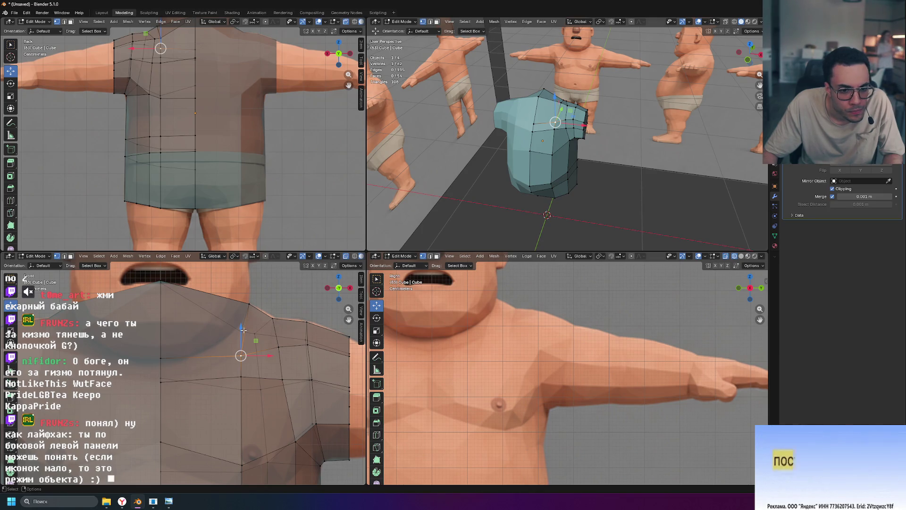
left_click_drag(240, 327, 243, 312)
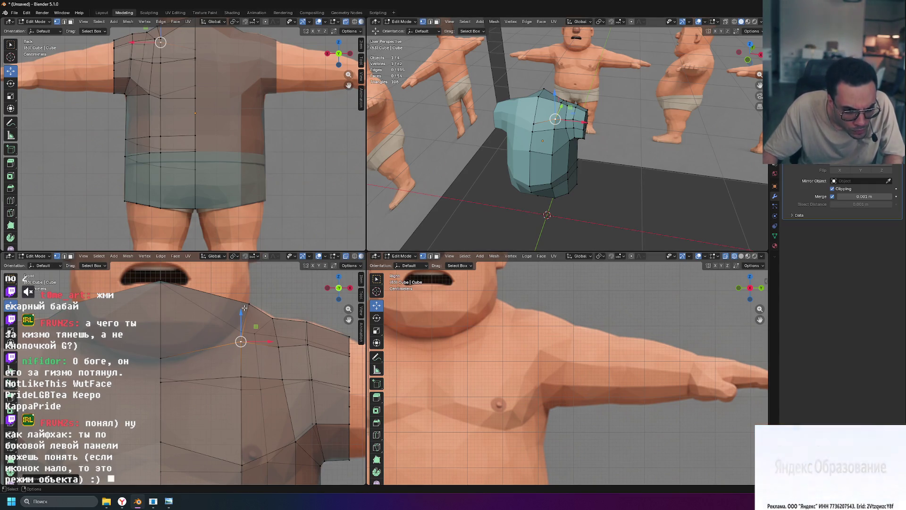
left_click_drag(239, 313, 244, 322)
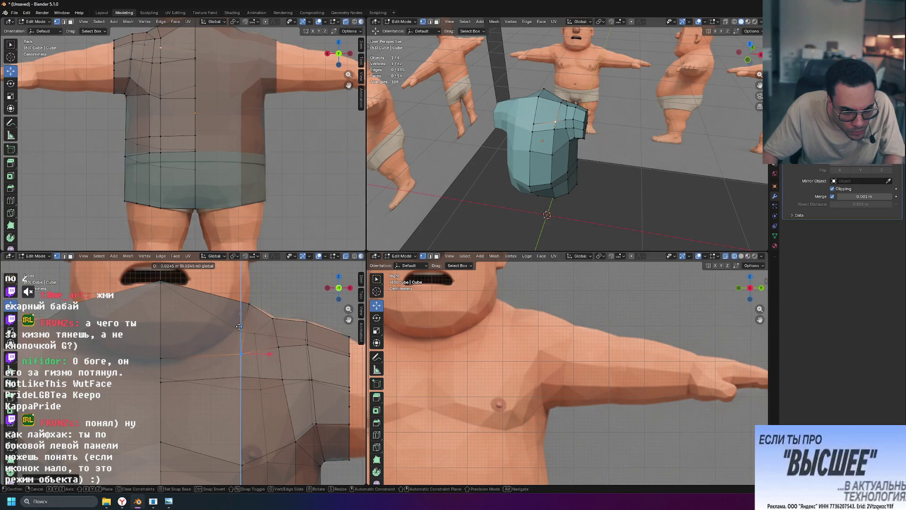
Step: Lower two more shoulder vertices along Z and pull the last one toward the centre line in X
left_click(280, 346)
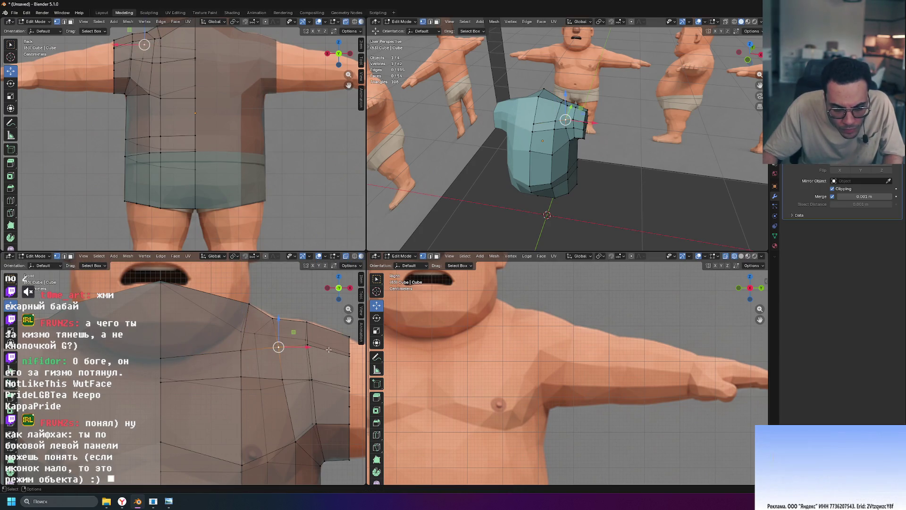
left_click_drag(280, 318, 272, 286)
left_click(240, 351)
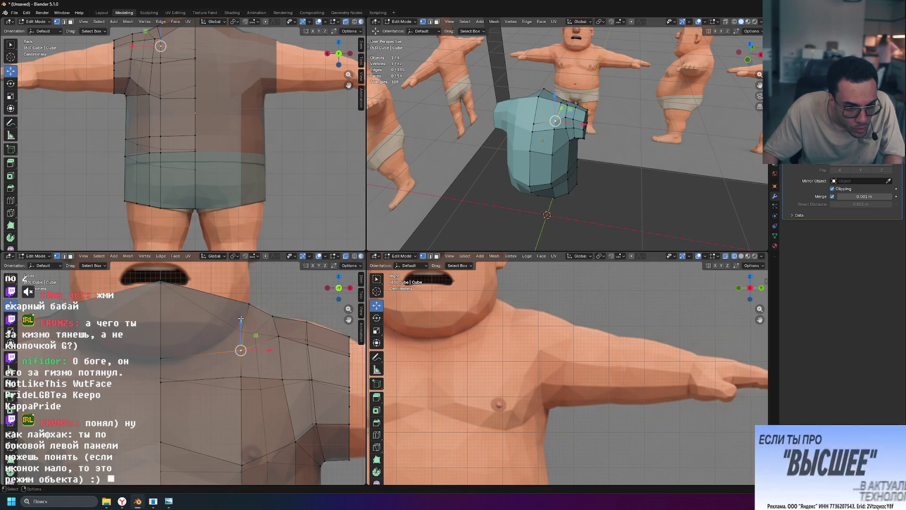
mouse_move(241, 323)
left_mouse_down()
mouse_move(249, 302)
mouse_move(249, 313)
left_mouse_up()
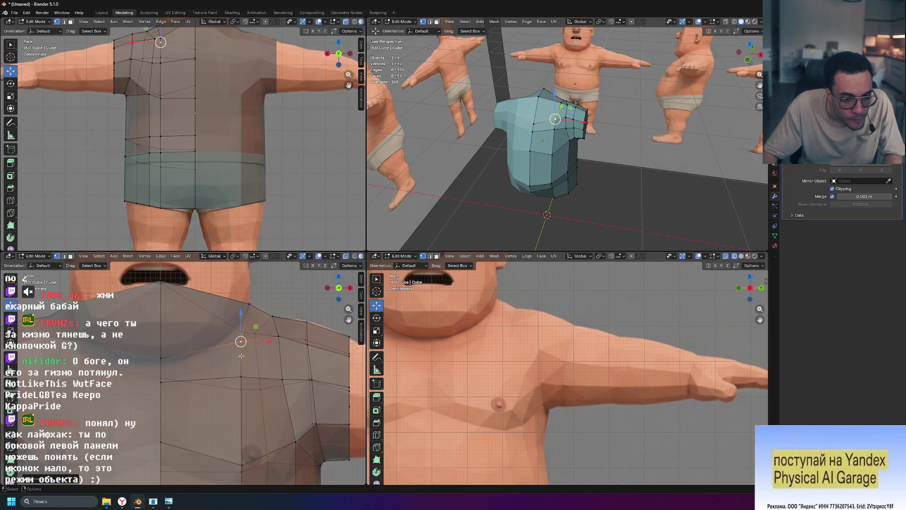
left_click_drag(240, 358, 192, 370)
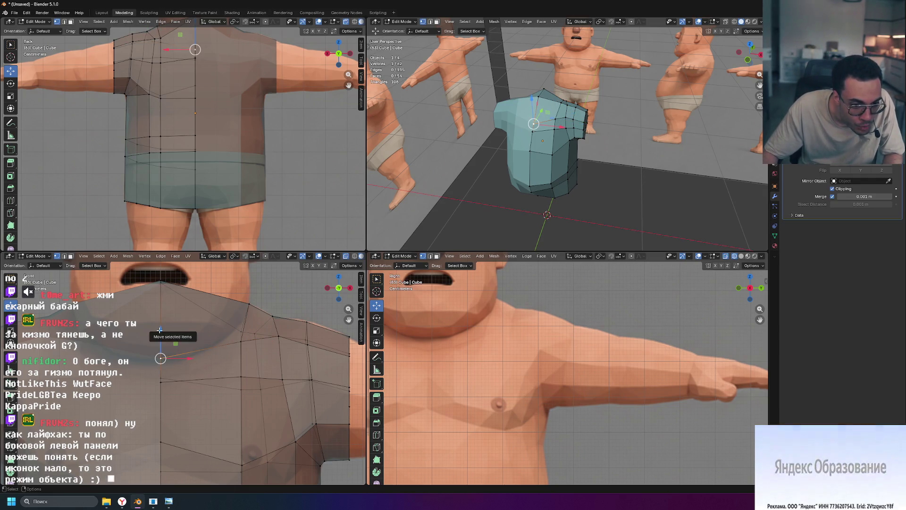
Step: Lower the front centre-line vertex along Z, then select a shoulder vertex in the side view
key("g")
key("z")
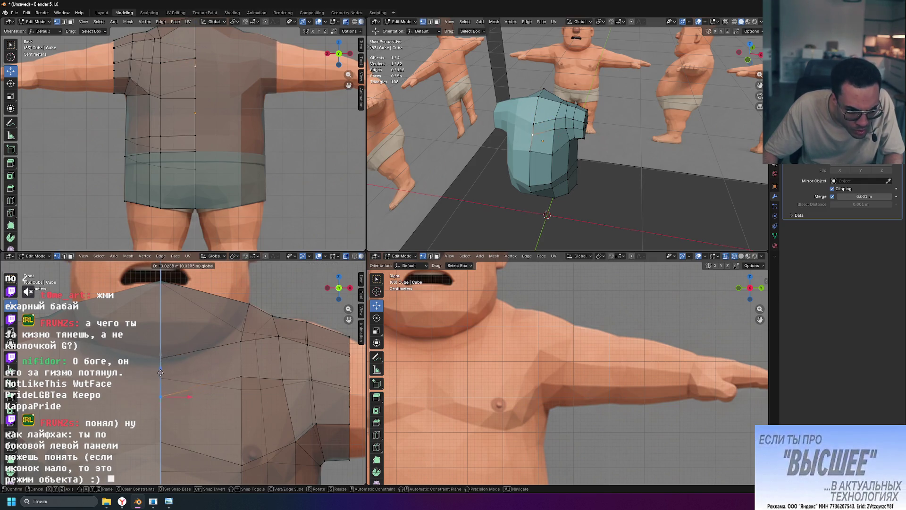
key("Escape")
left_click_drag(160, 329, 160, 349)
mouse_move(538, 142)
middle_mouse_down()
mouse_move(607, 188)
mouse_move(604, 160)
middle_mouse_up()
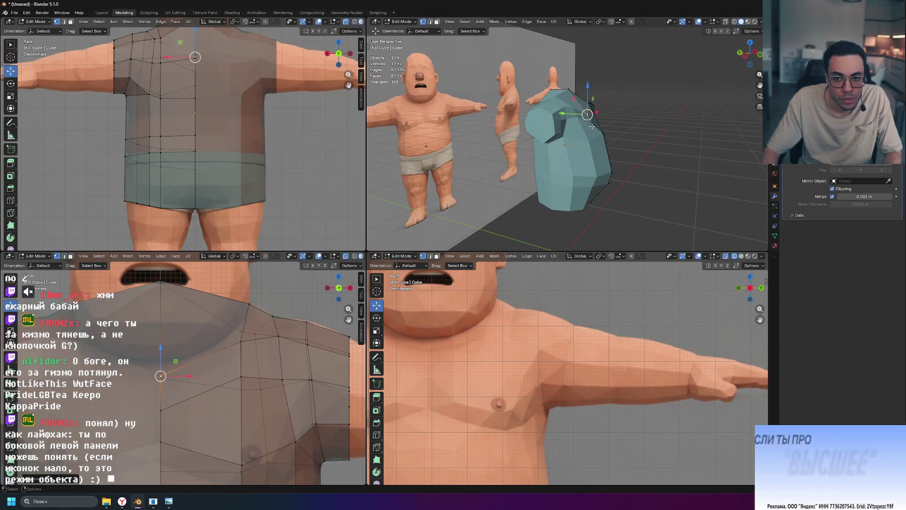
scroll(212, 255, "down", 2)
scroll(275, 337, "down", 3)
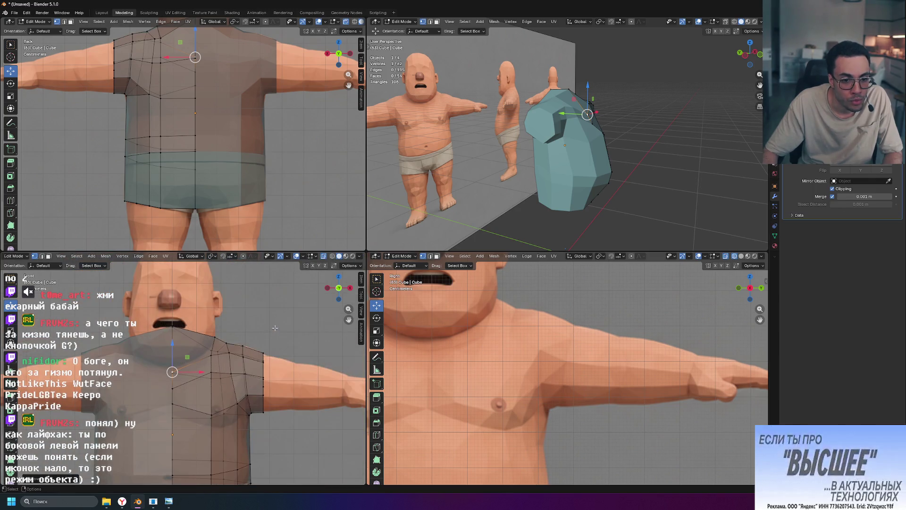
scroll(495, 354, "down", 2)
mouse_move(439, 344)
middle_mouse_down("shift")
mouse_move(653, 343)
mouse_move(524, 352)
middle_mouse_up("shift")
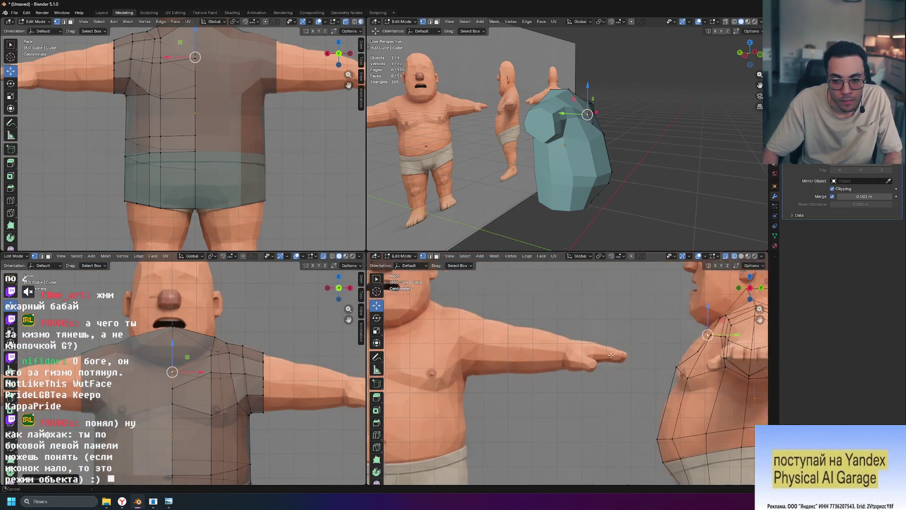
scroll(525, 352, "up", 4)
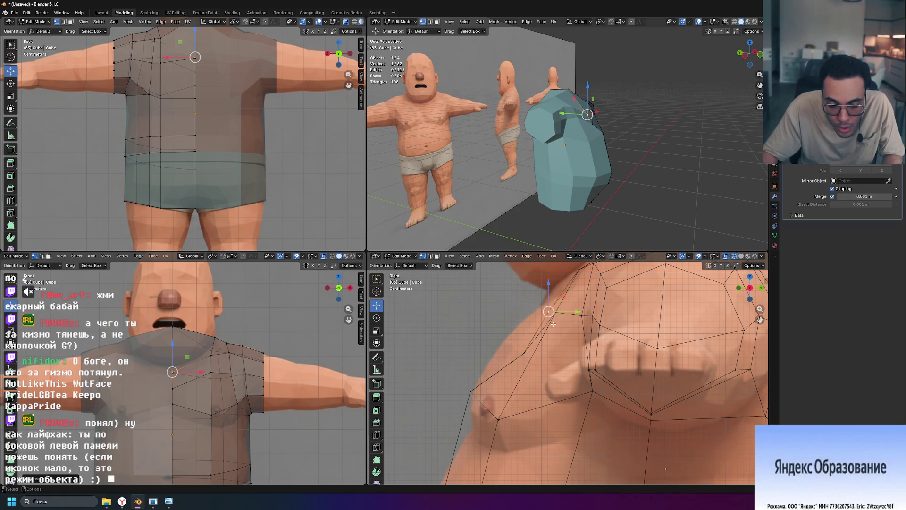
left_click(524, 352)
Step: Move the shoulder vertex along Y twice so it hugs the shoulder, then check the shape
key("g")
key("y")
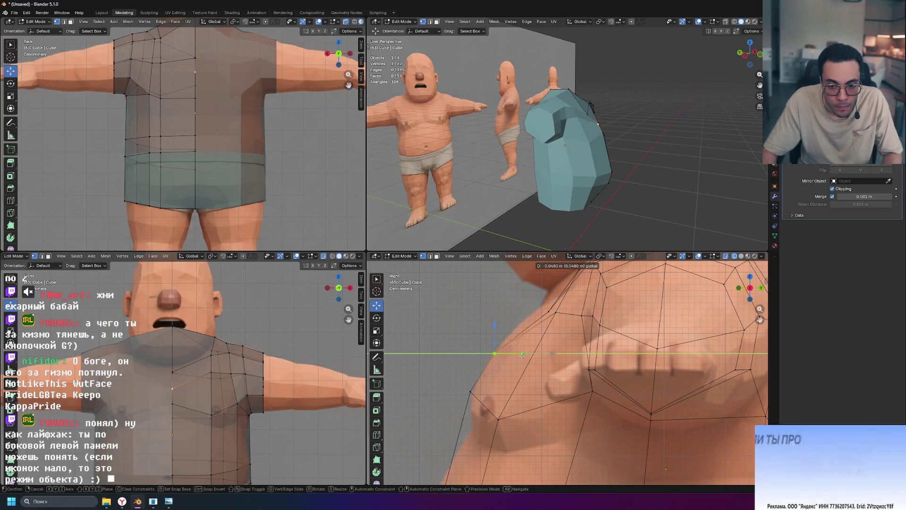
left_click(574, 314)
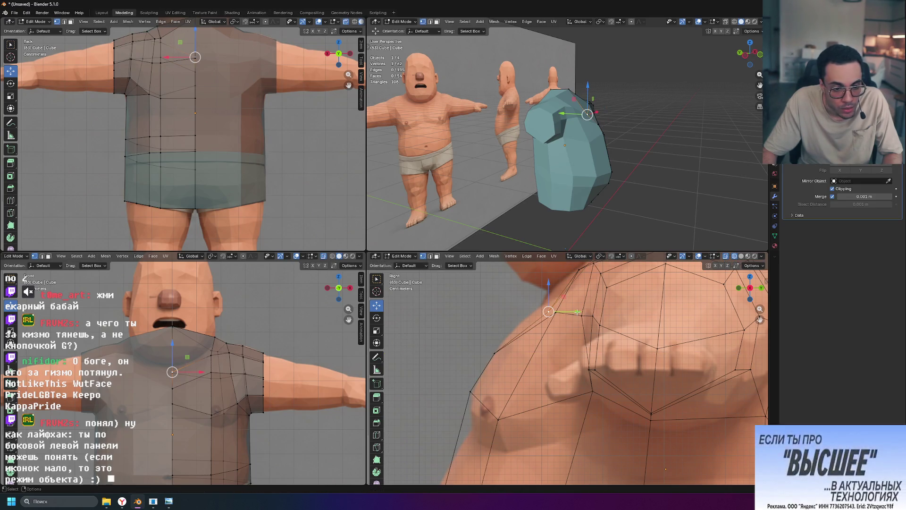
key("g")
key("y")
left_click(559, 312)
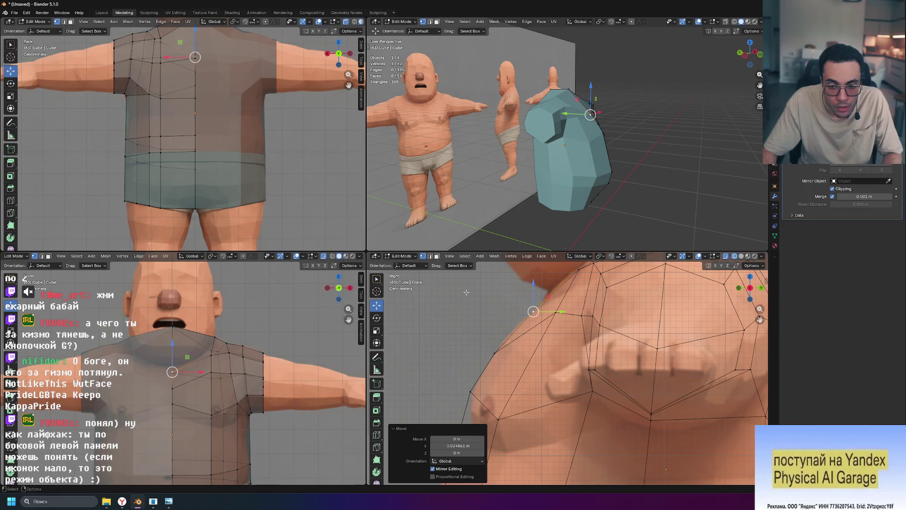
scroll(560, 318, "down", 3)
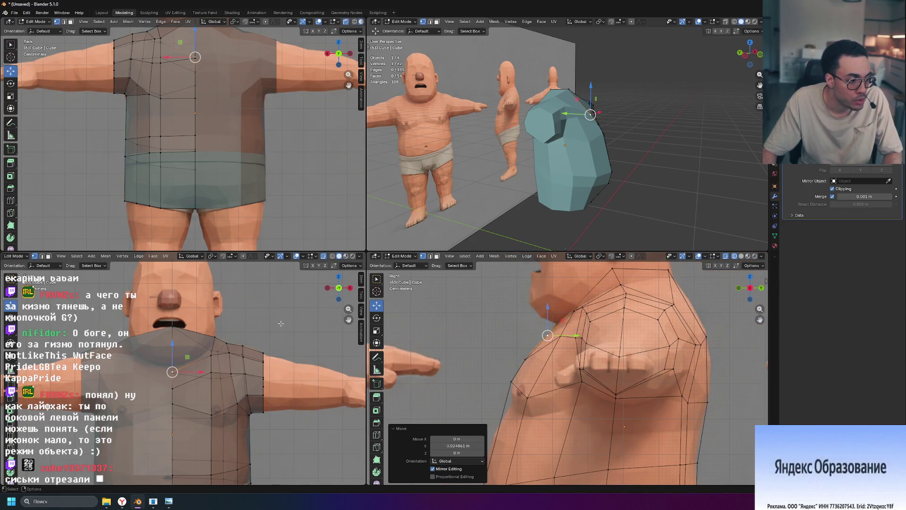
mouse_move(495, 184)
middle_mouse_down()
mouse_move(566, 209)
mouse_move(580, 184)
middle_mouse_up()
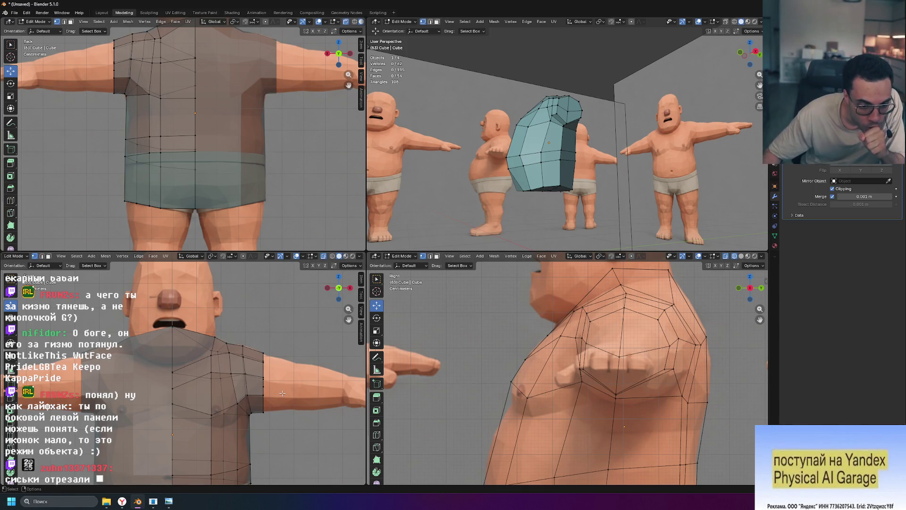
scroll(249, 431, "up", 4)
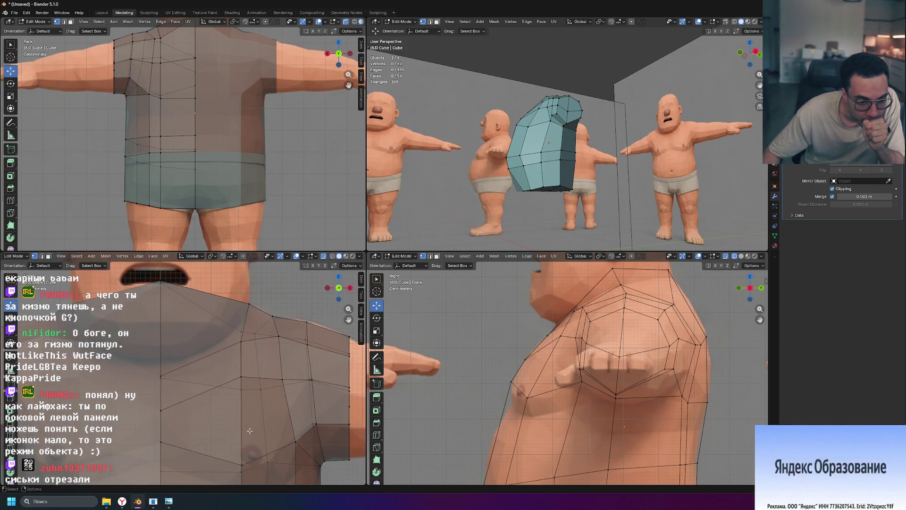
middle_click_drag(314, 404, 306, 391, "shift")
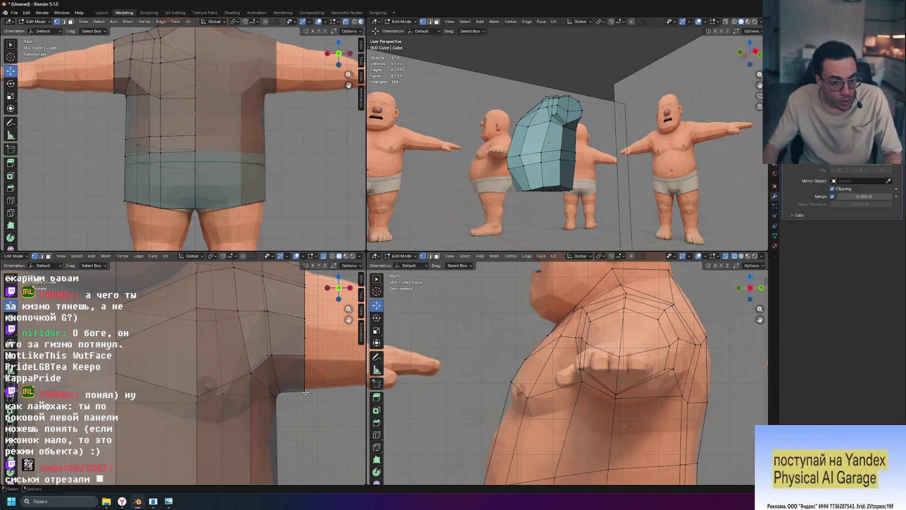
scroll(306, 391, "down", 3)
scroll(299, 405, "down", 3)
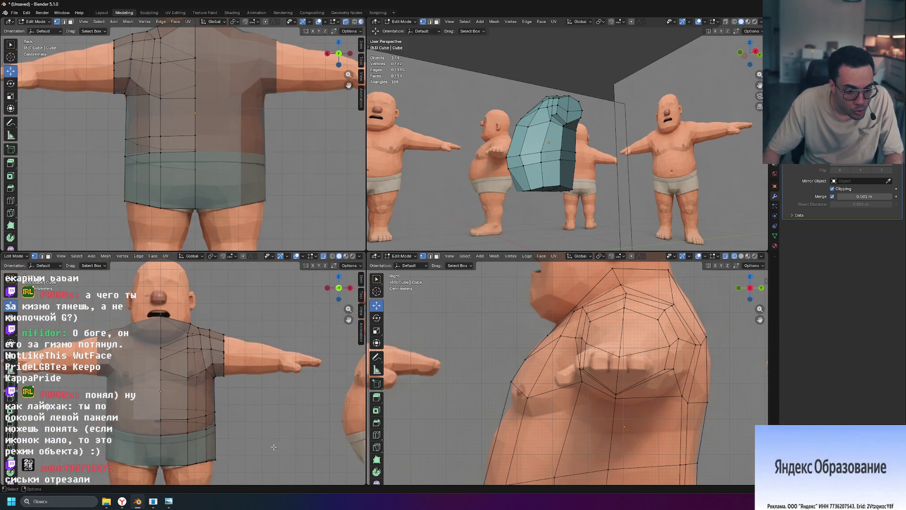
scroll(283, 428, "up", 2)
scroll(285, 424, "up", 1, "shift")
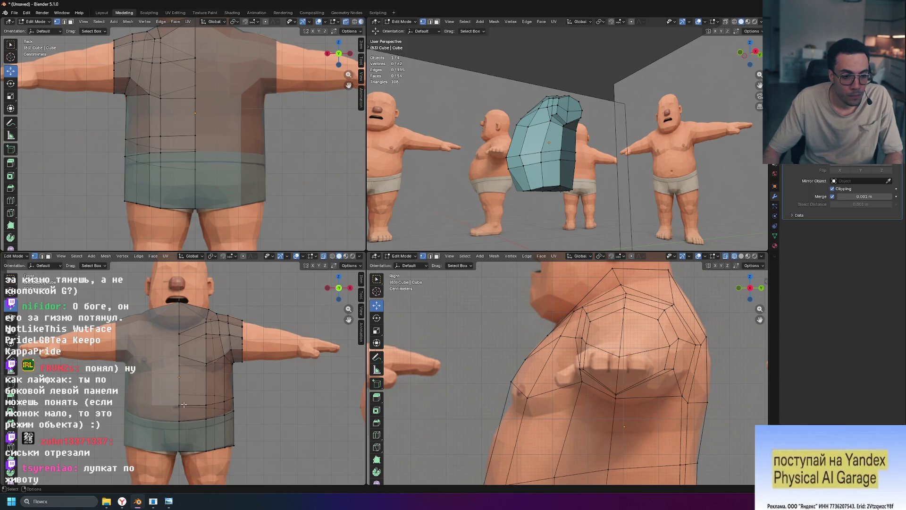
scroll(592, 410, "down", 2)
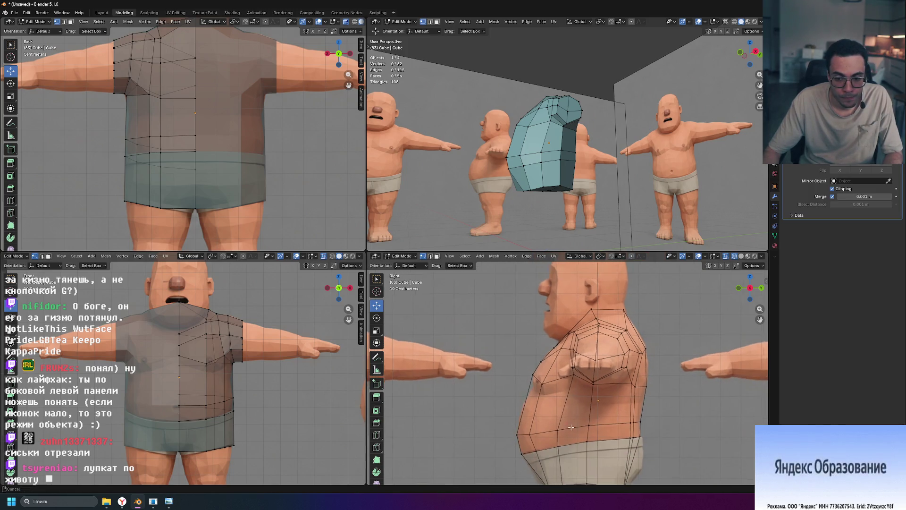
scroll(503, 389, "down", 1)
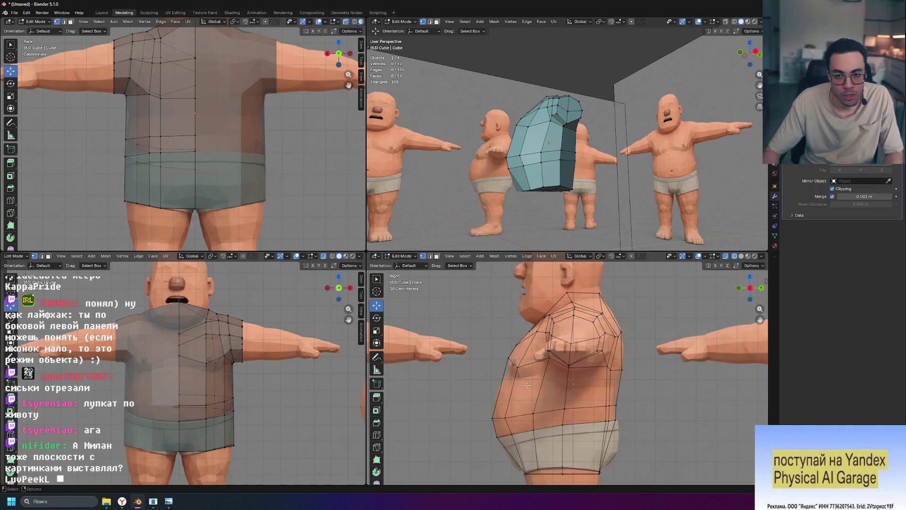
Step: Add one loop cut around the shirt's belly and slide it up toward the chest
right_click(525, 388)
key("Escape")
key("ctrl+r")
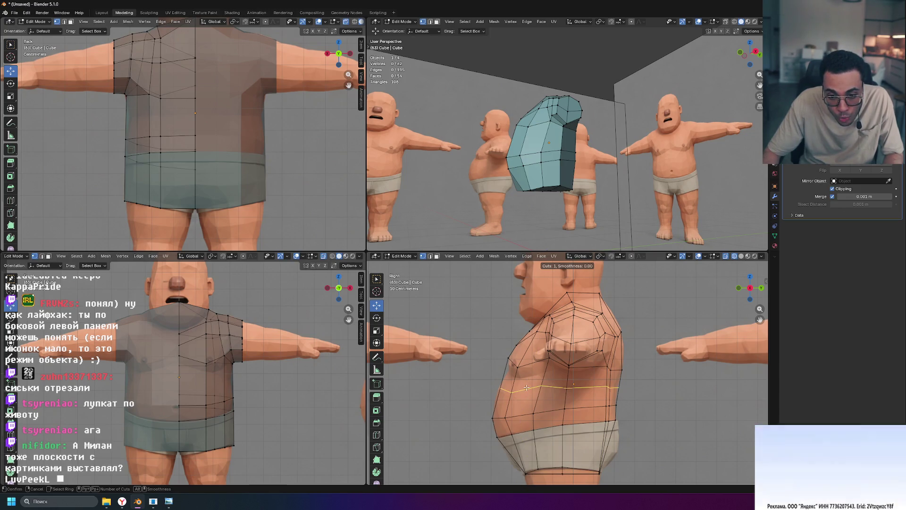
left_click(526, 387)
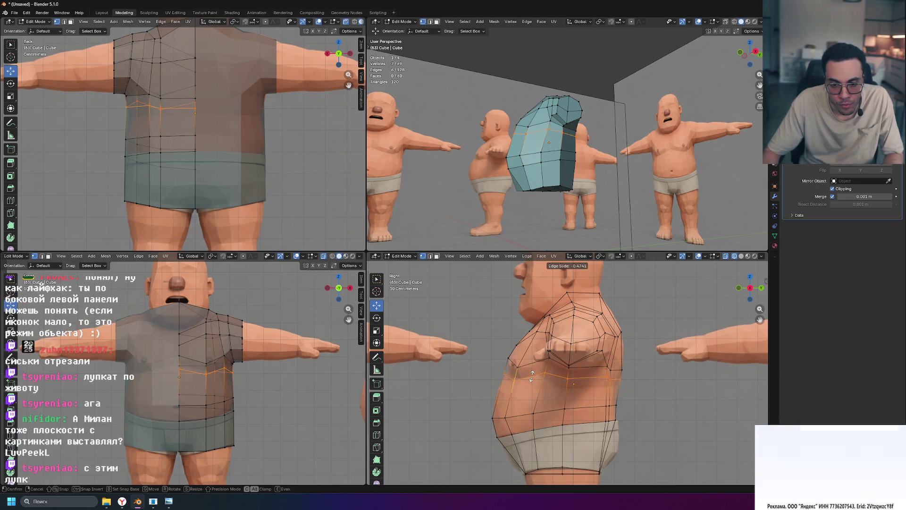
left_click(530, 386)
scroll(528, 391, "up", 3)
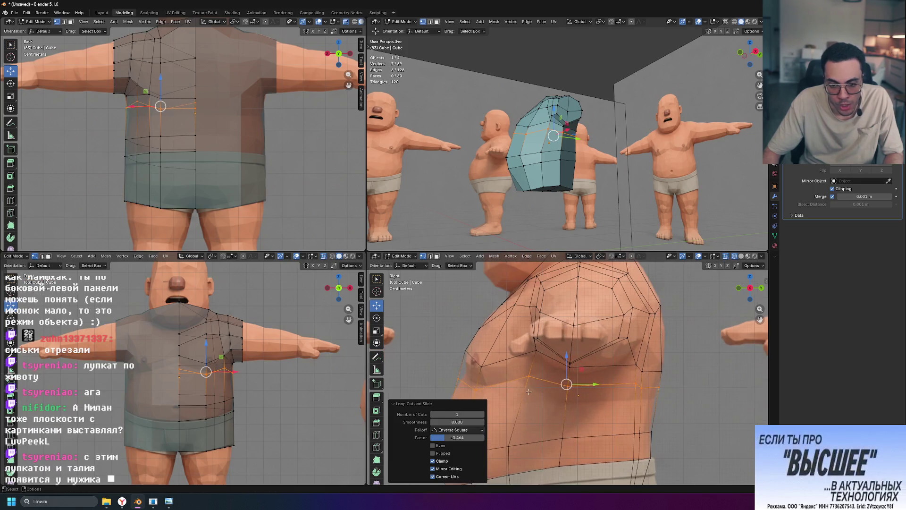
Step: Select a vertex of the new loop near the chest and slide it along X
middle_click_drag(586, 392, 566, 388)
scroll(565, 387, "up", 1)
scroll(541, 374, "up", 1)
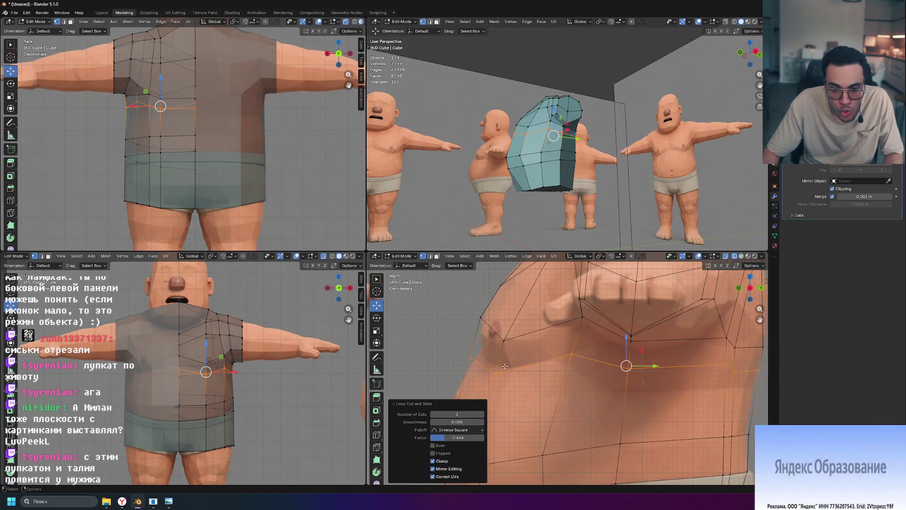
scroll(517, 359, "up", 1)
scroll(493, 346, "up", 1)
middle_click_drag(470, 331, 489, 315)
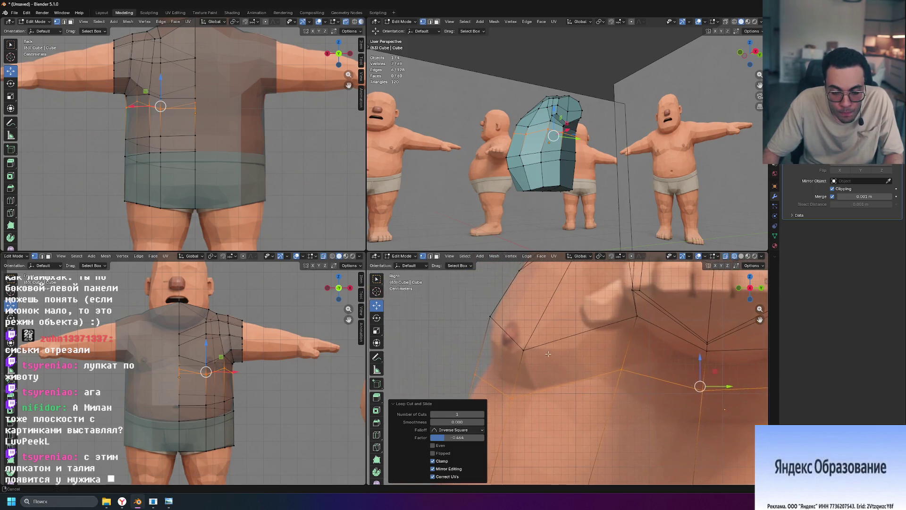
left_click(489, 310)
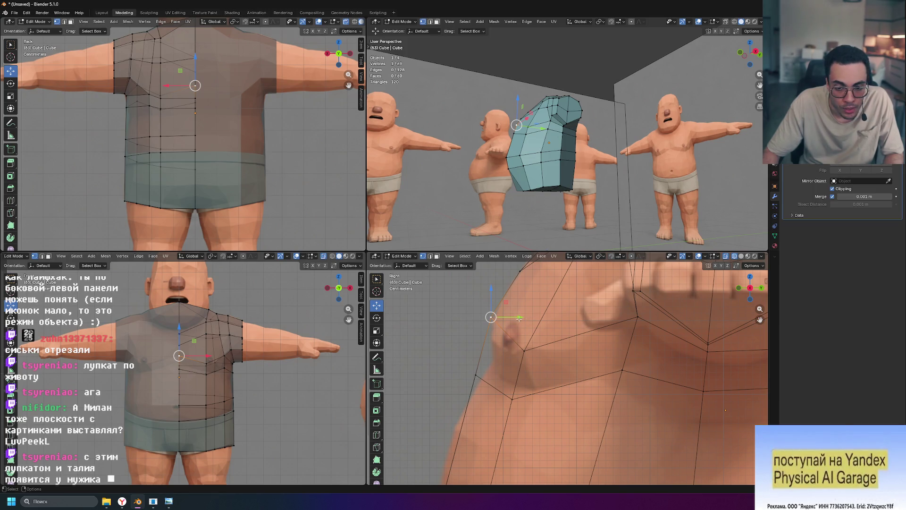
left_click_drag(519, 317, 542, 322)
Step: Move two side vertices of the new loop onto the body surface, one constrained to Y
left_click(475, 374)
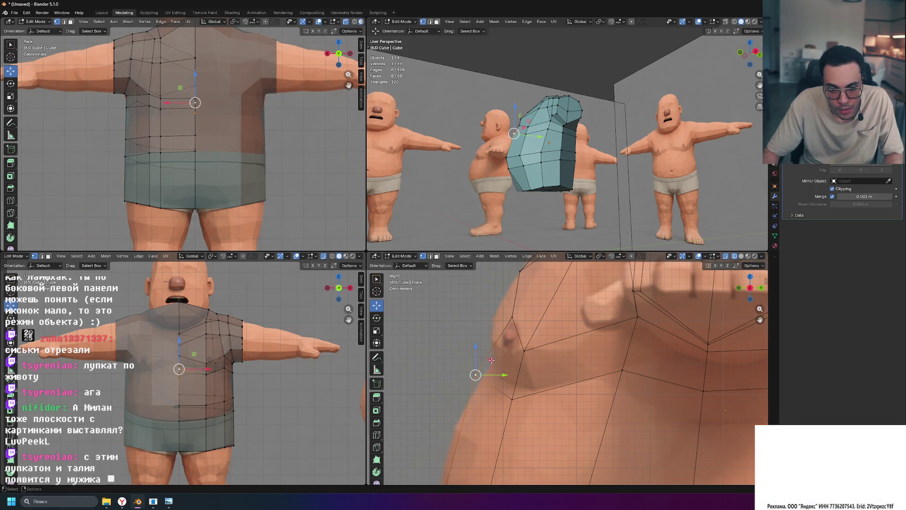
key("g")
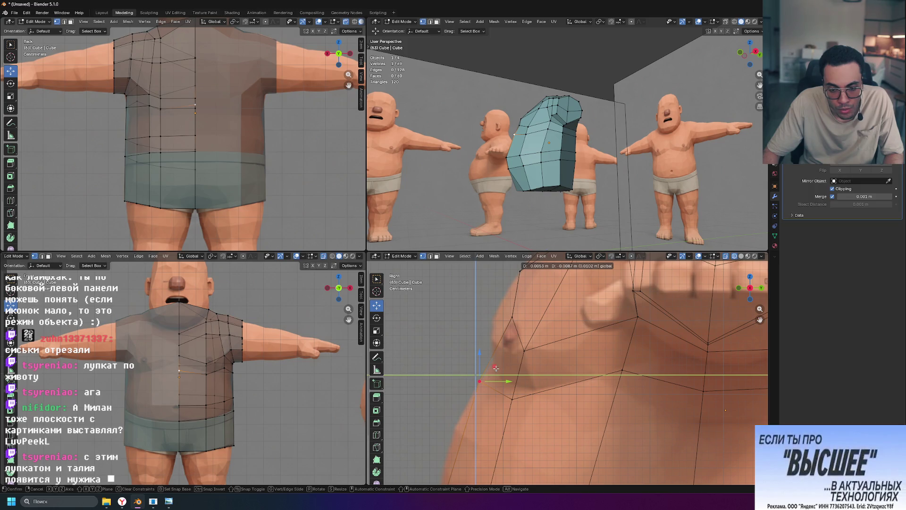
left_click(495, 368)
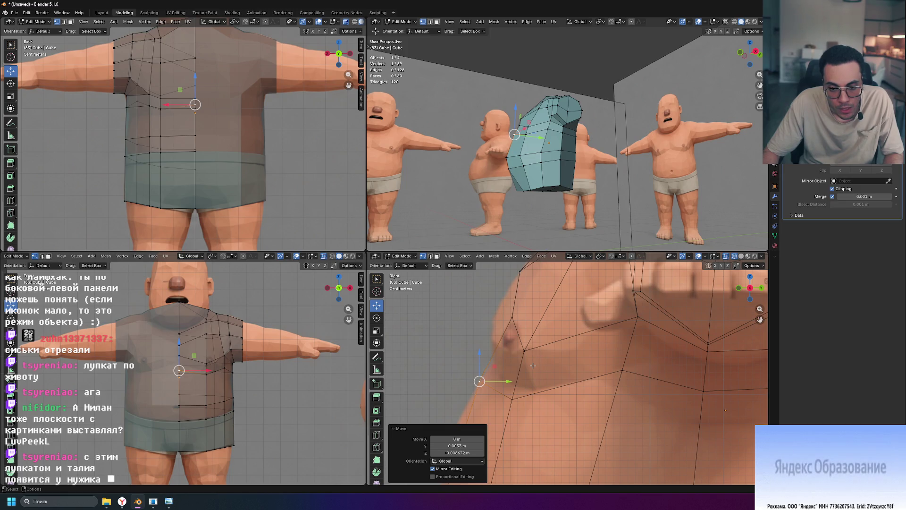
mouse_move(476, 356)
left_mouse_down()
mouse_move(478, 344)
mouse_move(523, 356)
left_mouse_up()
key("y")
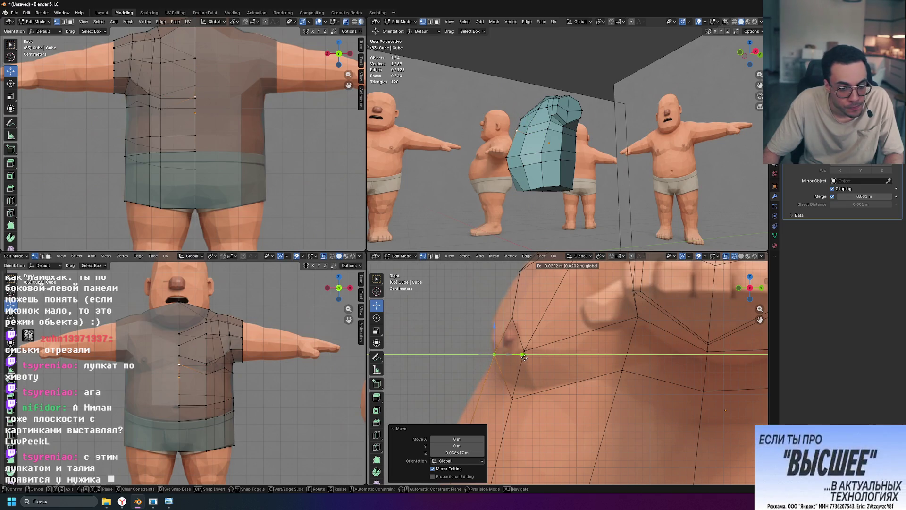
left_click(523, 357)
Step: Move the vertex below the chest in the Y/Z plane and reposition its neighbour along the side
left_click(512, 399)
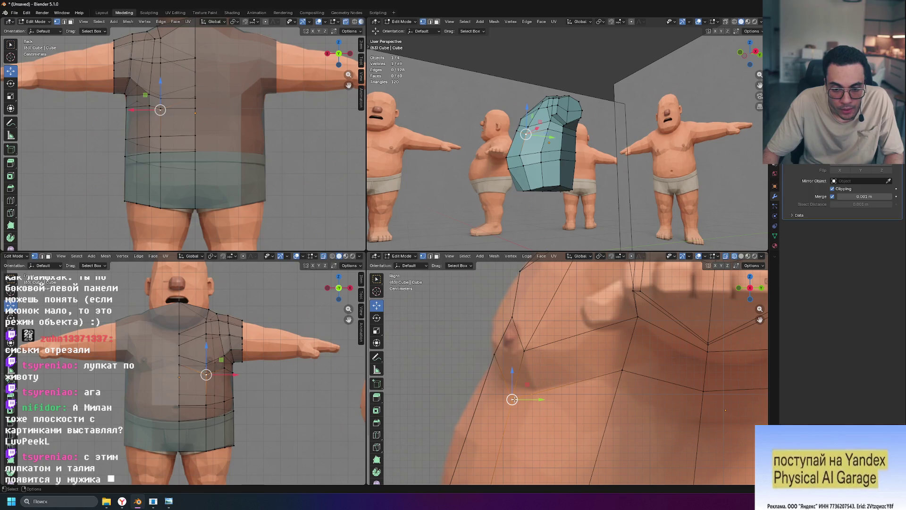
key("g")
key("shift+x")
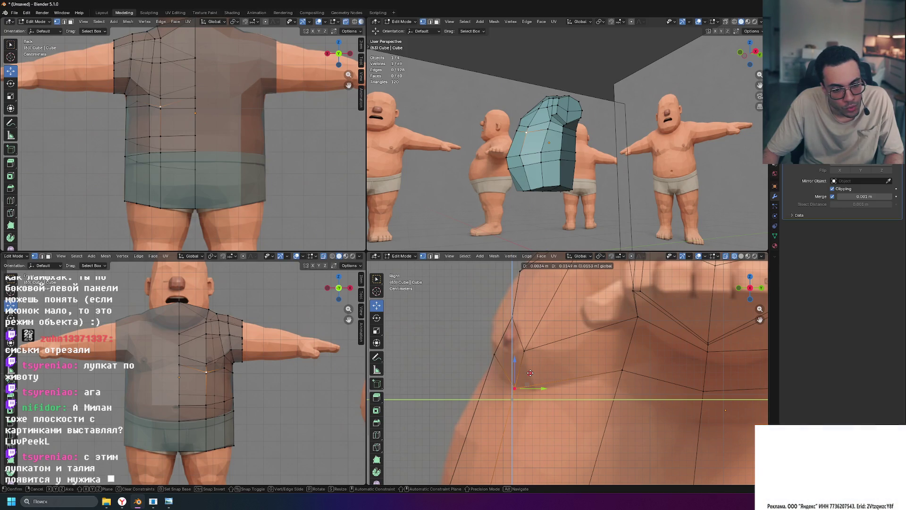
left_click(531, 372)
left_click(621, 369)
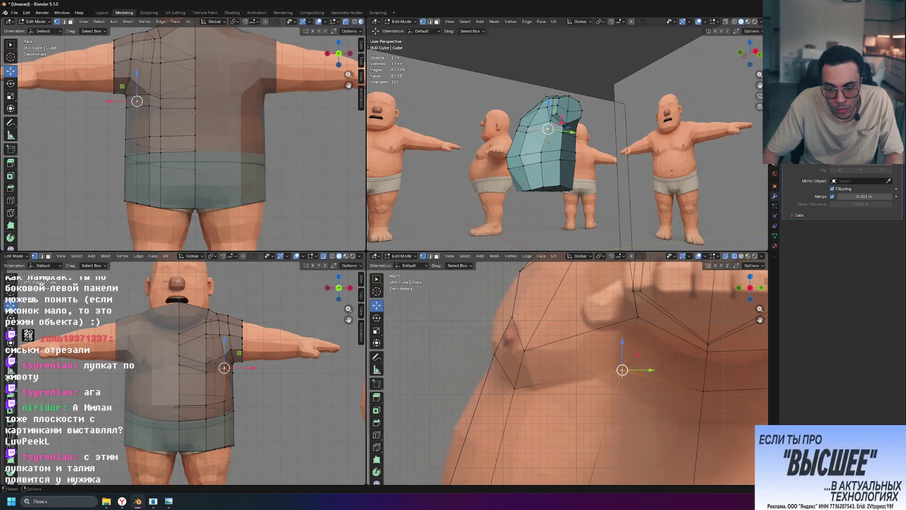
left_click(531, 374)
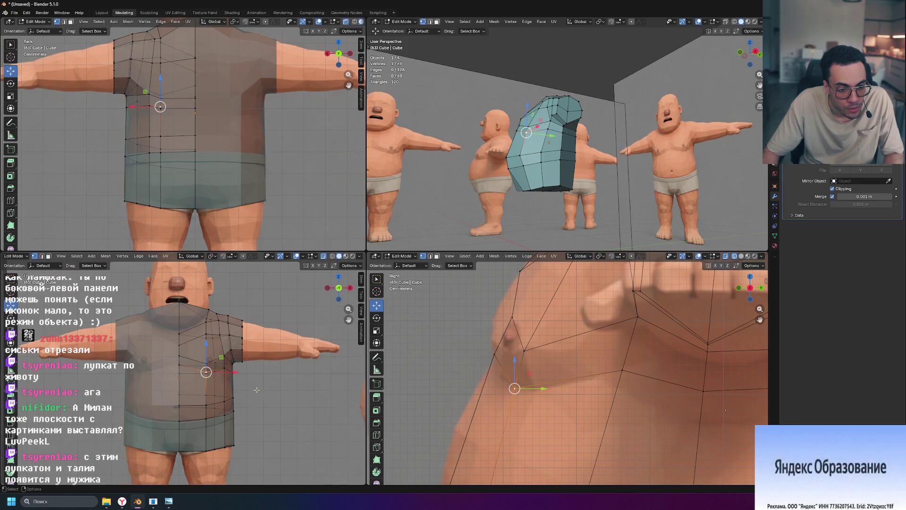
scroll(252, 390, "up", 6)
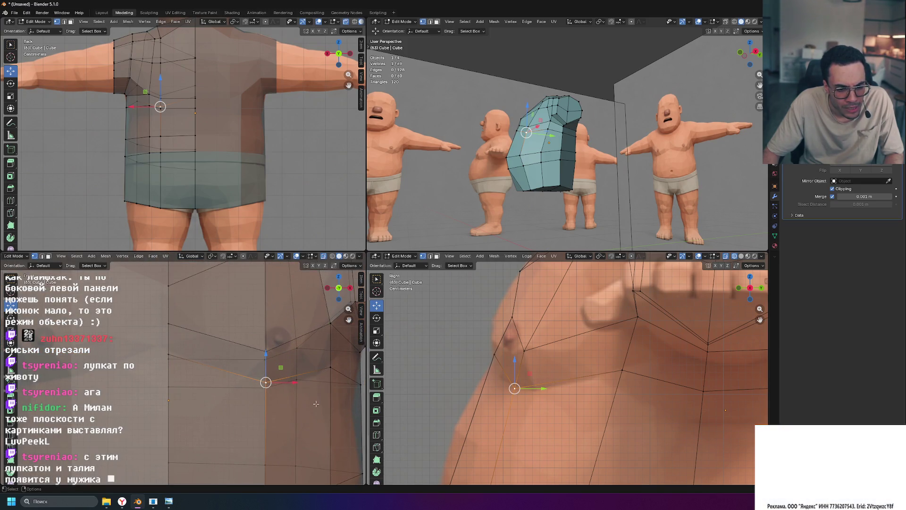
key("g")
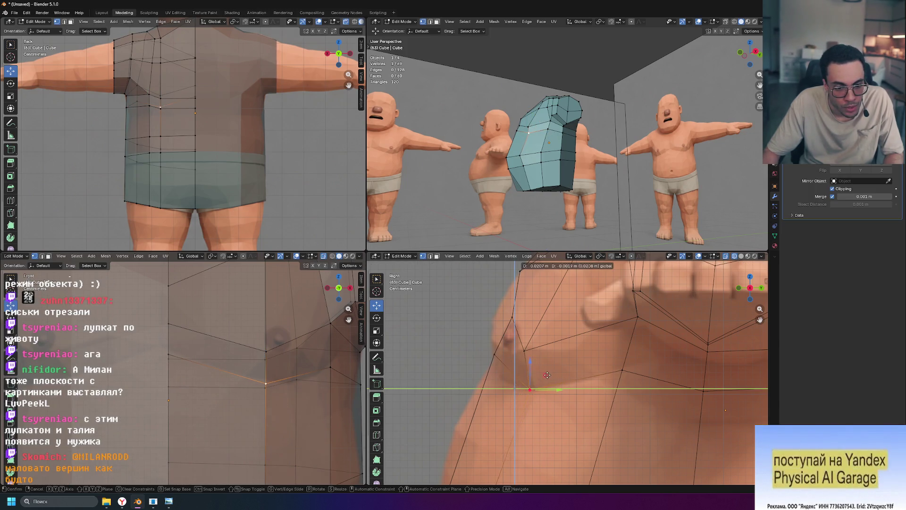
left_click(549, 373)
scroll(524, 375, "down", 5)
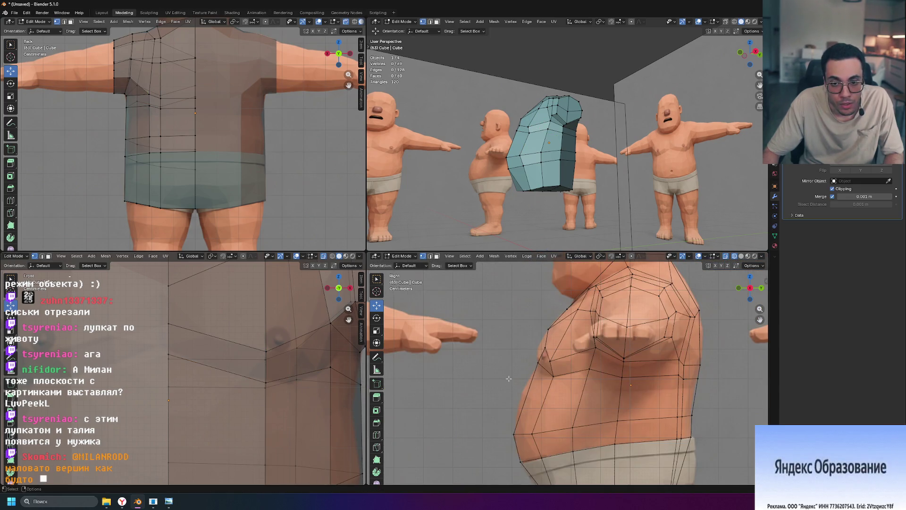
Step: Undo the last nudge and move the vertex along Y to sit on the torso
middle_click_drag(510, 242, 578, 215)
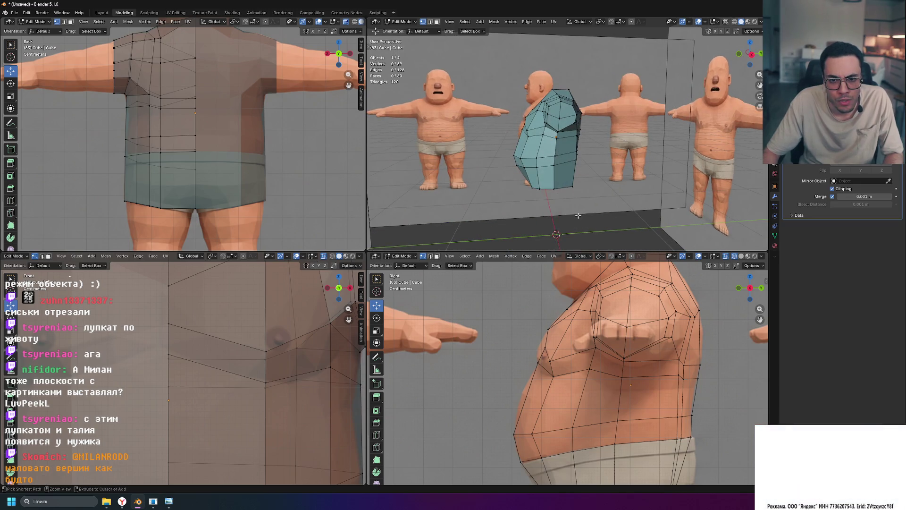
key("ctrl+z")
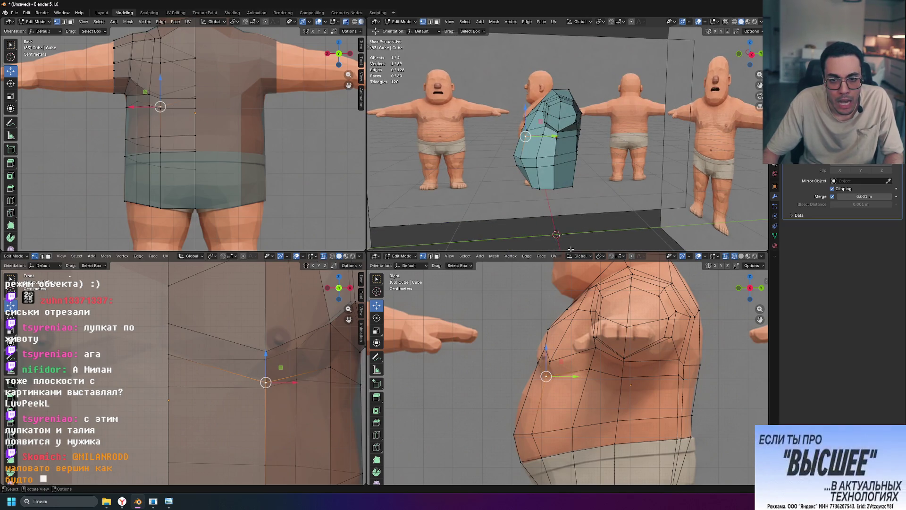
scroll(556, 376, "up", 3)
scroll(531, 385, "up", 3)
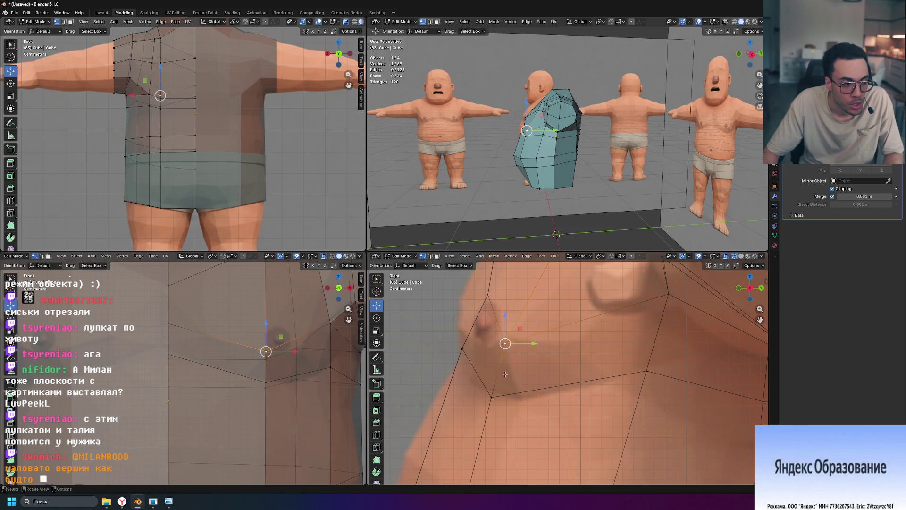
key("g")
key("y")
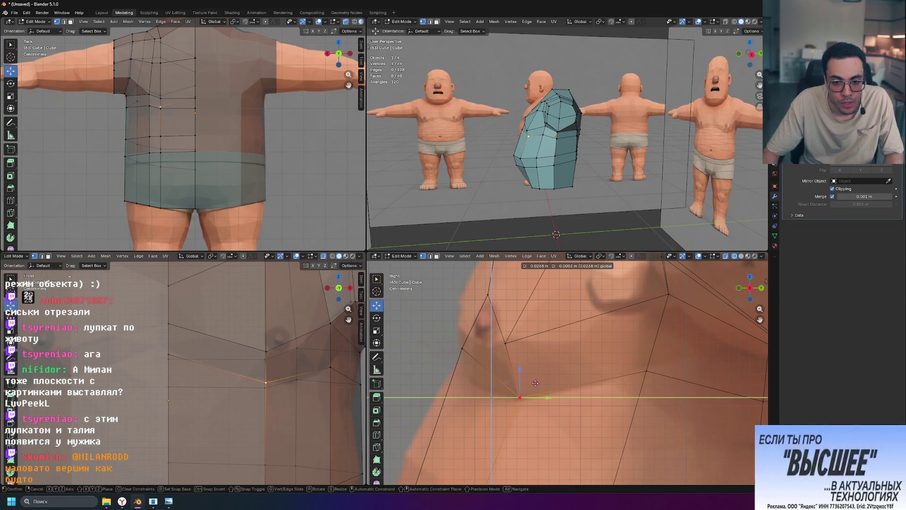
left_click(534, 381)
Step: Select a vertex of the triangle beneath the chest and move it in the Y/Z plane onto the body
key("3")
left_click(492, 351)
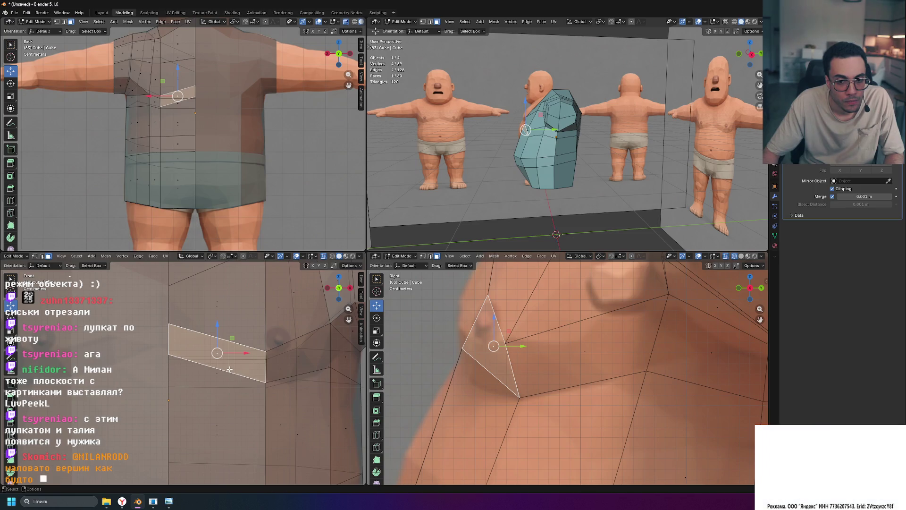
key("1")
left_click(491, 396)
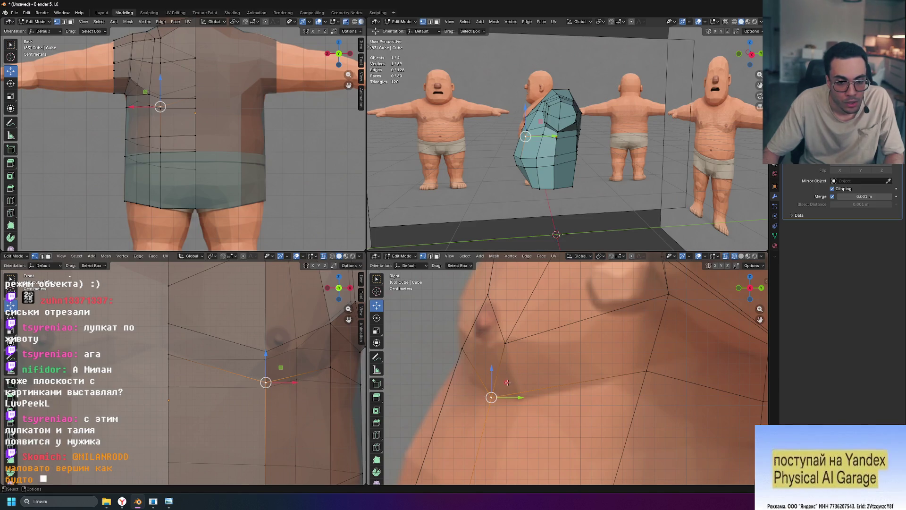
key("g")
key("Escape")
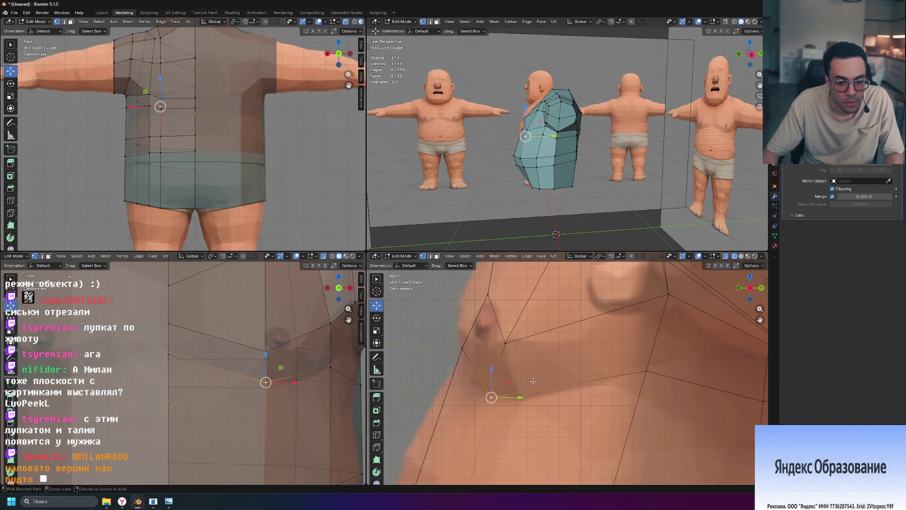
key("g")
key("shift+x")
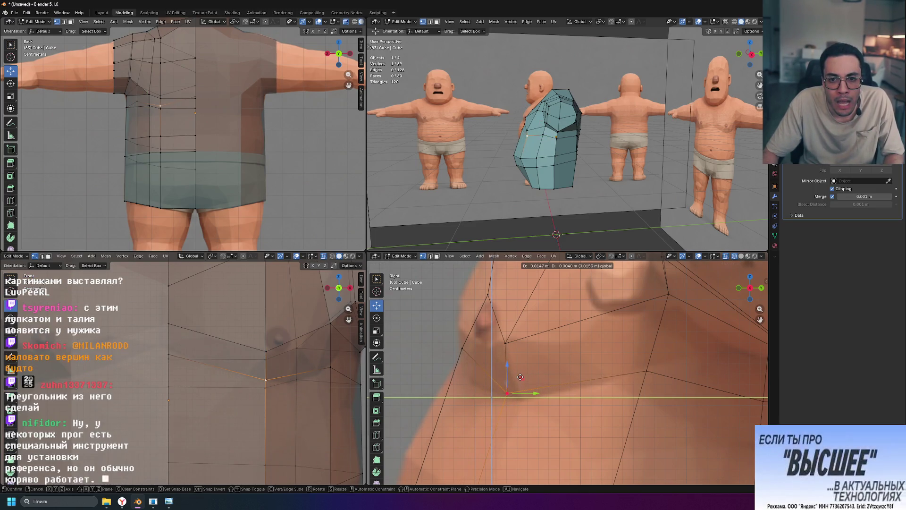
left_click(502, 379)
scroll(602, 163, "up", 2)
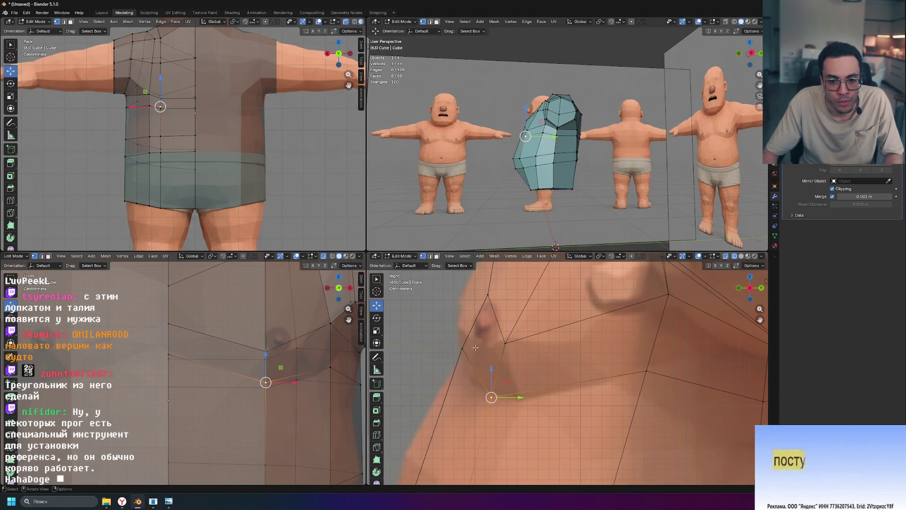
scroll(498, 365, "down", 4)
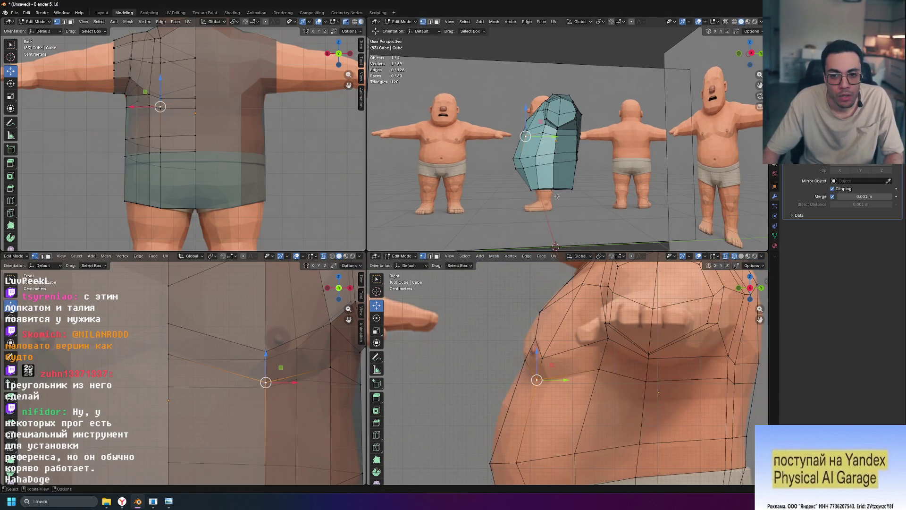
Step: Nudge the selected vertex up and outward and pick a chest vertex to adjust
middle_click_drag(557, 197, 312, 334)
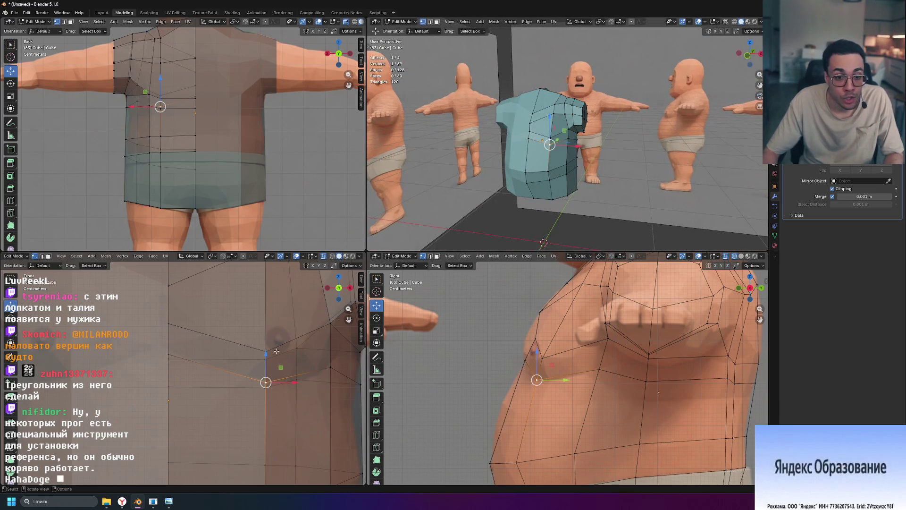
left_click_drag(265, 382, 168, 354)
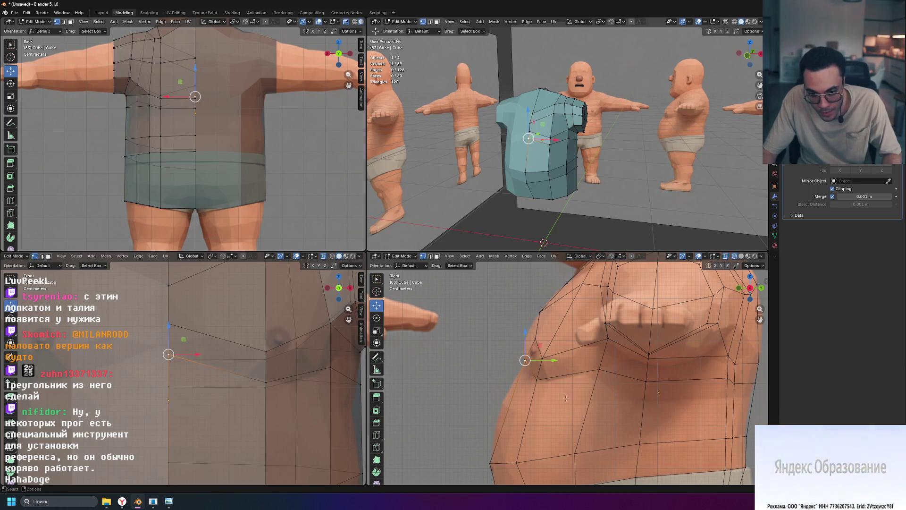
left_click(507, 394, "ctrl")
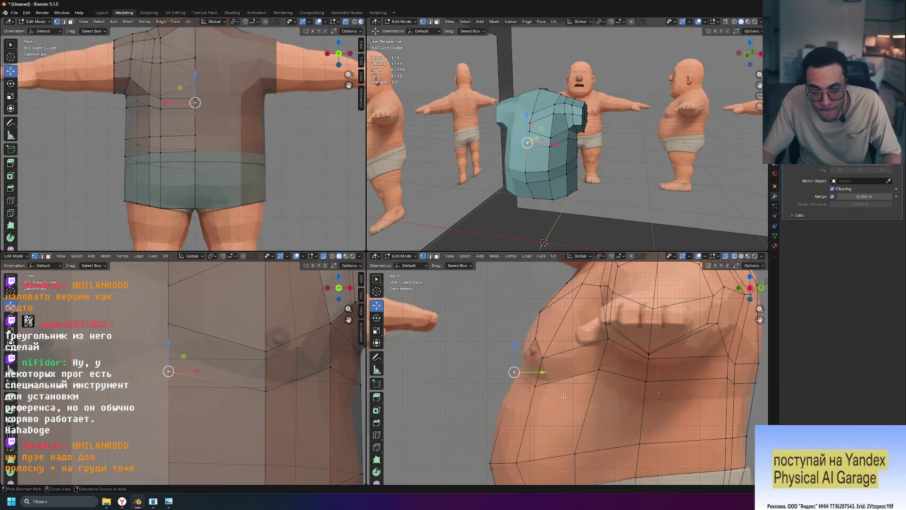
key("shift+s")
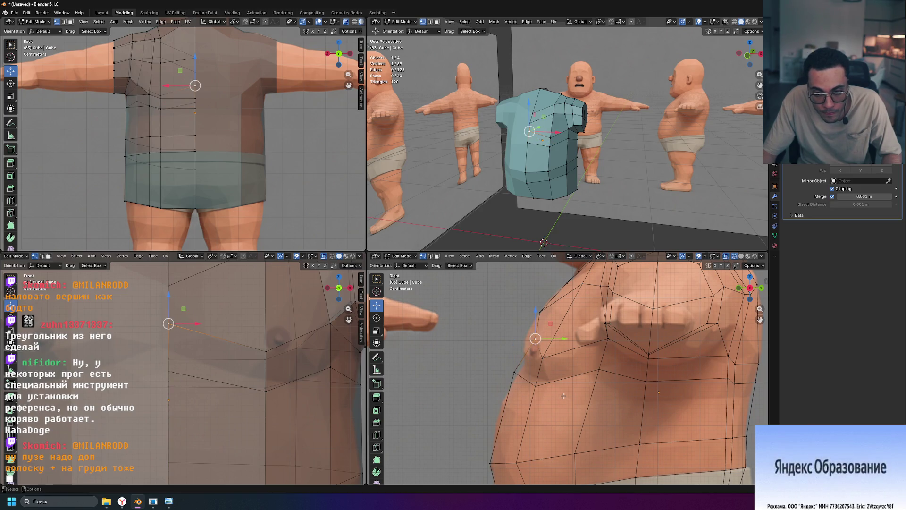
right_click(540, 312, "ctrl")
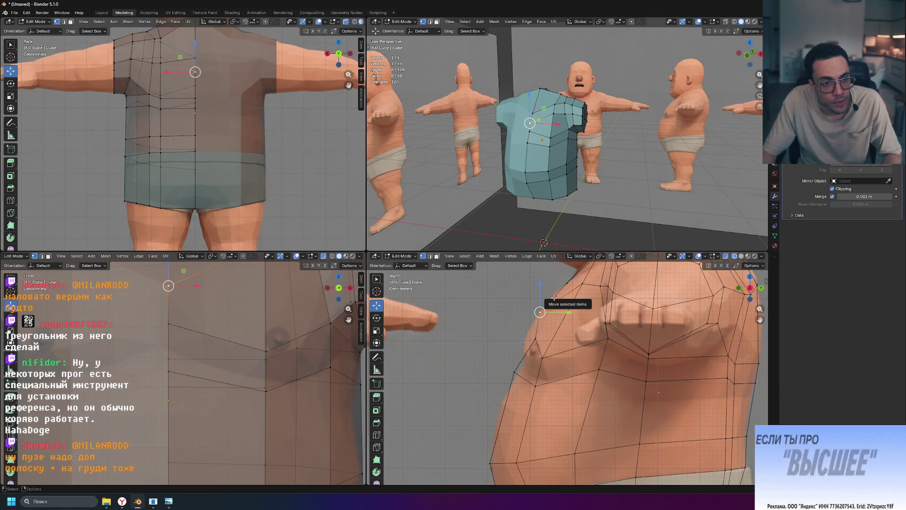
Step: Move the chest vertex in the Y/Z plane upward to follow the character's chest
key("g")
key("shift+x")
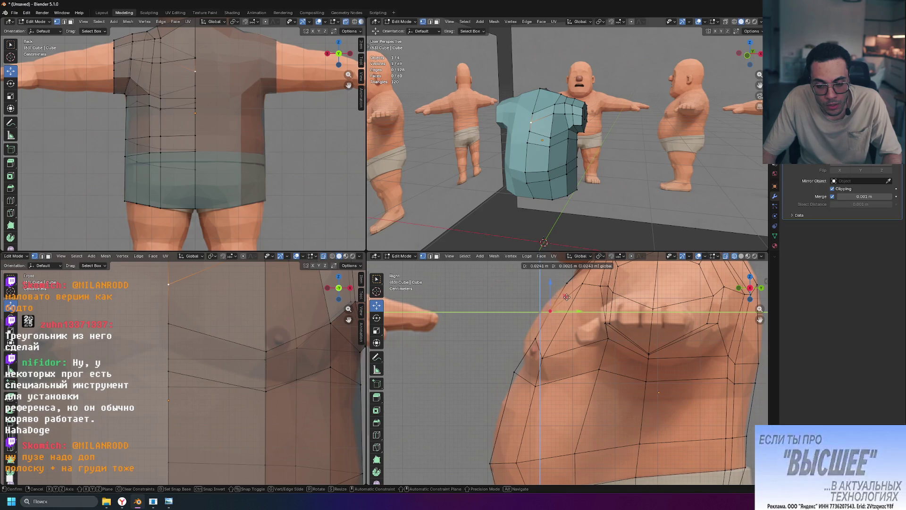
left_click(565, 299)
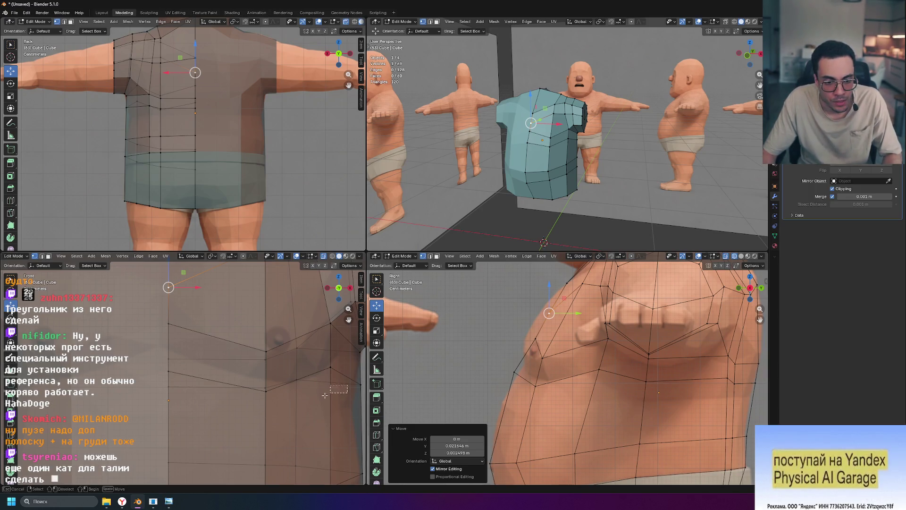
Step: Edge-slide the torso loop lower and nudge a side vertex slightly left and down
left_click(524, 380, "alt")
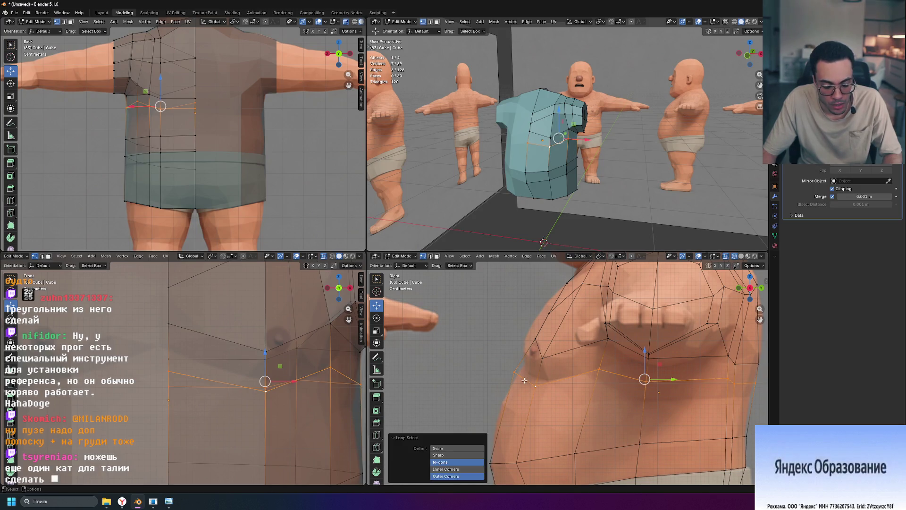
key("g")
key("g")
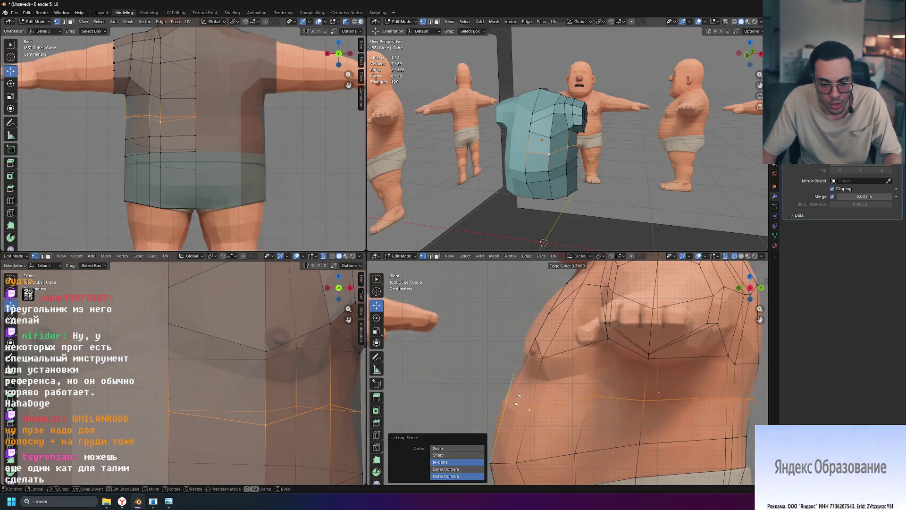
left_click(518, 401)
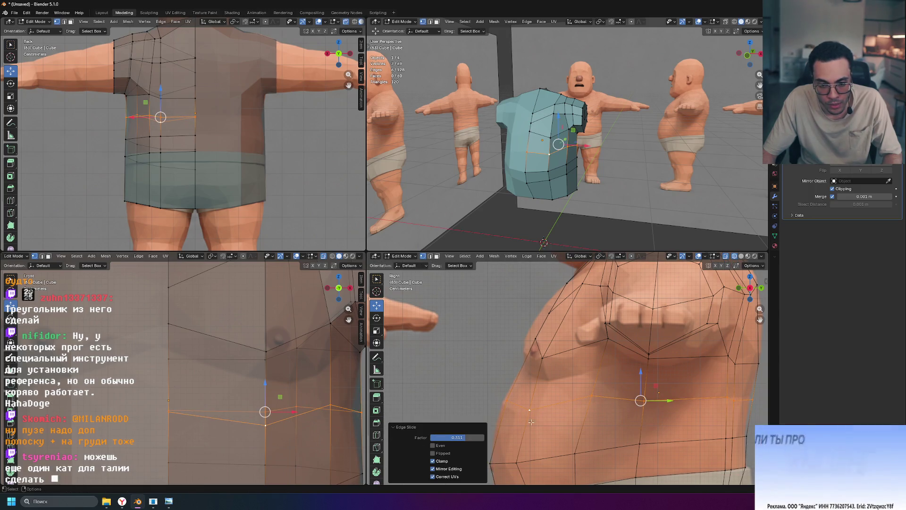
left_click(491, 396)
left_click_drag(507, 400, 503, 401)
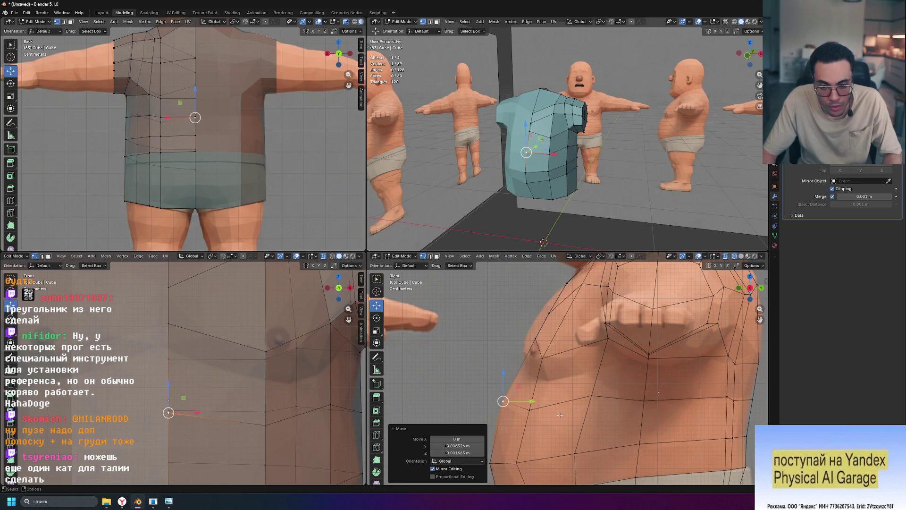
Step: Lower another side vertex, then move a far side vertex along Y and select the lower one
left_click(529, 409)
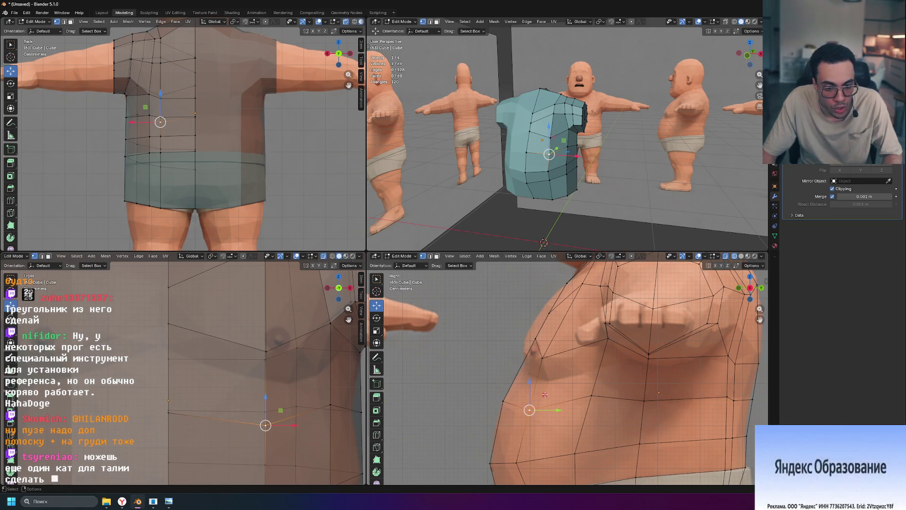
left_click_drag(529, 409, 529, 411)
scroll(318, 395, "down", 3)
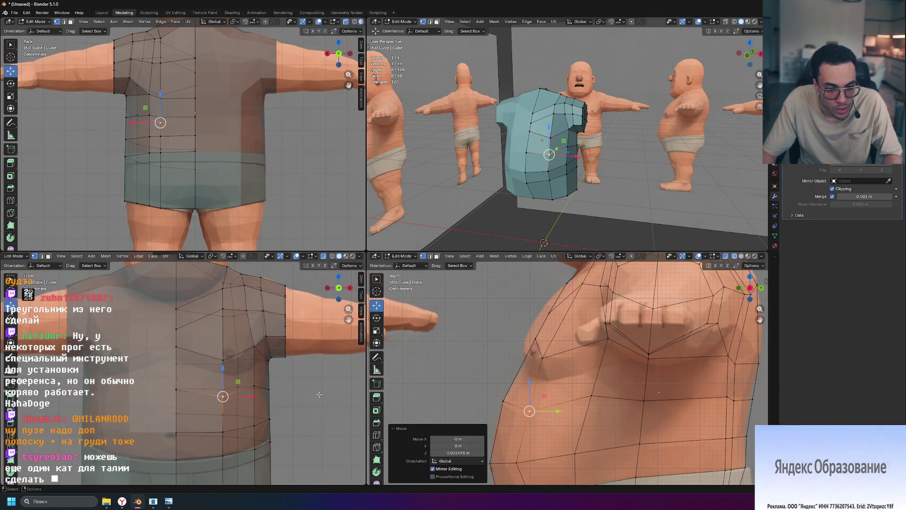
scroll(319, 395, "up", 3)
left_click(590, 394)
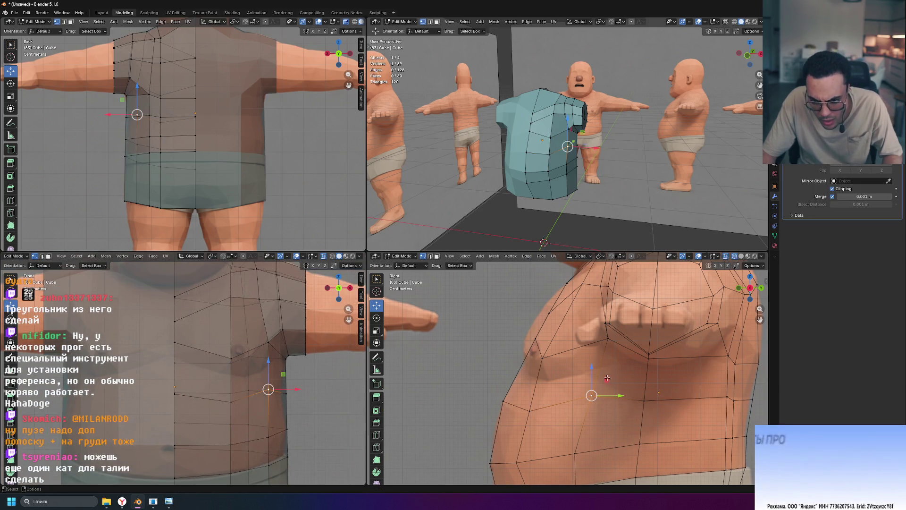
left_click(734, 399)
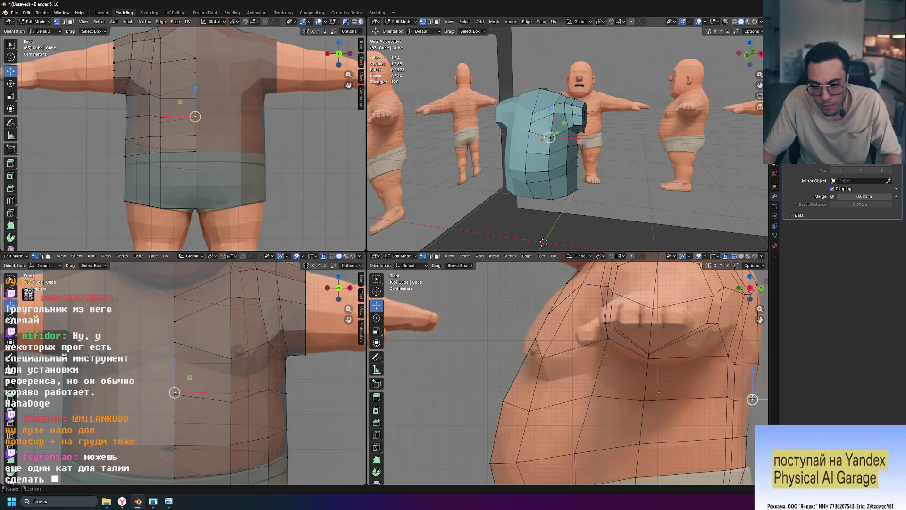
key("KP_Decimal")
key("g")
key("y")
left_click(605, 360)
left_click(580, 439)
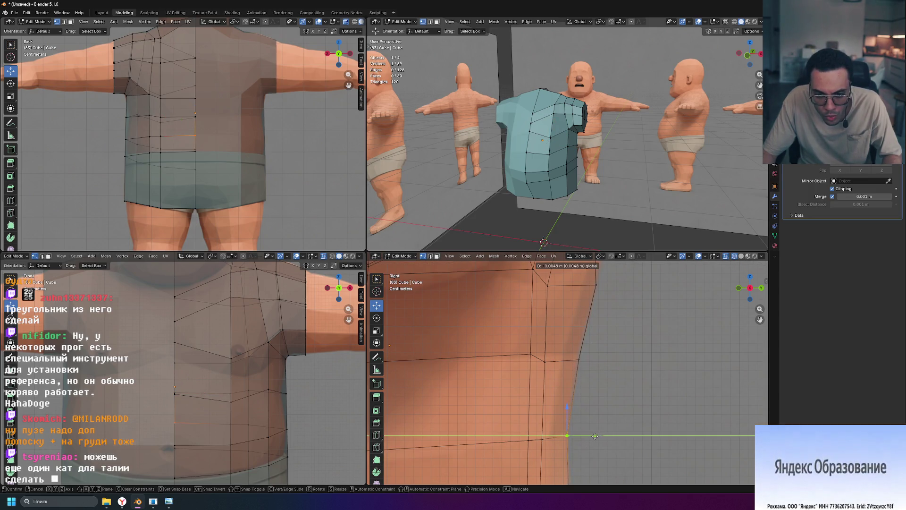
Step: Deselect all, inspect the shirt from several angles and pull the armpit vertex inward along X
key("alt+a")
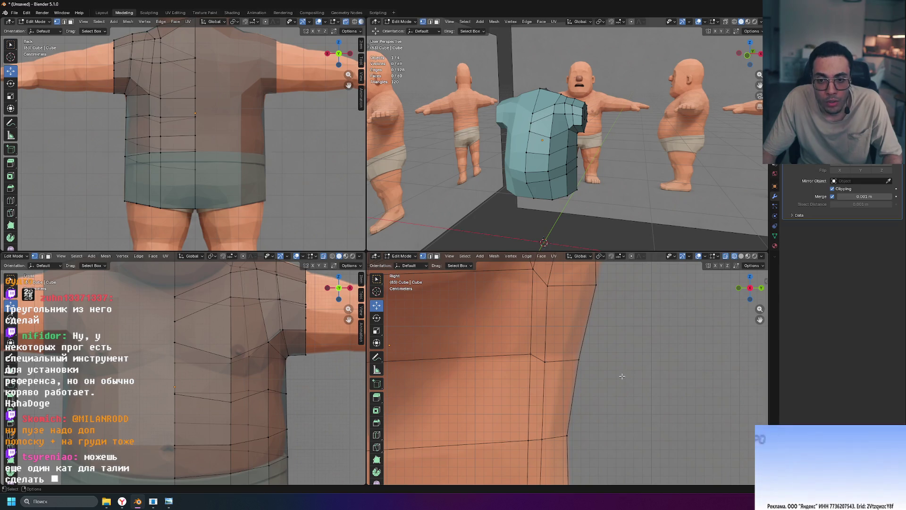
middle_click_drag(566, 184, 540, 196)
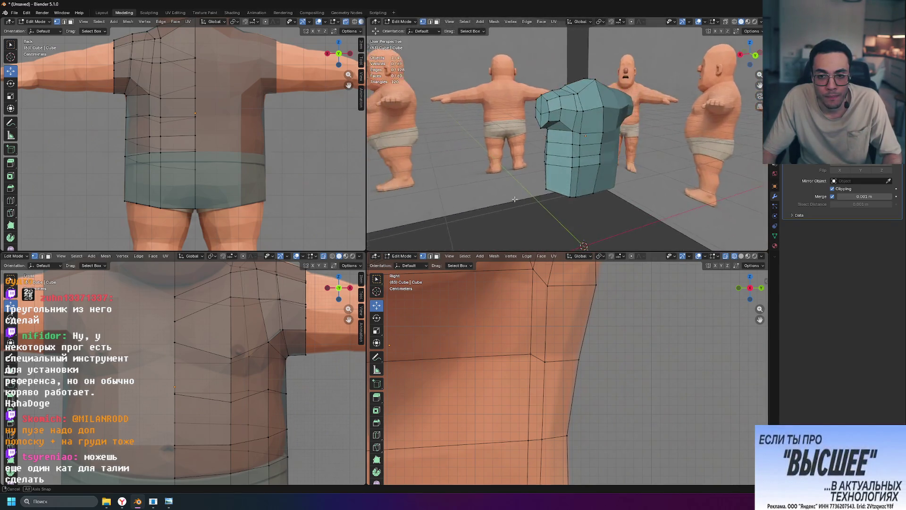
mouse_move(540, 196)
middle_mouse_down()
mouse_move(593, 232)
mouse_move(564, 164)
middle_mouse_up()
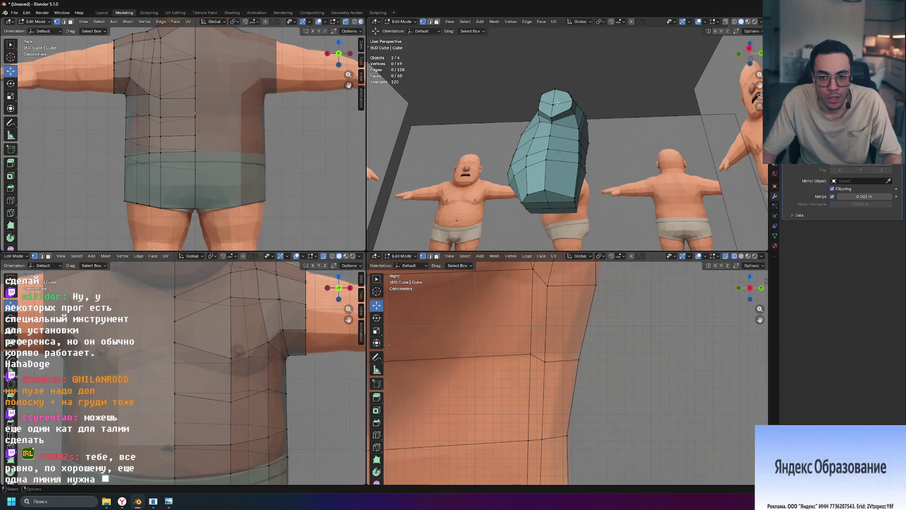
mouse_move(618, 193)
middle_mouse_down()
mouse_move(541, 236)
mouse_move(495, 219)
middle_mouse_up()
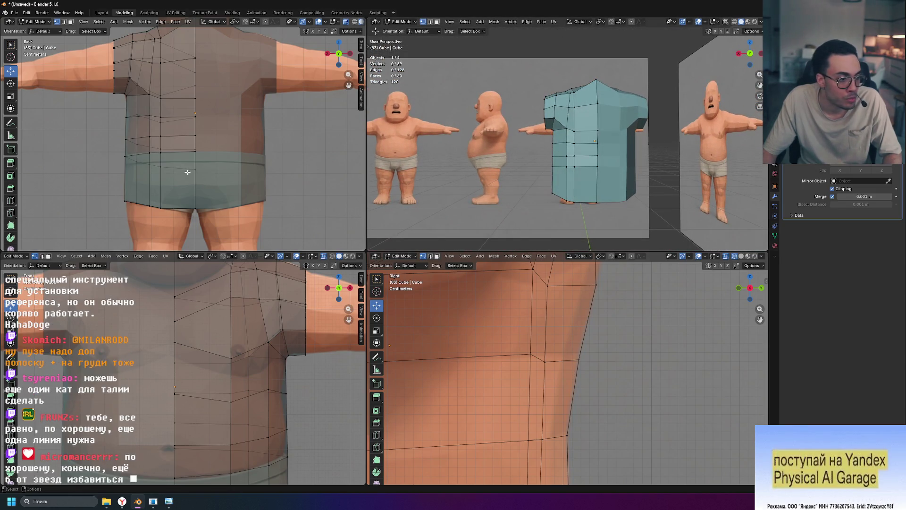
scroll(178, 129, "up", 3)
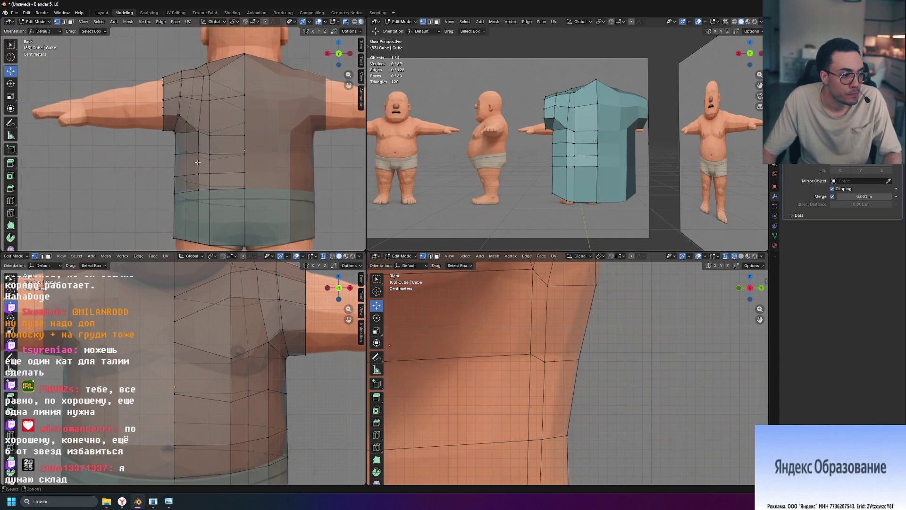
scroll(197, 162, "up", 3)
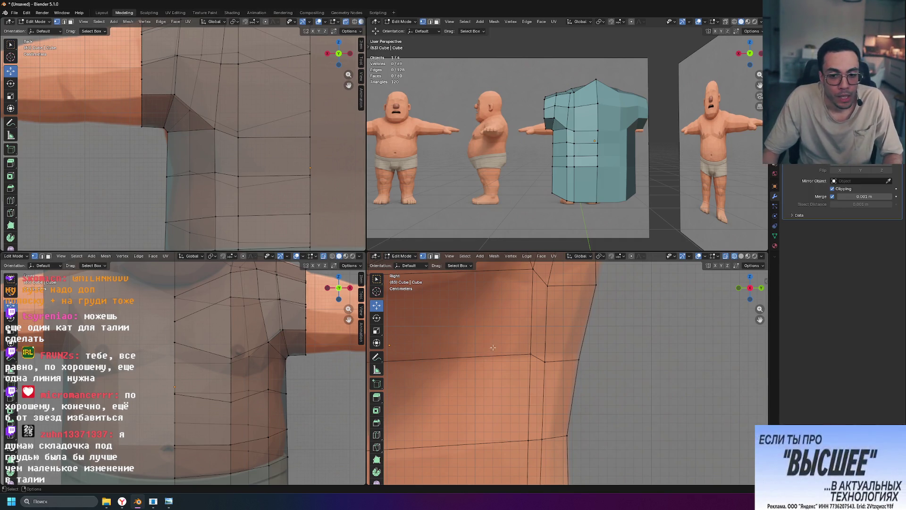
scroll(490, 348, "down", 5)
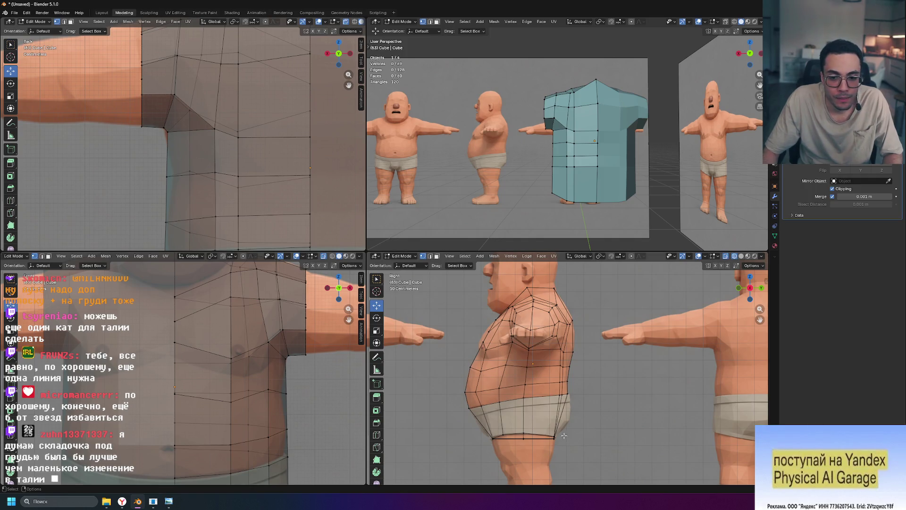
middle_click_drag(196, 371, 282, 415)
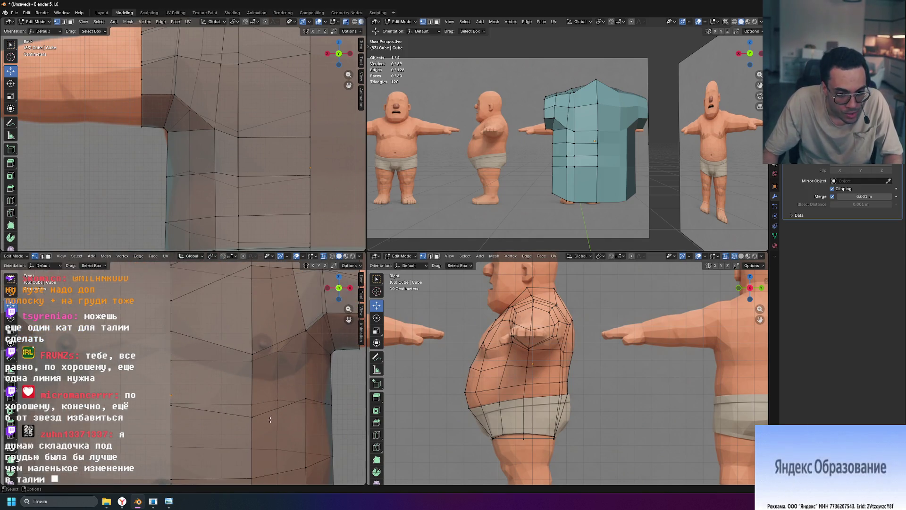
right_click(331, 405, "shift")
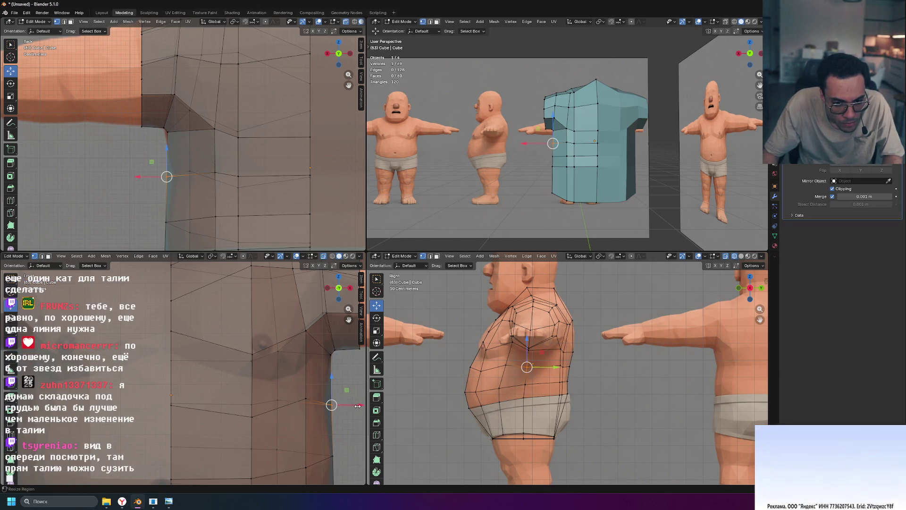
scroll(353, 404, "down", 2)
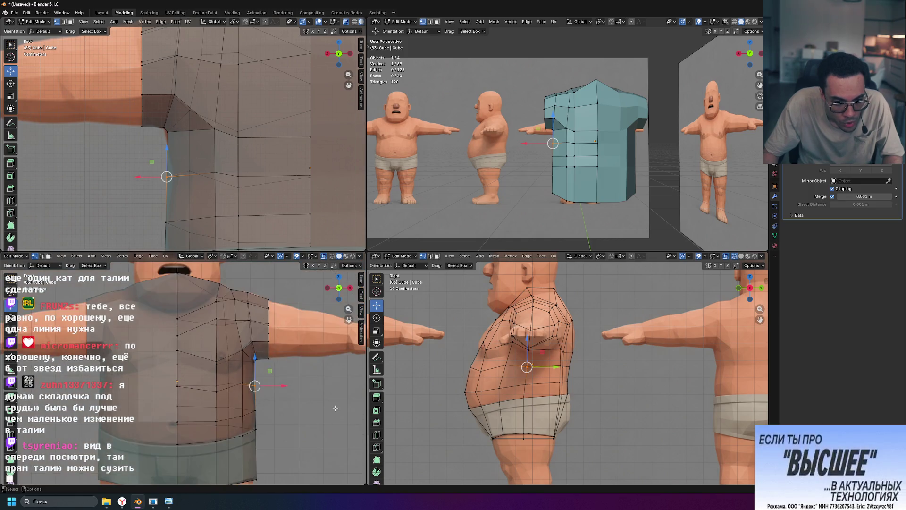
scroll(353, 404, "down", 1)
scroll(318, 396, "down", 1)
left_click_drag(274, 383, 266, 384)
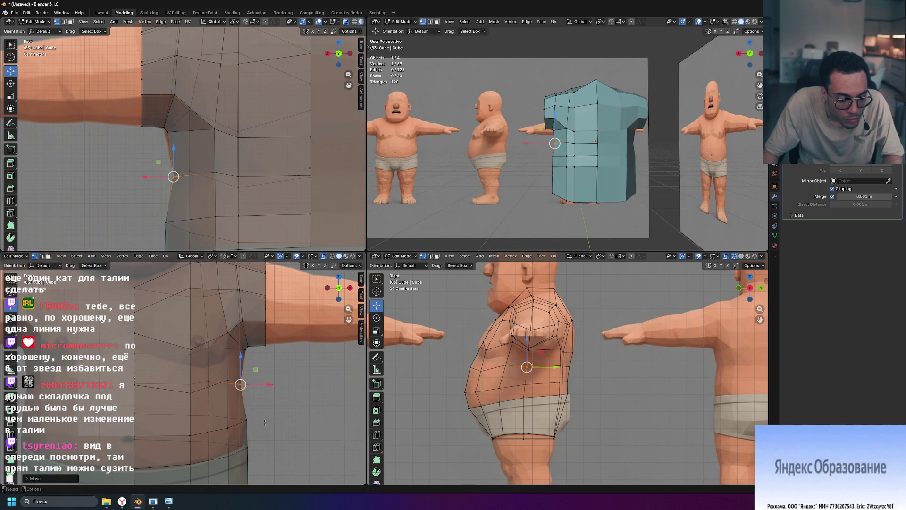
scroll(277, 419, "up", 2)
Step: Adjust the height of the vertex below the armpit along Z and check from the side
left_click(259, 388)
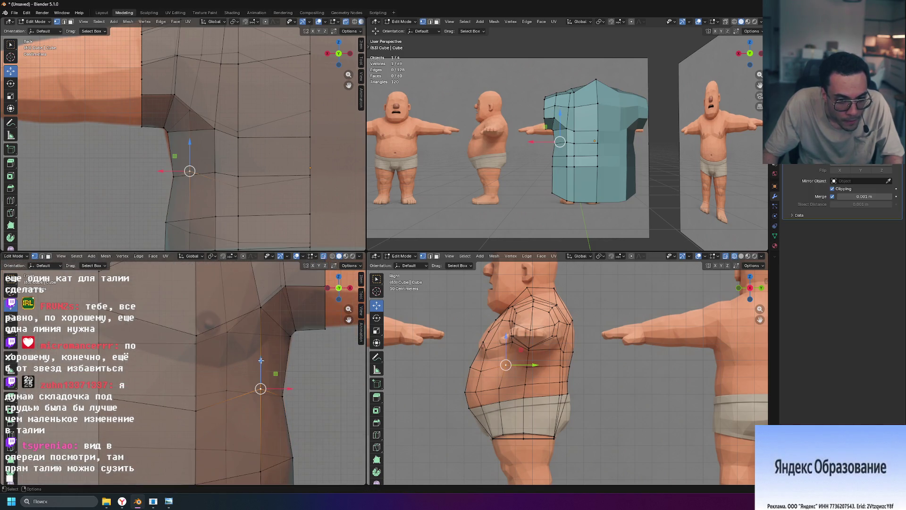
left_click_drag(261, 360, 258, 375)
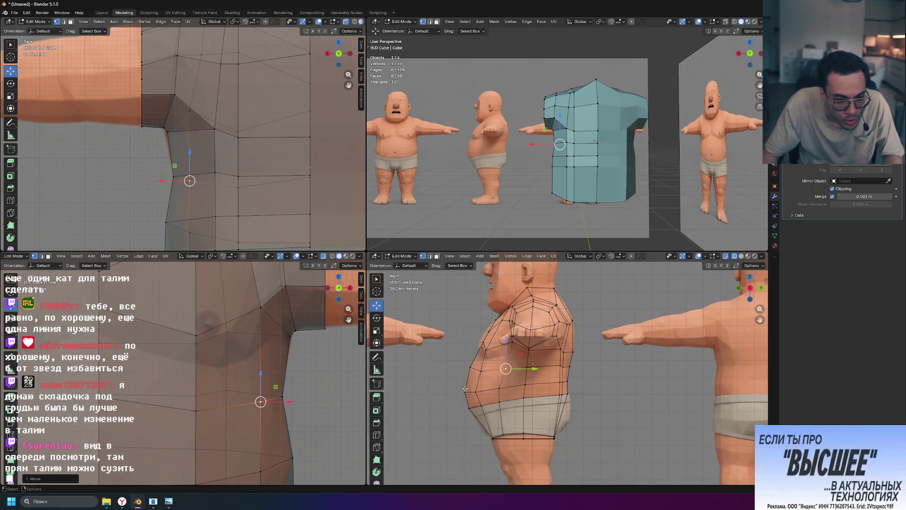
left_click_drag(262, 374, 261, 364)
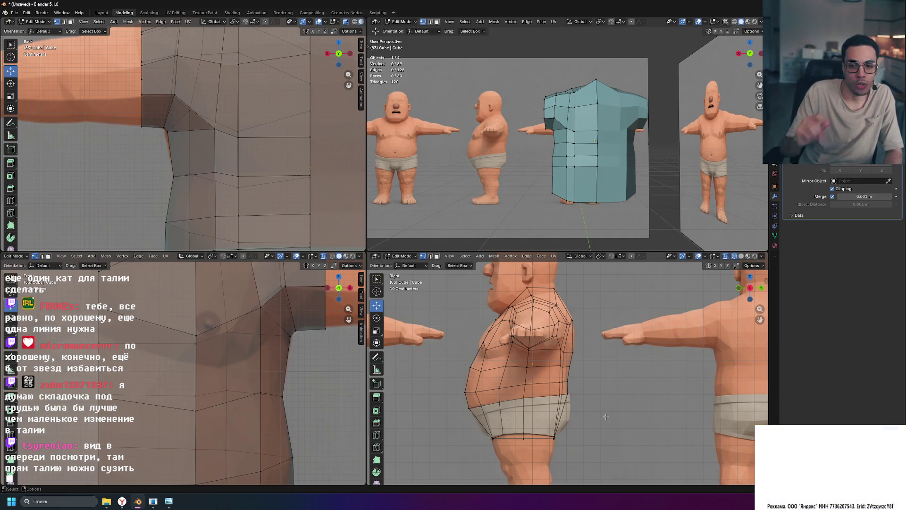
scroll(470, 359, "up", 3)
scroll(471, 359, "up", 2)
middle_click_drag(470, 359, 629, 370)
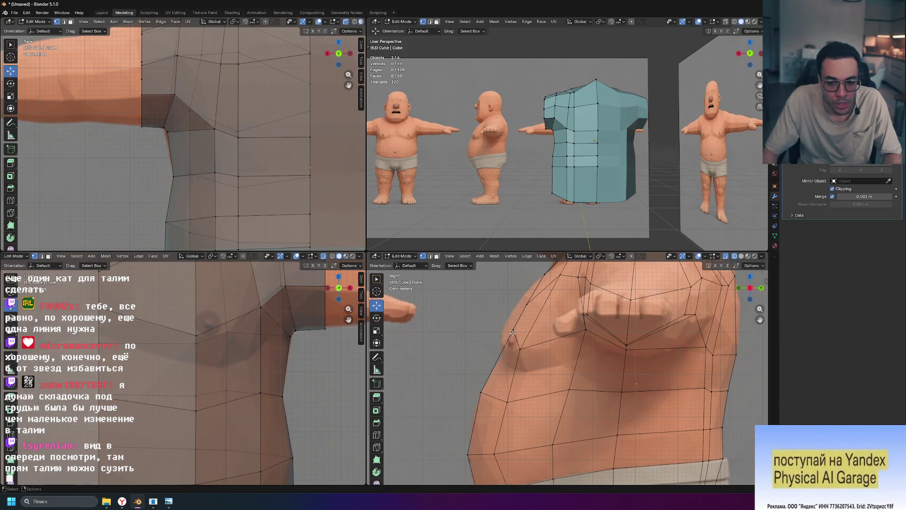
middle_click_drag(261, 344, 270, 404)
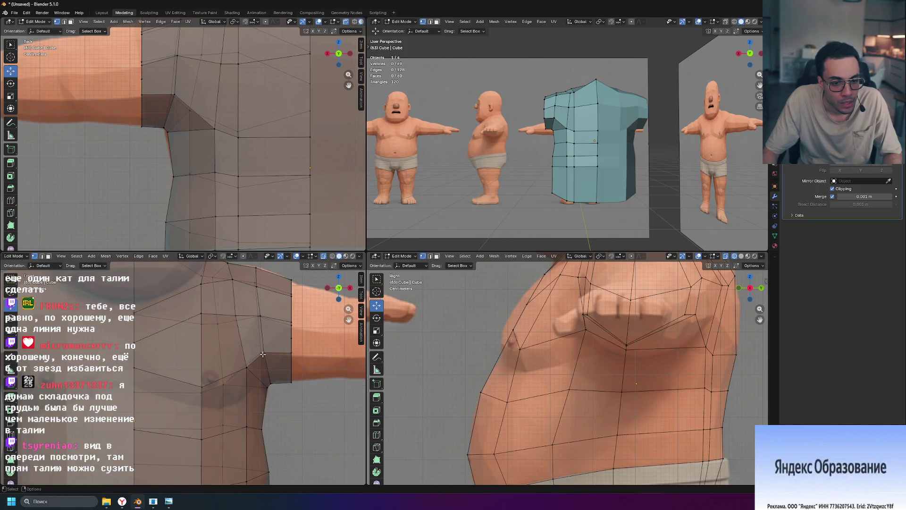
Step: Place the 3D cursor on the shoulder edge and orbit to view the shirt from the side and front
right_click(292, 325, "shift")
middle_click_drag(292, 325, 277, 320)
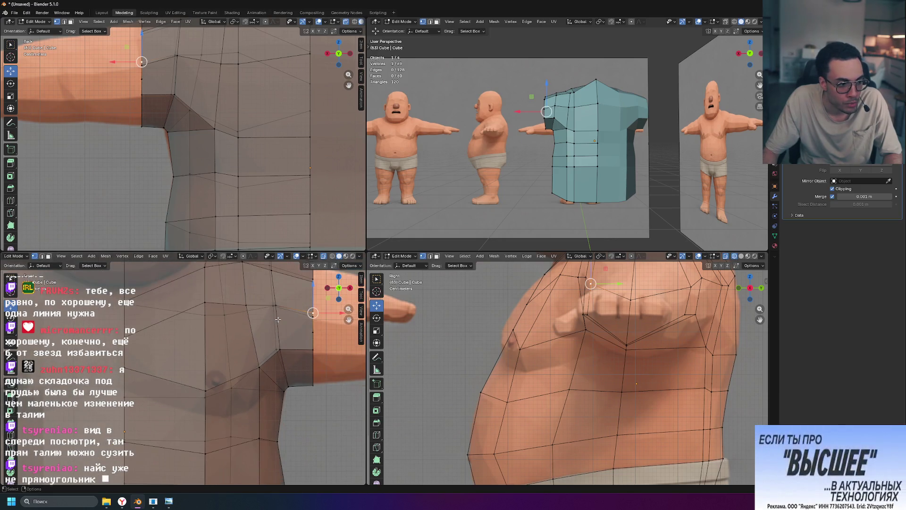
mouse_move(609, 184)
middle_mouse_down()
mouse_move(667, 234)
mouse_move(677, 205)
mouse_move(357, 326)
middle_mouse_up()
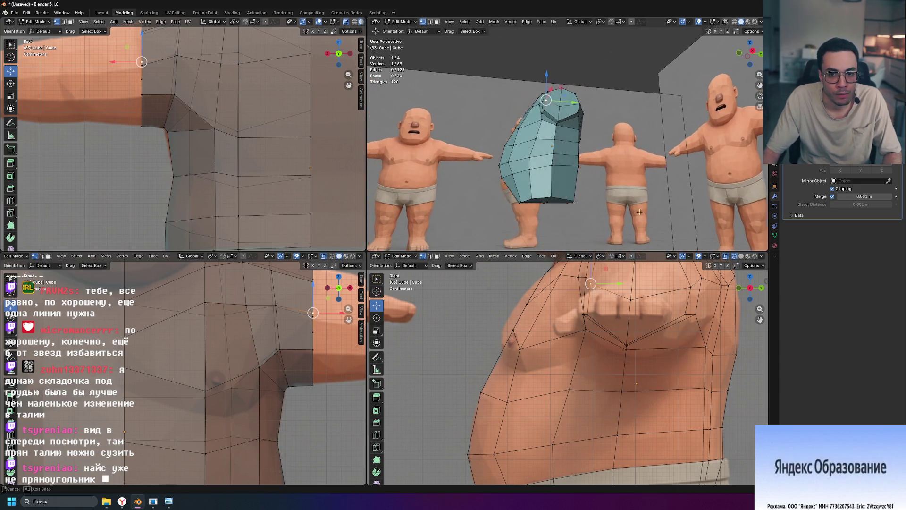
mouse_move(566, 177)
middle_mouse_down()
mouse_move(618, 227)
mouse_move(601, 238)
middle_mouse_up()
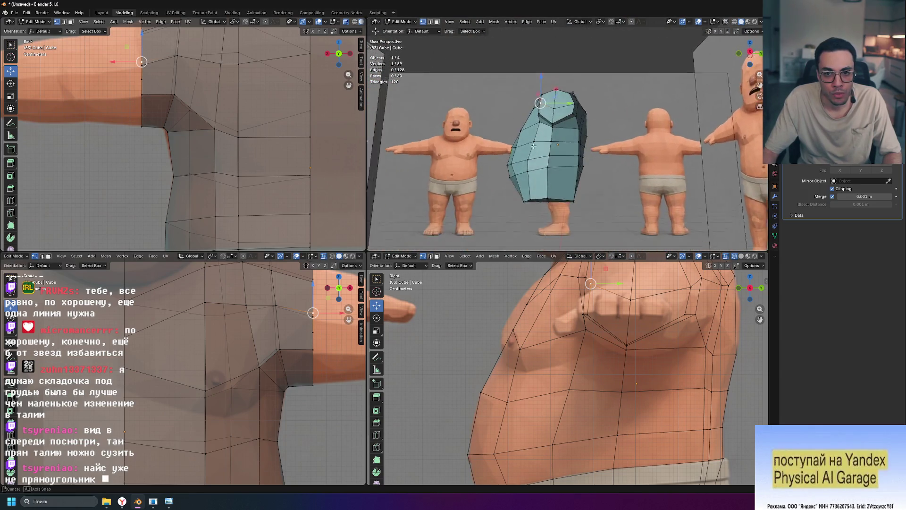
middle_click_drag(600, 238, 536, 155)
scroll(559, 167, "up", 2)
scroll(577, 175, "up", 2)
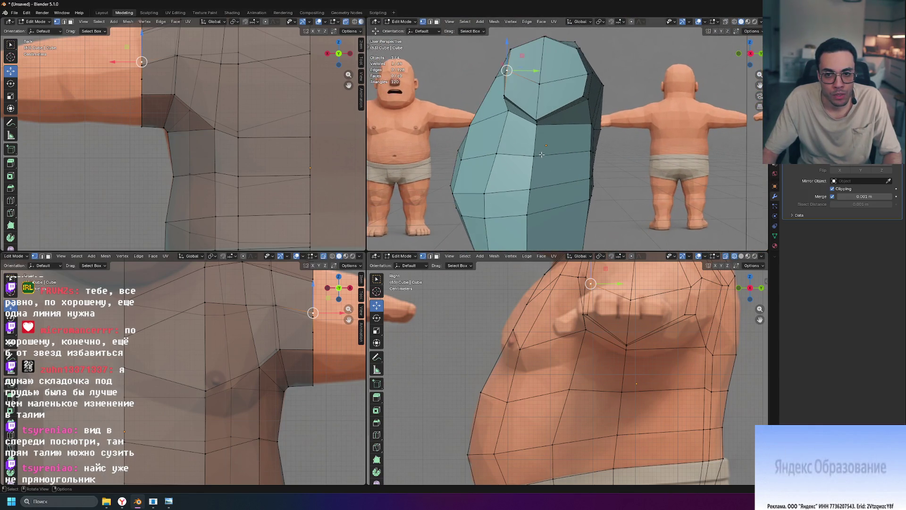
scroll(593, 183, "up", 2)
middle_click_drag(593, 184, 597, 141)
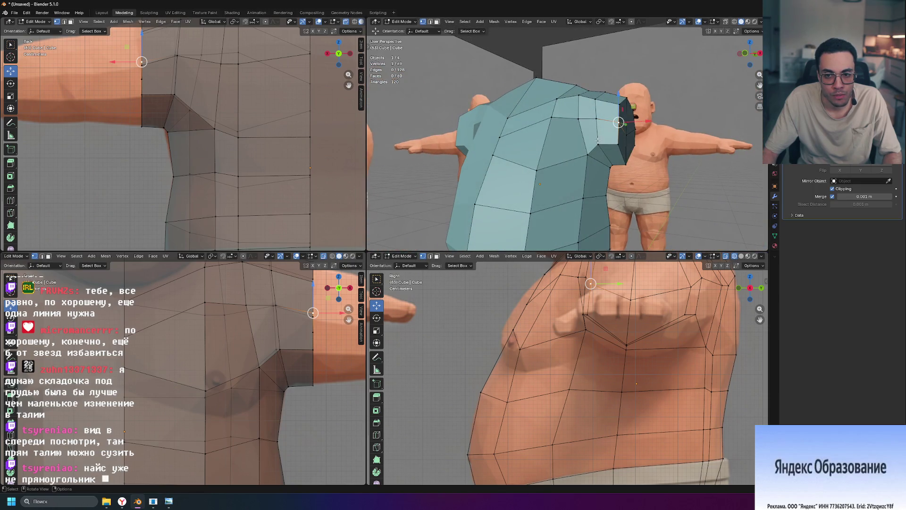
Step: Move a shirt vertex near the shoulder closer to the torso and check it from new angles
left_click(597, 145)
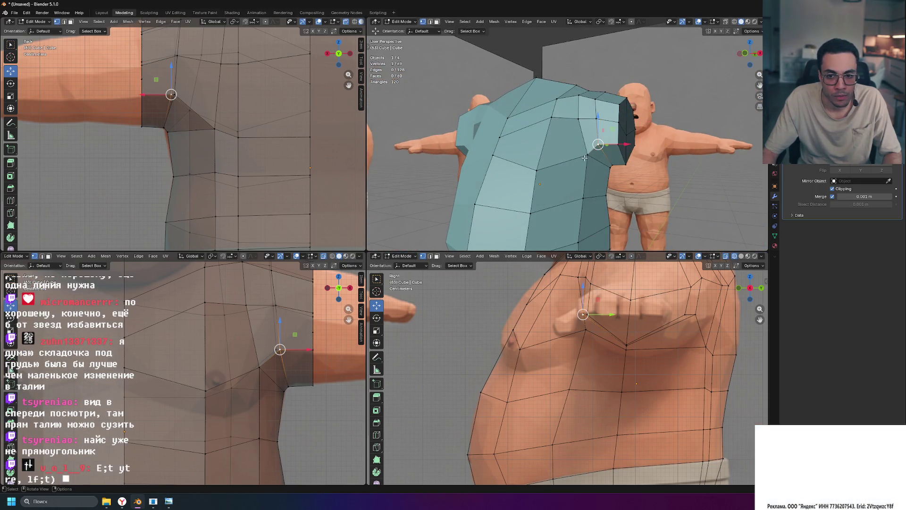
key("g")
middle_click_drag(585, 158, 617, 170)
left_click(617, 169)
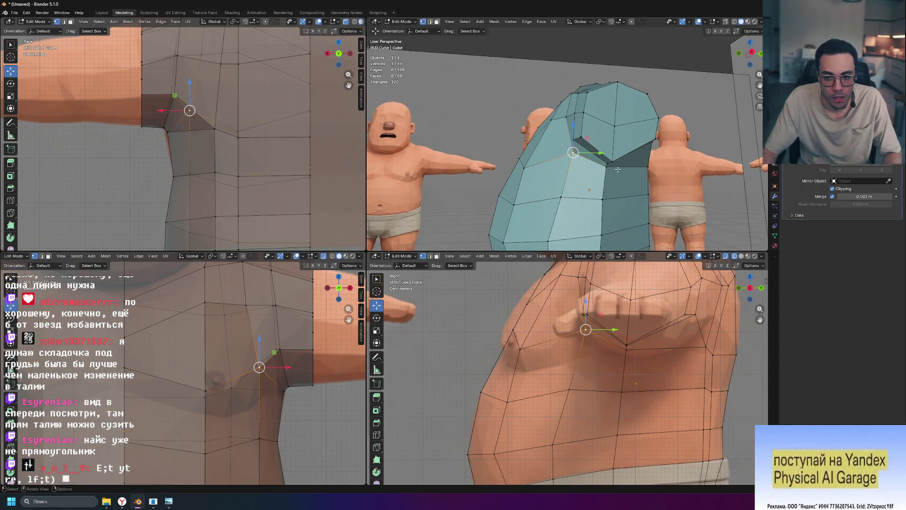
mouse_move(616, 169)
middle_mouse_down()
mouse_move(697, 177)
mouse_move(701, 191)
middle_mouse_up()
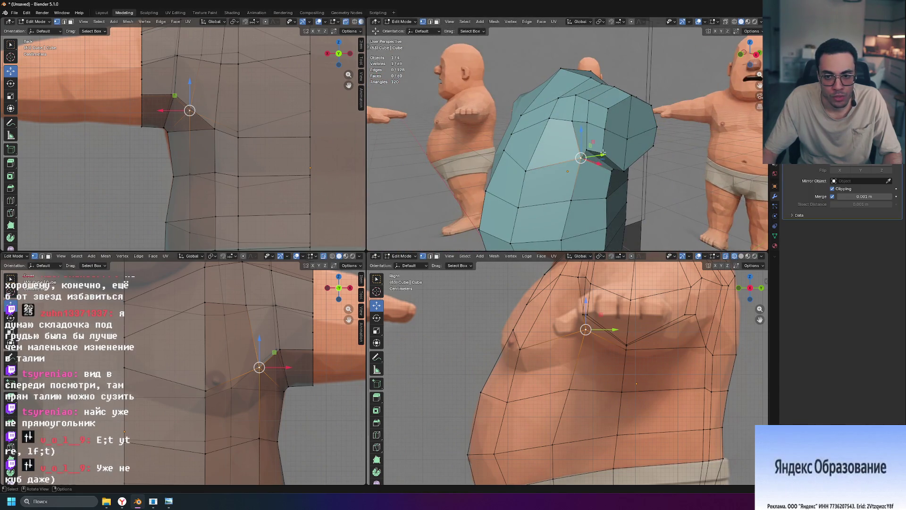
middle_click_drag(587, 153, 641, 151)
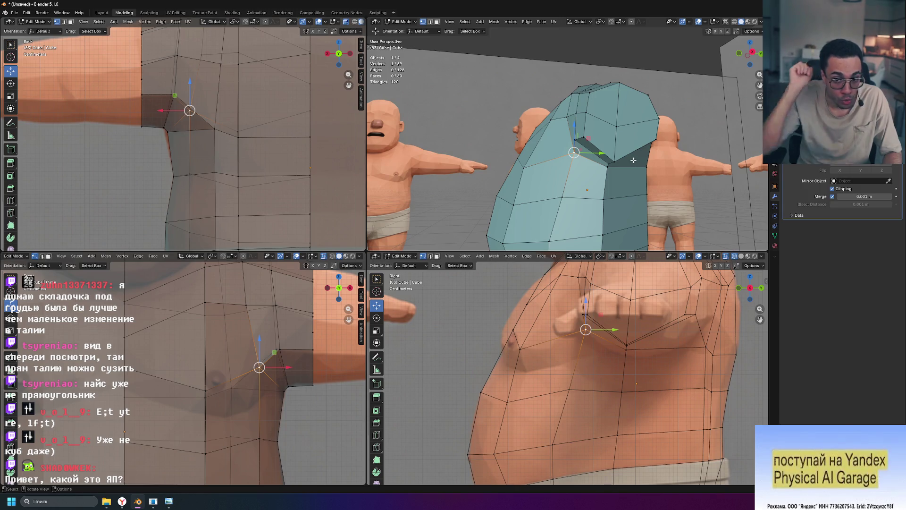
Step: Move the vertex along one axis, then select an armpit vertex and start moving it
left_click_drag(587, 136, 584, 136)
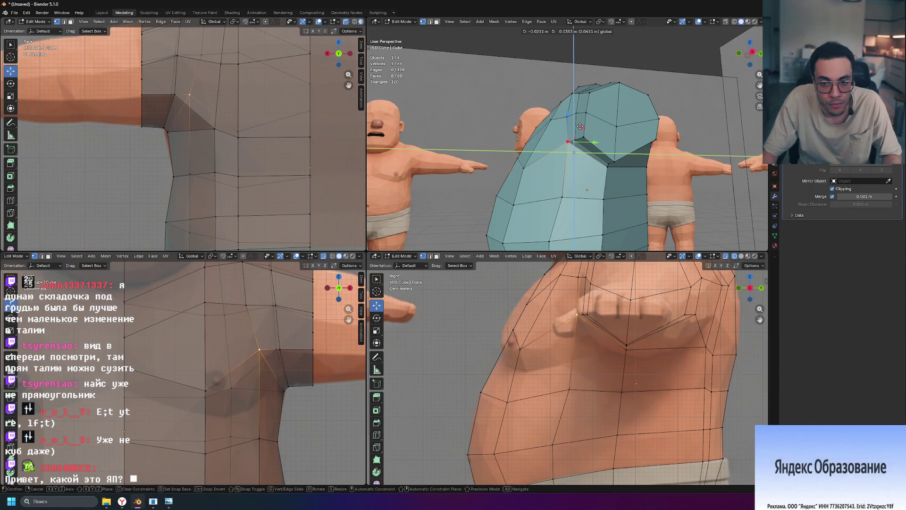
left_click_drag(578, 126, 578, 127)
mouse_move(578, 127)
middle_mouse_down()
mouse_move(687, 178)
mouse_move(638, 173)
middle_mouse_up()
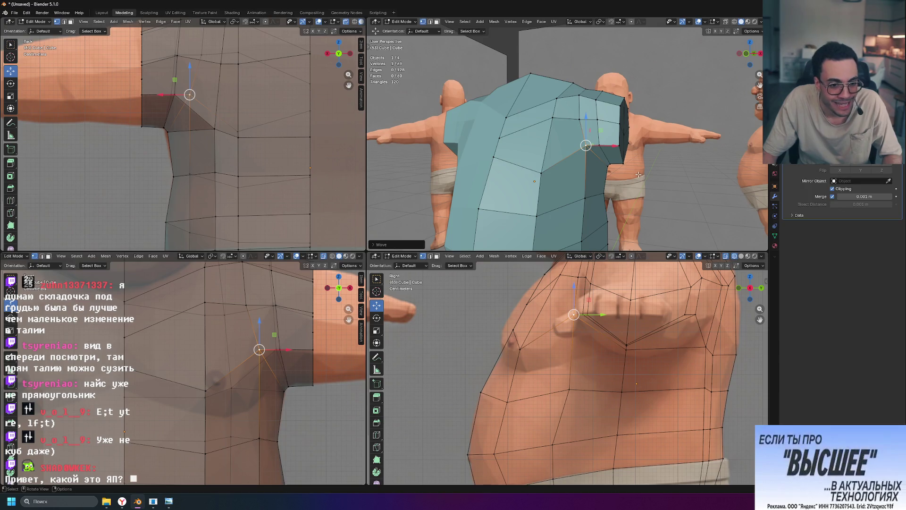
left_click(541, 174)
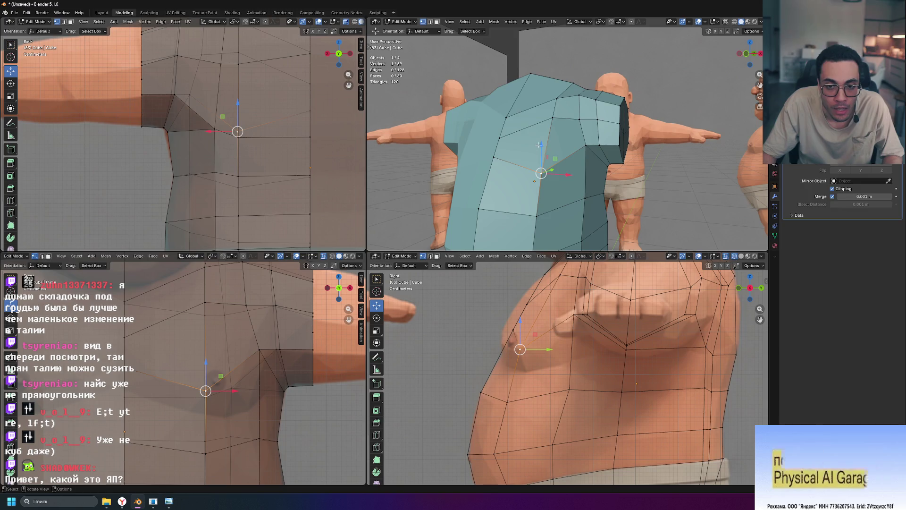
key("g")
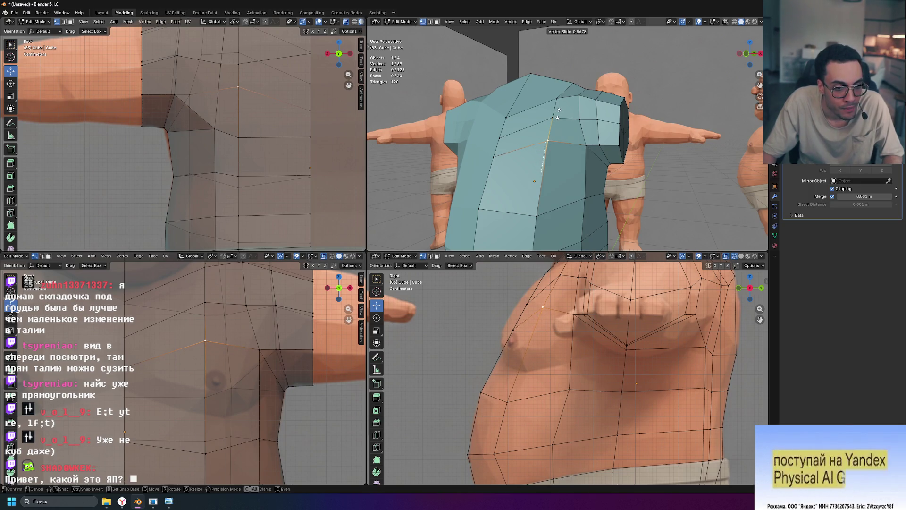
Step: Confirm the chest vertex's slide along its edge, deselect it and review the shirt from new angles
left_click(557, 113)
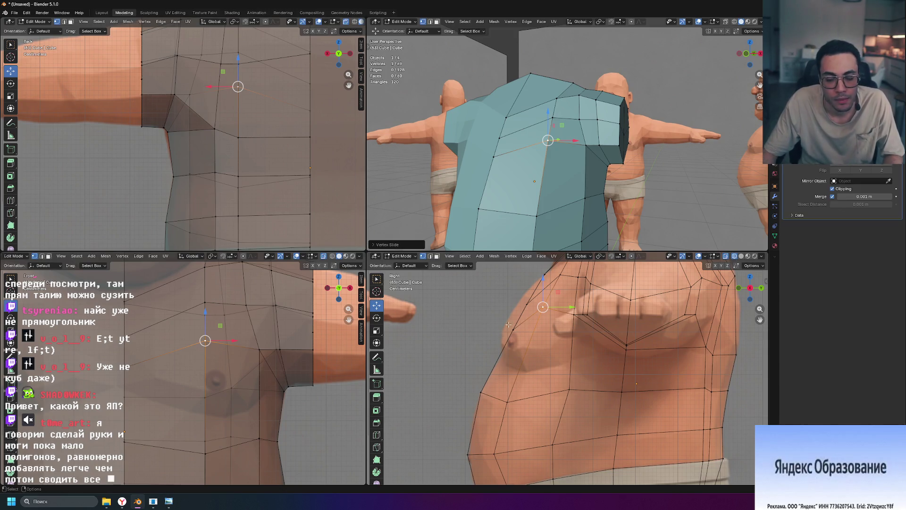
left_click(468, 313)
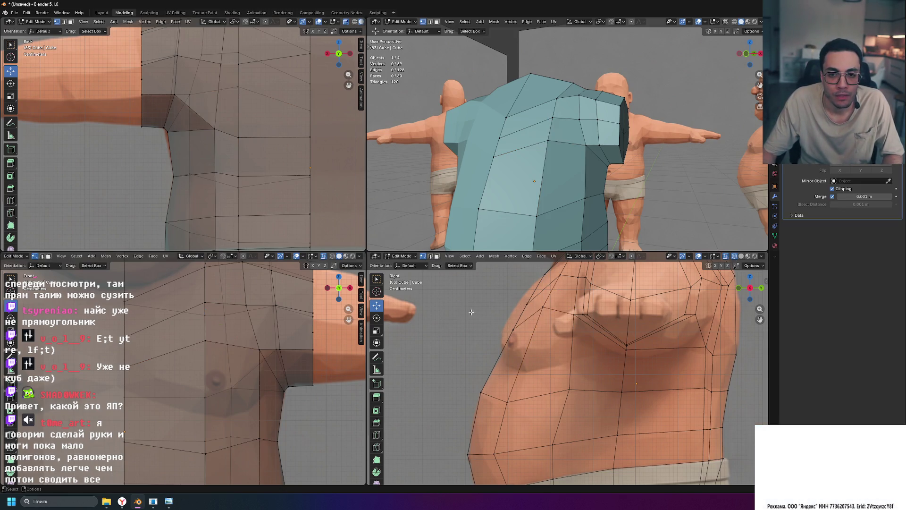
mouse_move(602, 220)
middle_mouse_down()
mouse_move(615, 187)
mouse_move(586, 185)
mouse_move(615, 200)
mouse_move(580, 187)
mouse_move(600, 187)
middle_mouse_up()
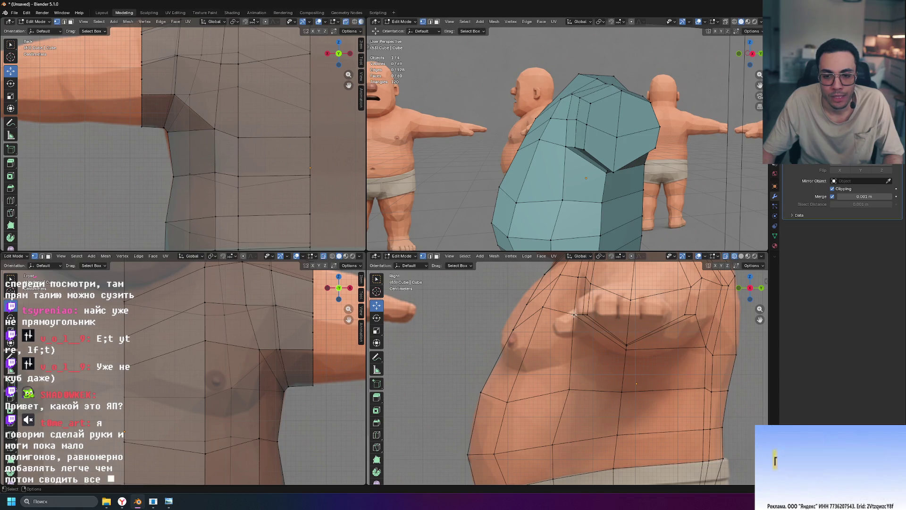
middle_click_drag(600, 217, 587, 149)
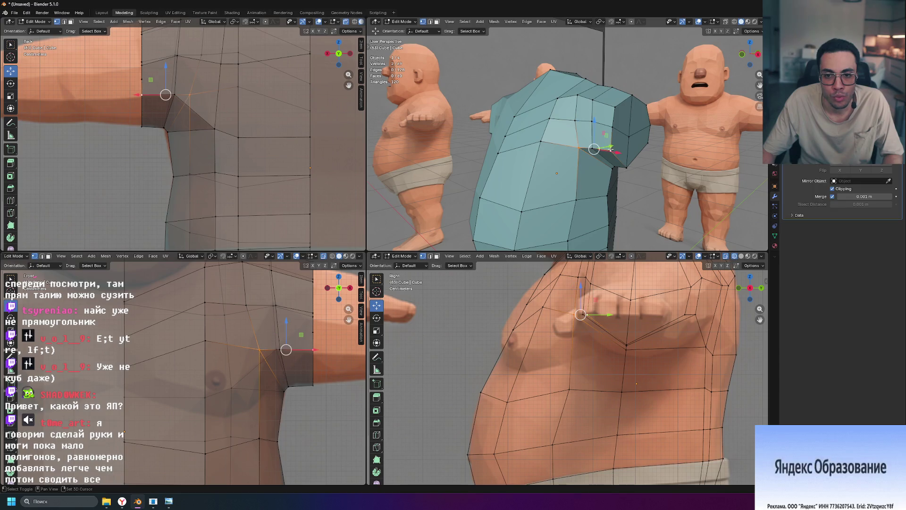
Step: Select the shortest edge path around the armpit and edge-slide it closer against the body
left_click(608, 151, "ctrl")
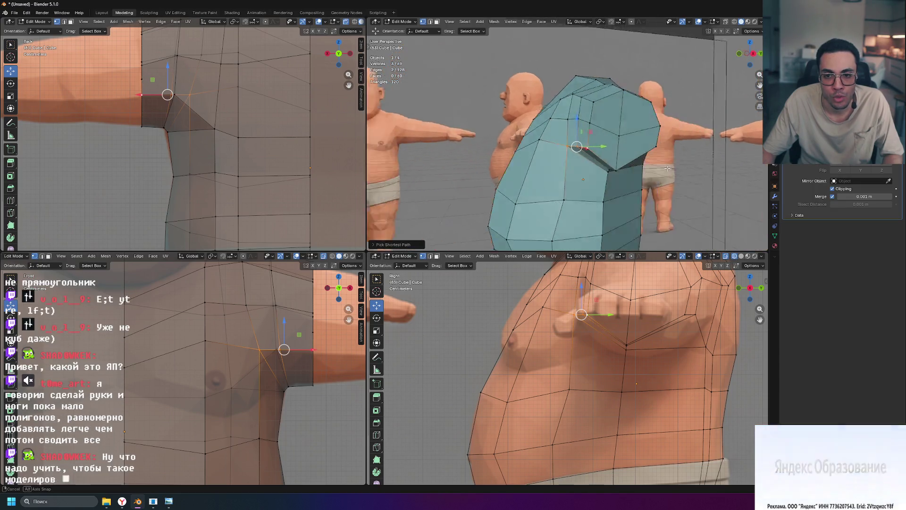
middle_click_drag(607, 151, 613, 158)
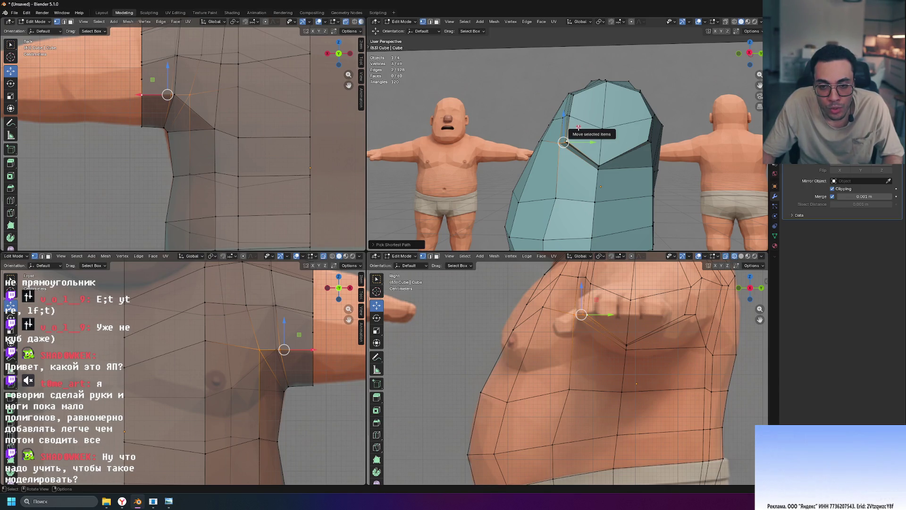
key("g")
key("g")
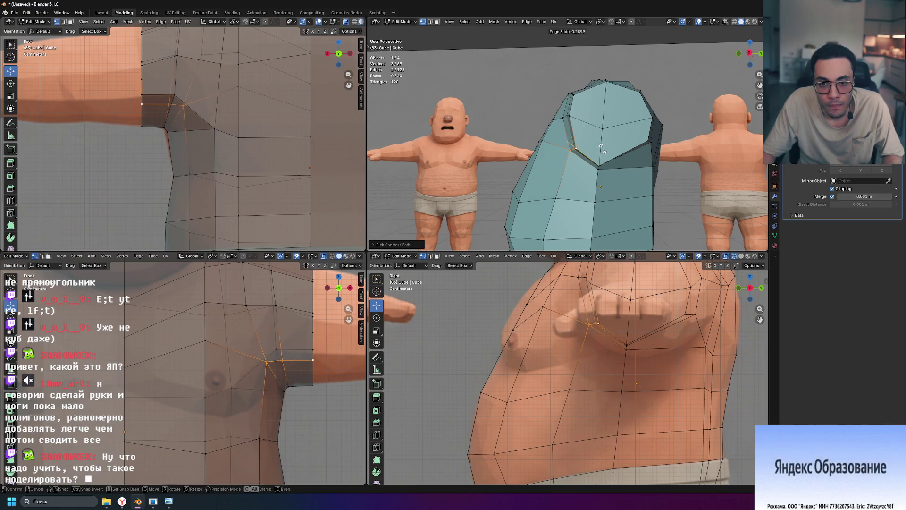
mouse_move(605, 149)
middle_mouse_down()
mouse_move(615, 161)
mouse_move(590, 192)
mouse_move(577, 165)
middle_mouse_up()
scroll(615, 162, "up", 3)
scroll(615, 162, "down", 3)
scroll(590, 192, "down", 2)
scroll(589, 192, "up", 2)
scroll(577, 165, "up", 3)
scroll(644, 153, "down", 2)
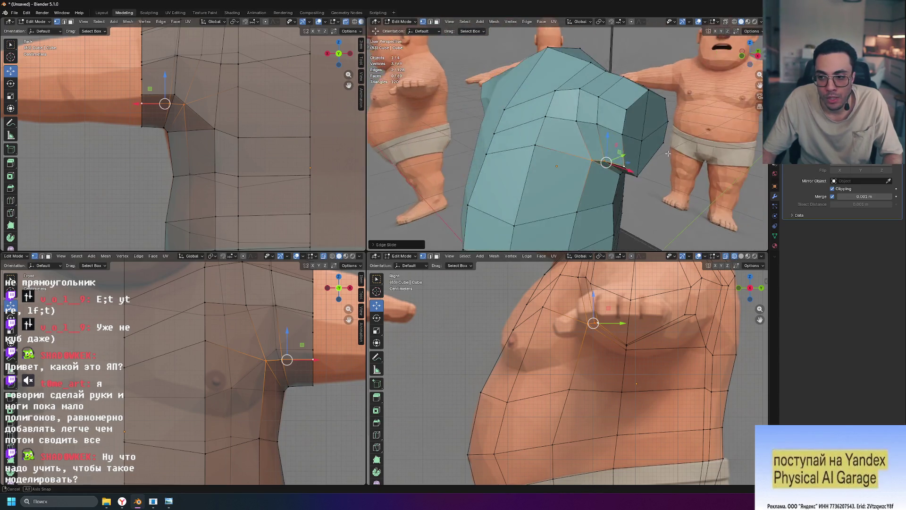
scroll(644, 153, "up", 2)
middle_click_drag(644, 153, 632, 164)
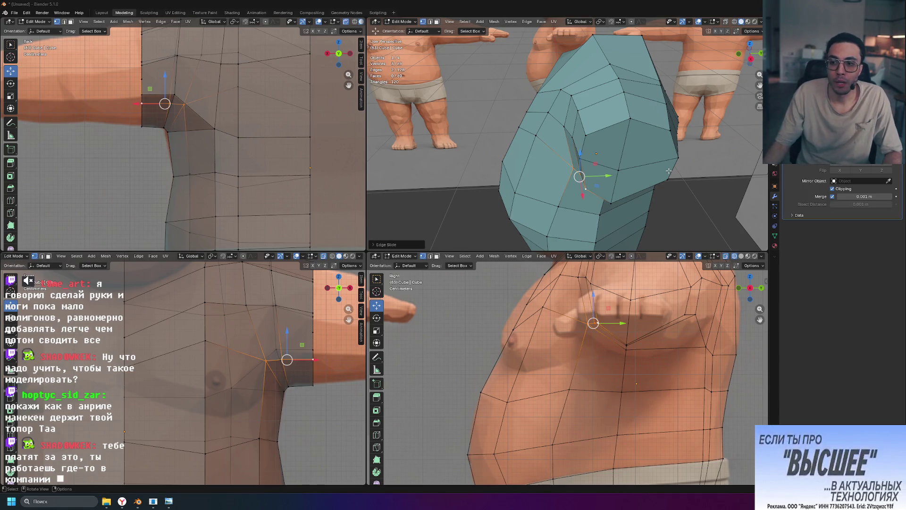
mouse_move(668, 171)
middle_mouse_down()
mouse_move(682, 176)
mouse_move(660, 172)
middle_mouse_up()
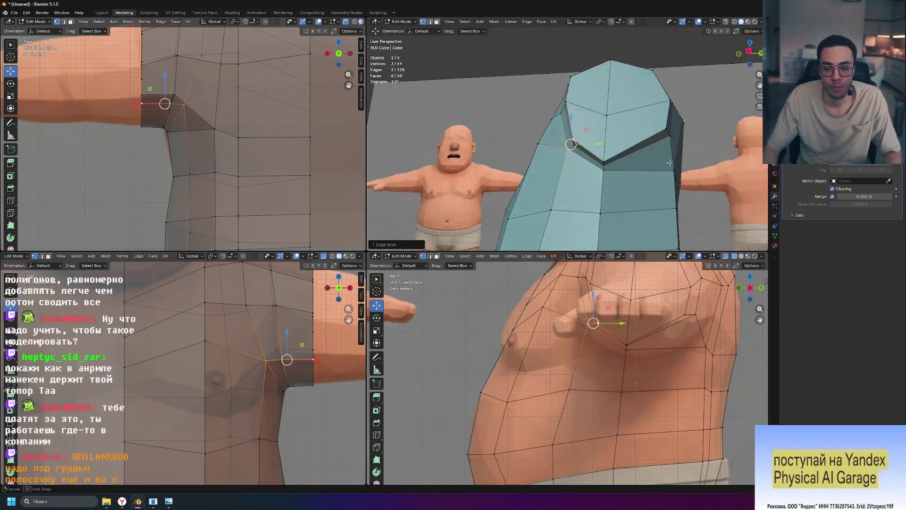
middle_click_drag(571, 167, 594, 189)
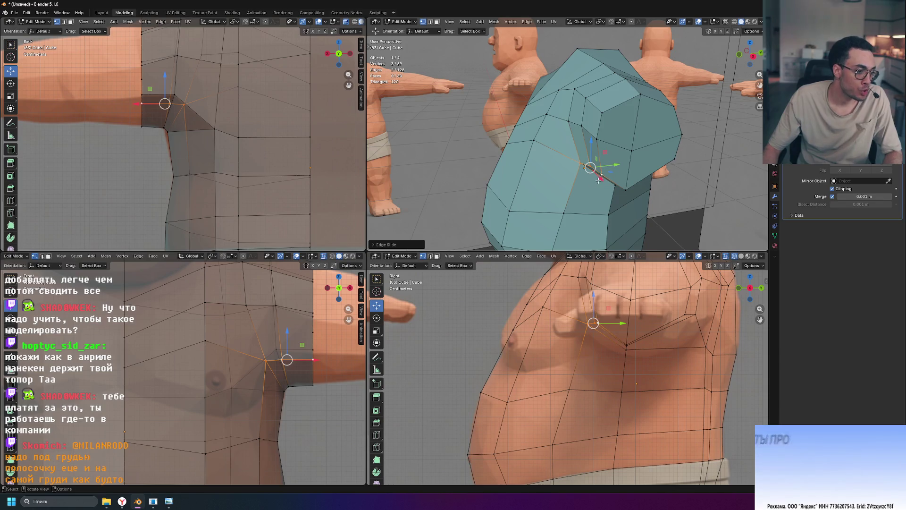
middle_click_drag(590, 166, 651, 149)
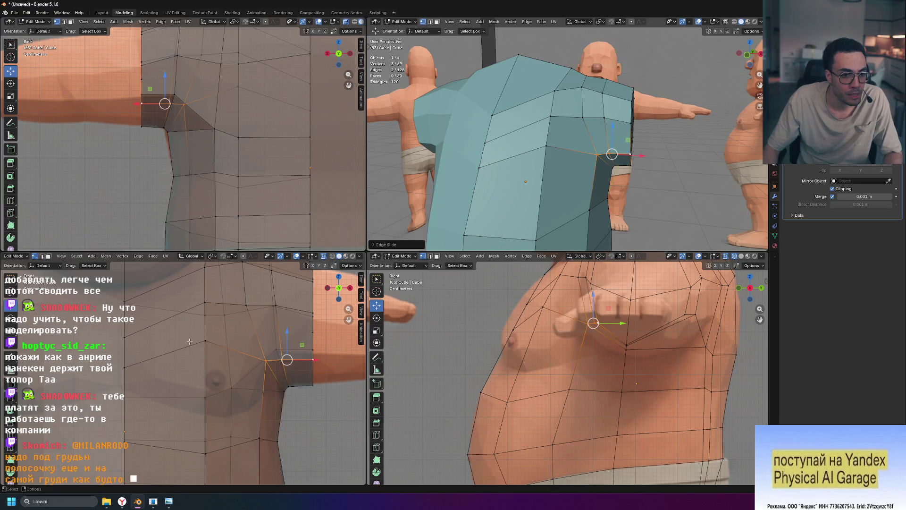
middle_click_drag(256, 309, 231, 355, "shift")
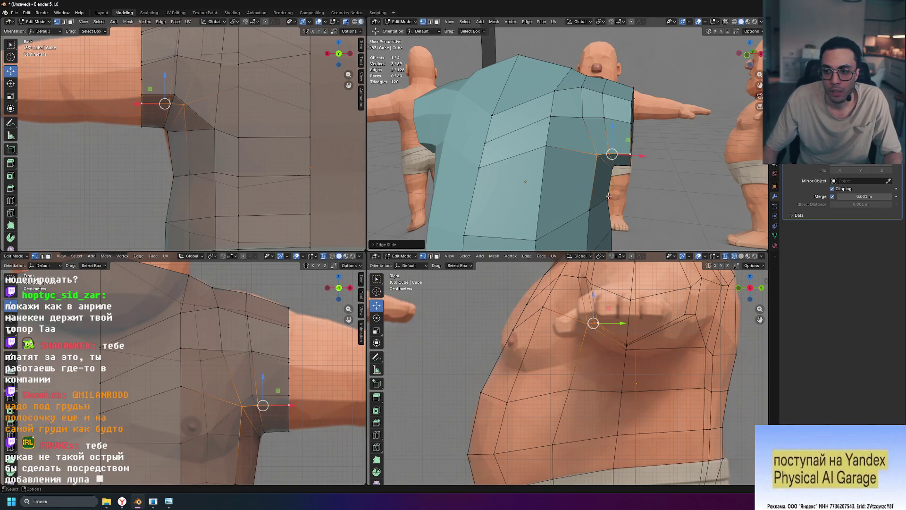
mouse_move(660, 194)
middle_mouse_down()
mouse_move(587, 186)
mouse_move(610, 183)
middle_mouse_up()
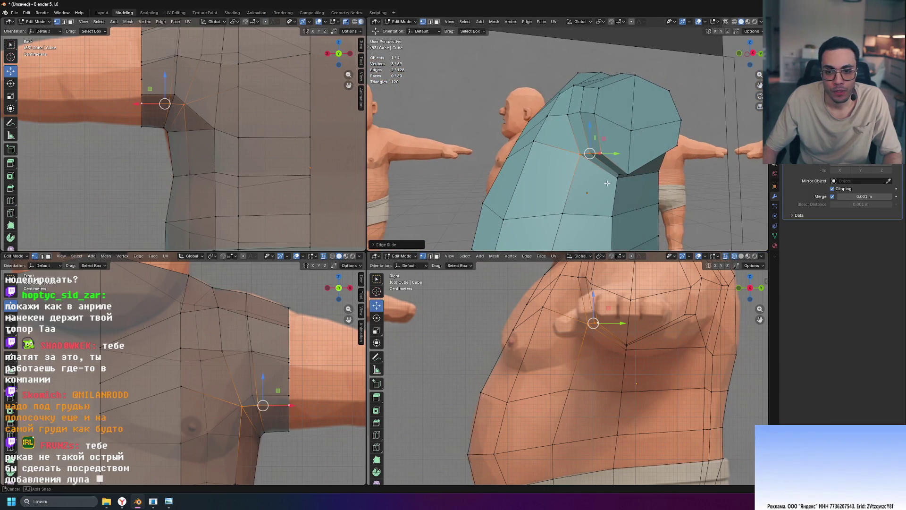
mouse_move(609, 183)
middle_mouse_down()
mouse_move(653, 186)
mouse_move(661, 215)
middle_mouse_up()
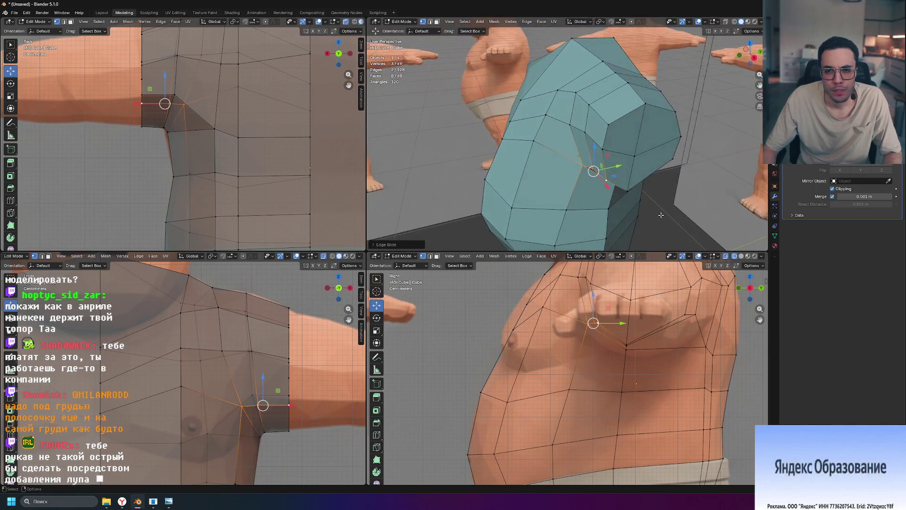
middle_click_drag(580, 93, 572, 82)
left_click(582, 89)
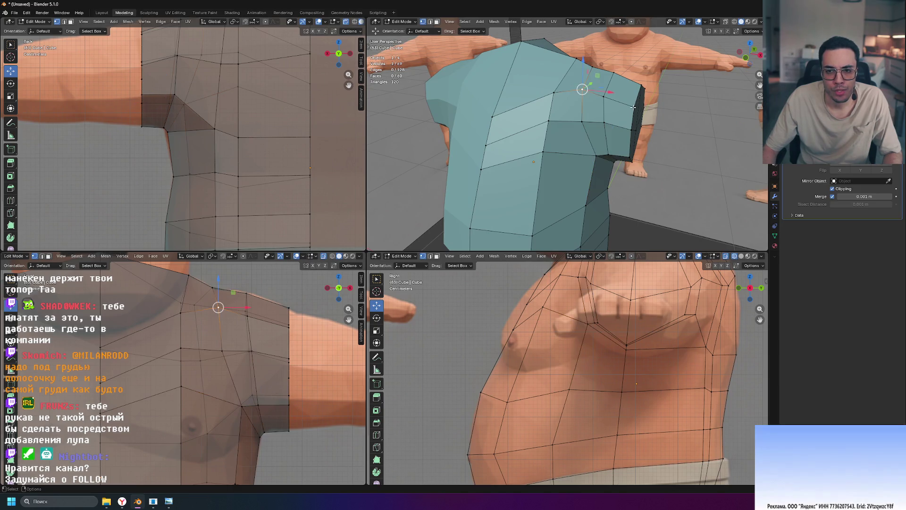
Step: Edge-slide the shoulder loop twice into a better line, checking it beside the figures
middle_click_drag(718, 129, 637, 135)
key("g")
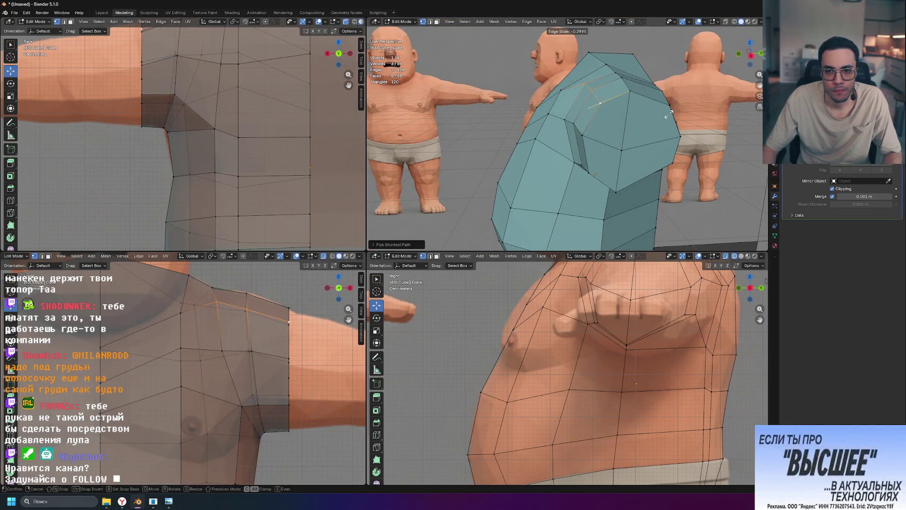
left_click(668, 114)
middle_click_drag(668, 113, 610, 155)
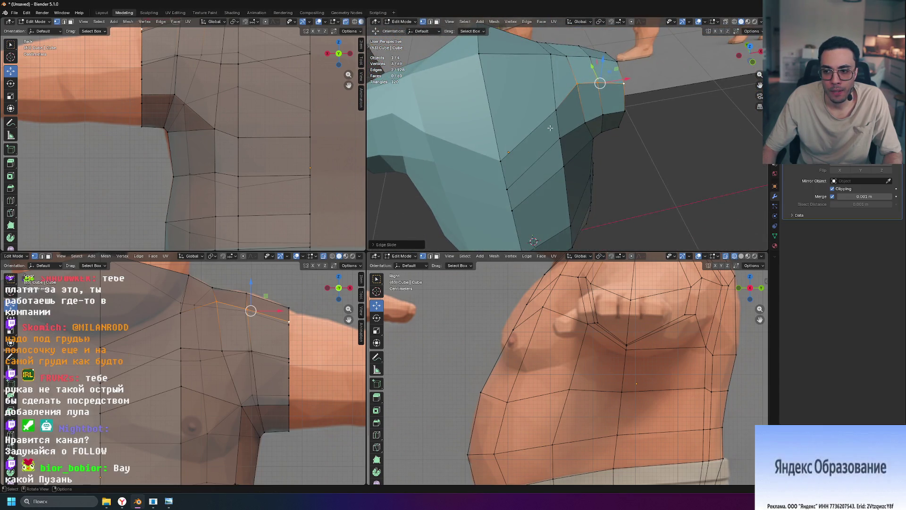
key("g")
key("g")
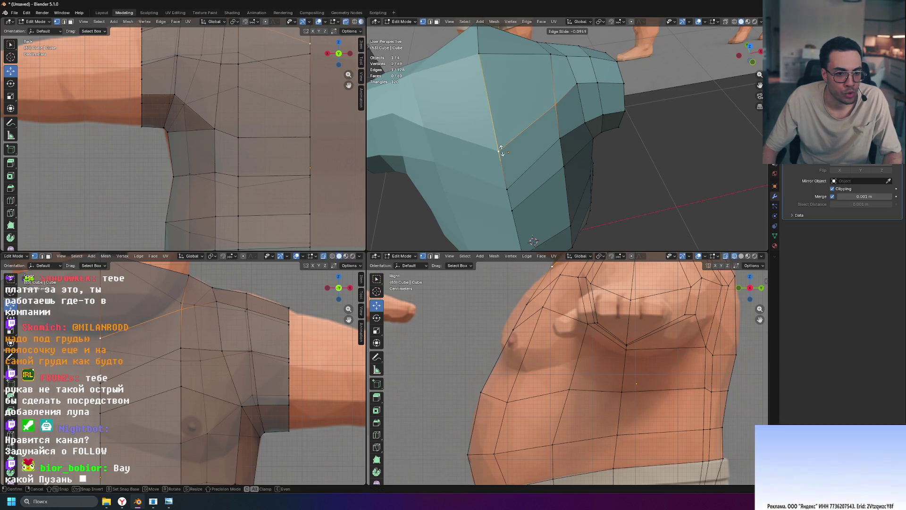
left_click(501, 151)
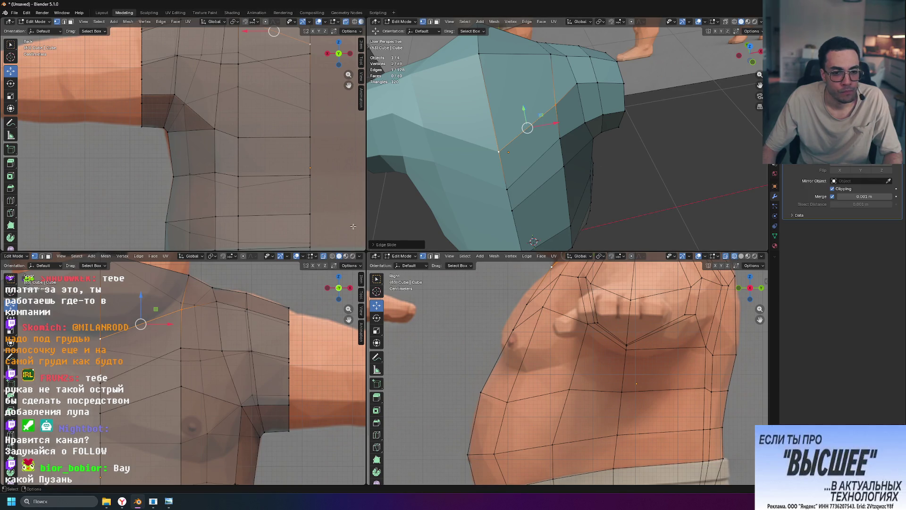
scroll(567, 156, "down", 5)
mouse_move(567, 156)
middle_mouse_down()
mouse_move(655, 178)
mouse_move(555, 210)
mouse_move(504, 124)
mouse_move(536, 121)
middle_mouse_up()
scroll(658, 183, "up", 3)
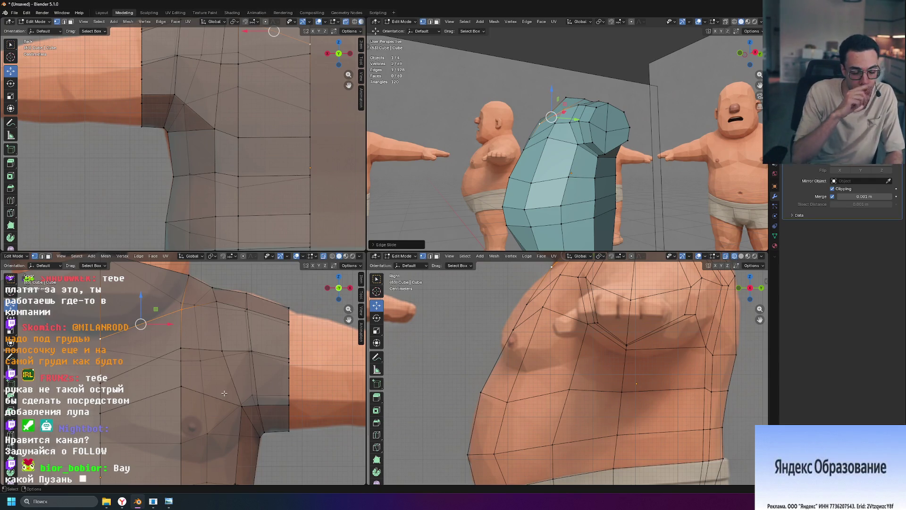
scroll(223, 385, "down", 3)
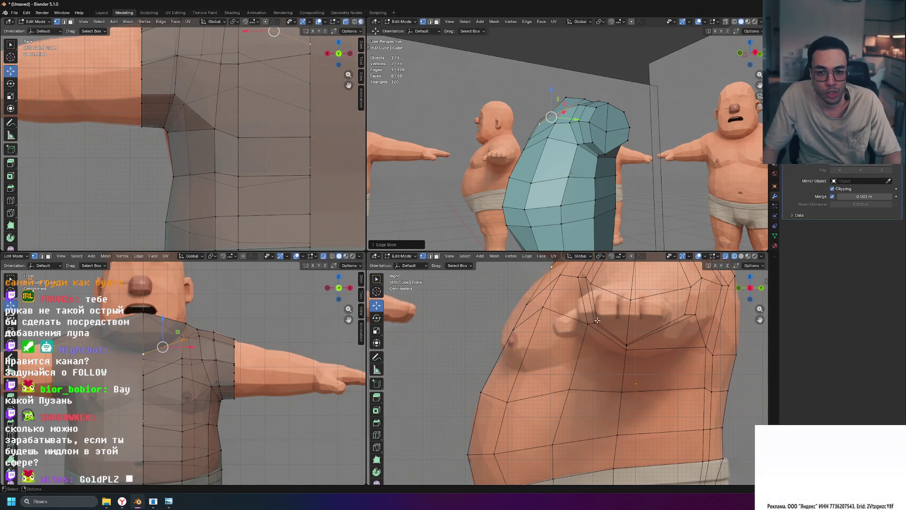
Step: Slide a shoulder-top vertex along its neighbouring edge and inspect the shirt from front and above
mouse_move(637, 177)
middle_mouse_down()
mouse_move(716, 35)
mouse_move(697, 35)
middle_mouse_up()
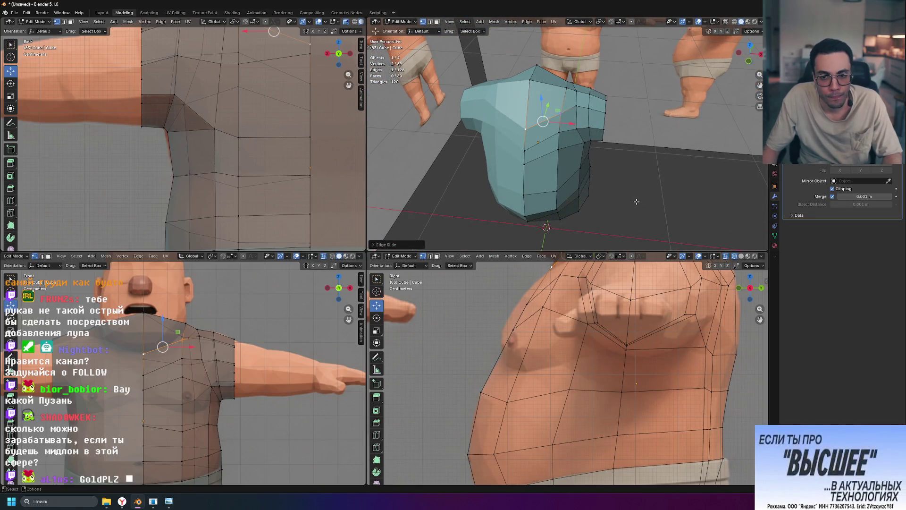
mouse_move(644, 197)
middle_mouse_down()
mouse_move(603, 164)
mouse_move(567, 151)
middle_mouse_up()
key("g")
left_click(579, 156)
middle_click_drag(579, 156, 623, 208)
mouse_move(667, 206)
middle_mouse_down()
mouse_move(657, 188)
mouse_move(670, 193)
middle_mouse_up()
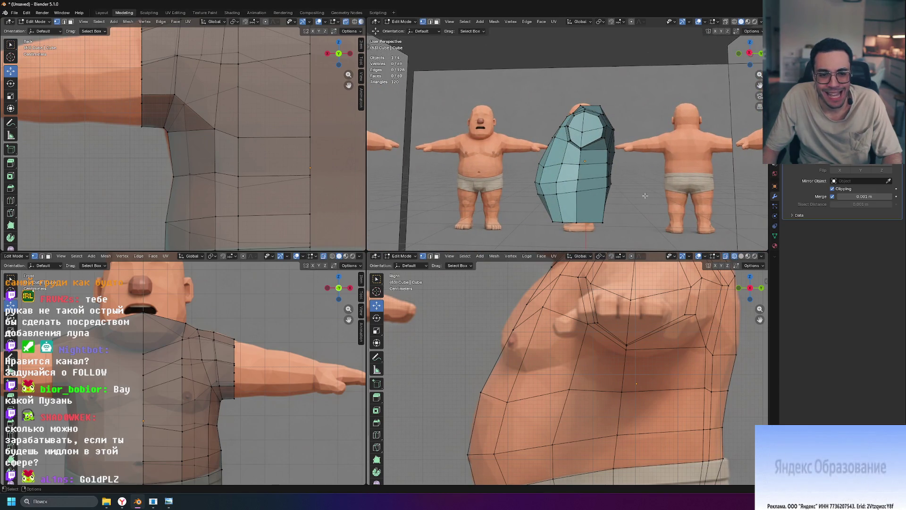
scroll(613, 194, "up", 3)
middle_click_drag(613, 194, 592, 125)
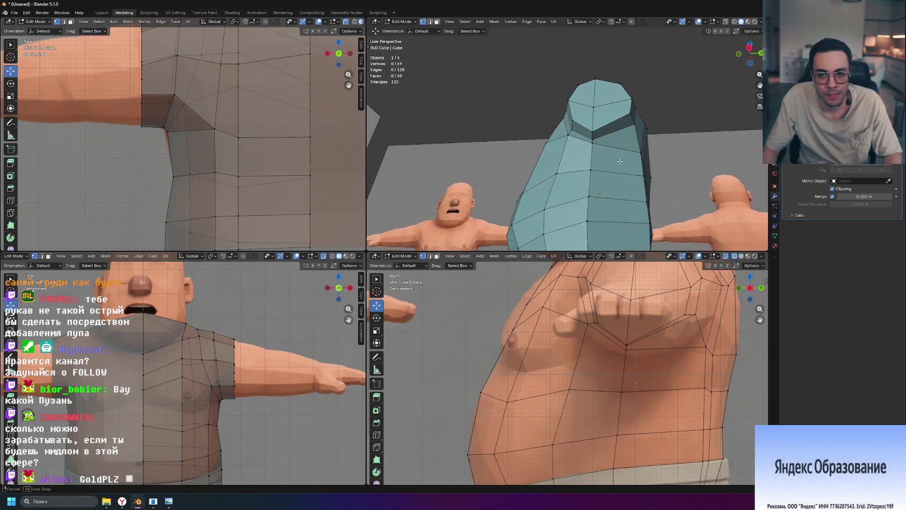
Step: Select a vertex path down the shirt's side and edge-slide it sideways
left_click(591, 125)
scroll(592, 126, "down", 2)
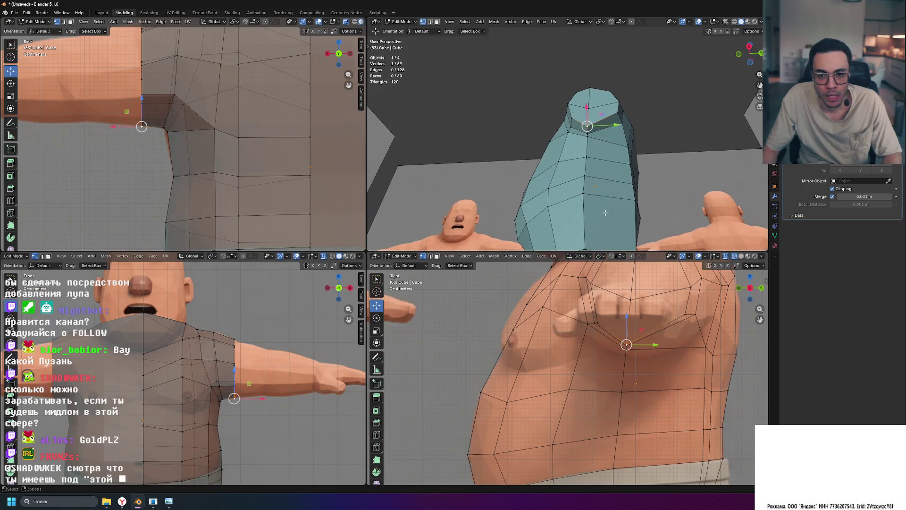
scroll(578, 205, "down", 2)
left_click(578, 206, "ctrl")
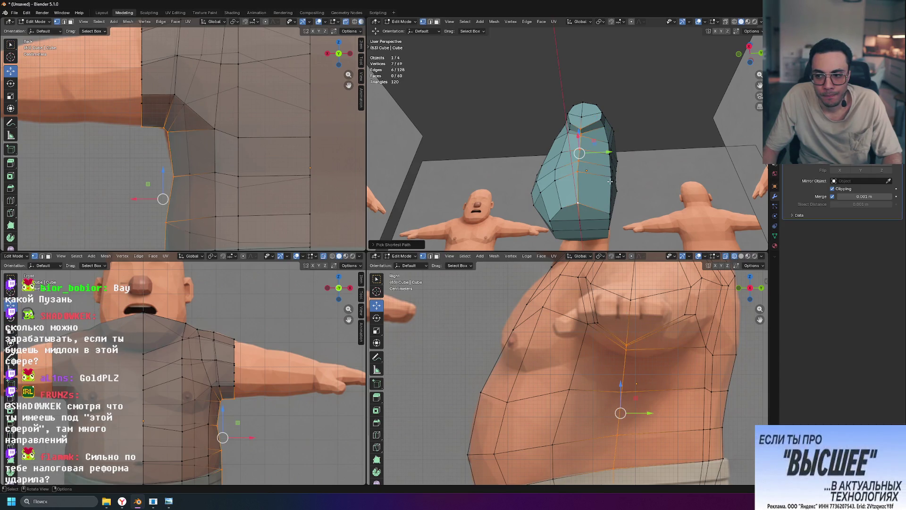
key("g")
key("g")
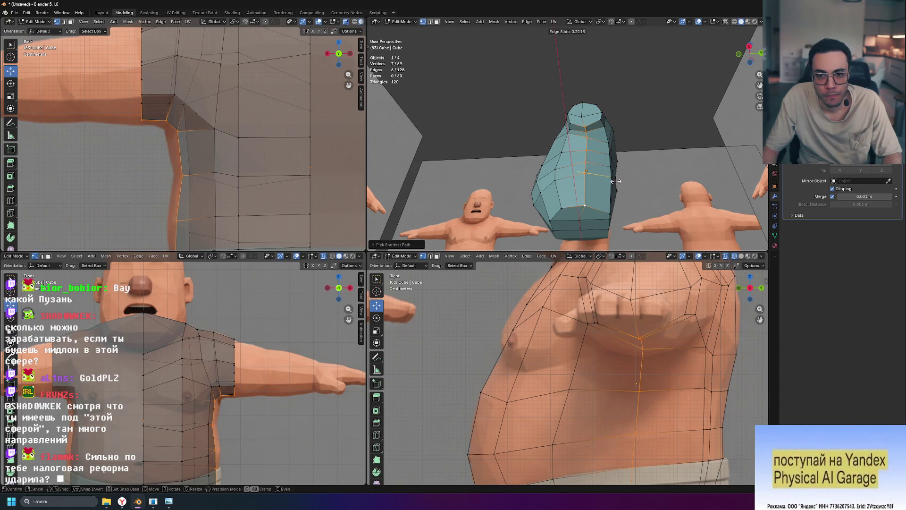
mouse_move(652, 173)
middle_mouse_down()
mouse_move(632, 202)
mouse_move(665, 197)
mouse_move(577, 132)
middle_mouse_up()
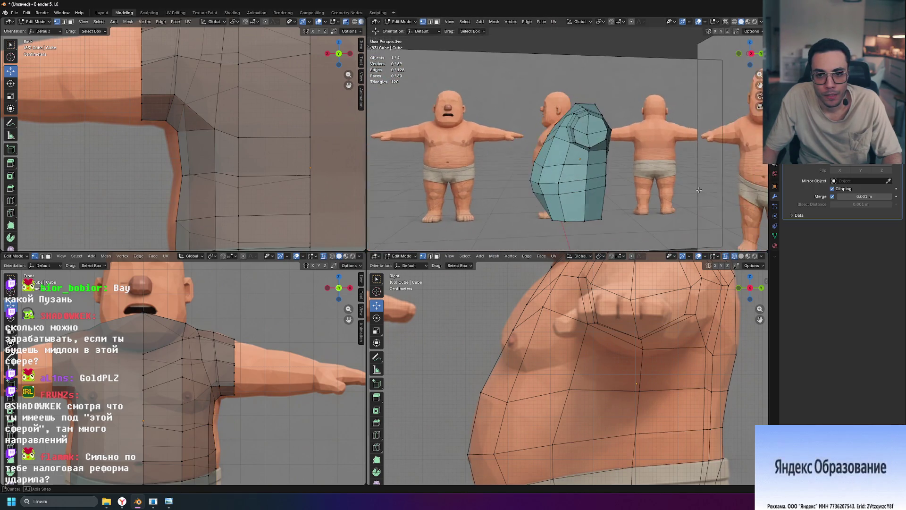
Step: Select a second vertex path down the shirt front and slide it sideways to its new position
left_click(577, 134)
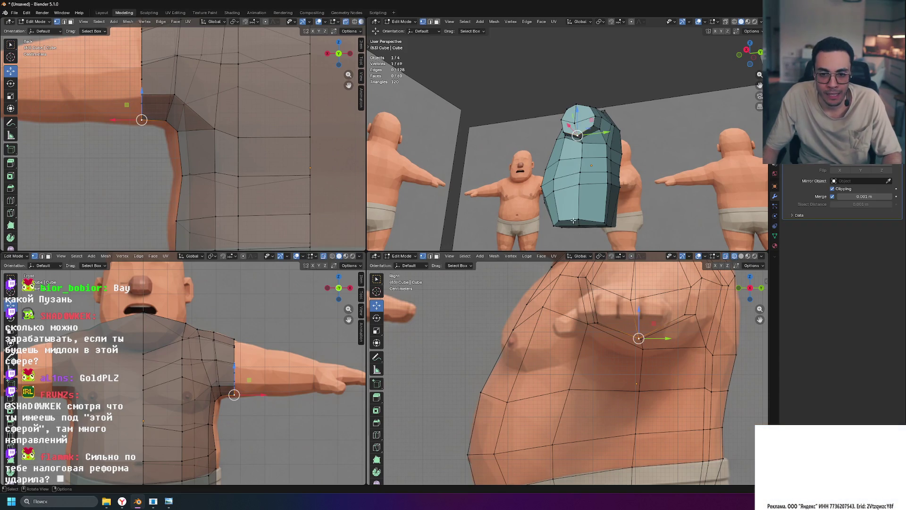
left_click(578, 198, "ctrl")
mouse_move(578, 199)
middle_mouse_down()
mouse_move(632, 185)
mouse_move(647, 195)
mouse_move(624, 203)
mouse_move(627, 169)
middle_mouse_up()
key("g")
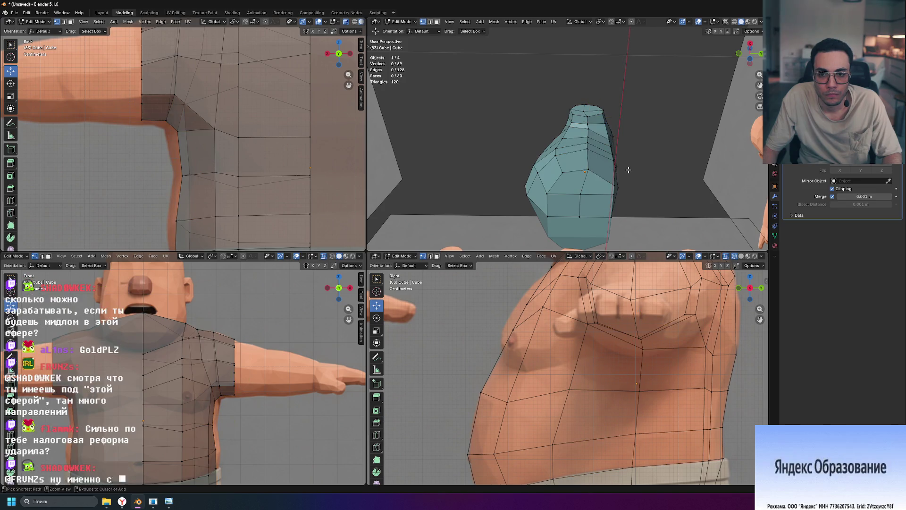
left_click(576, 207)
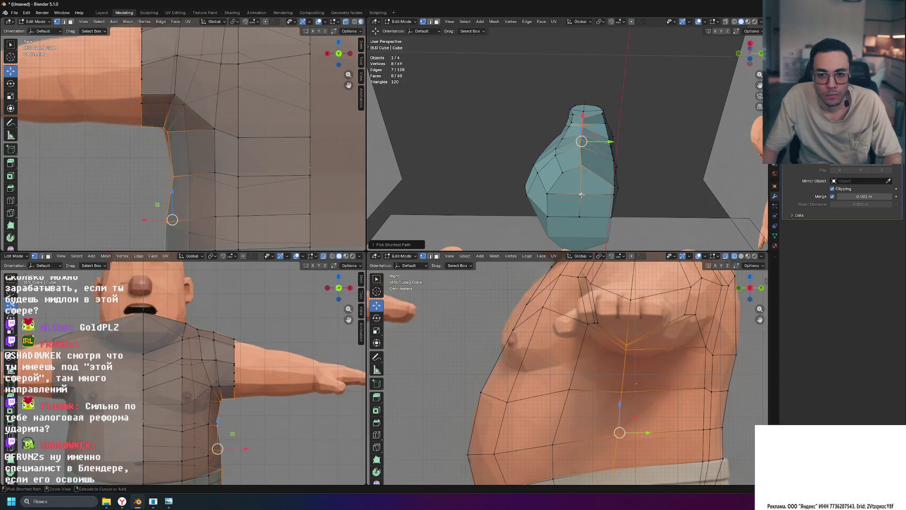
Step: Begin sliding another edge loop, undo it, and pick a fresh vertex on the shirt's side
key("g")
key("g")
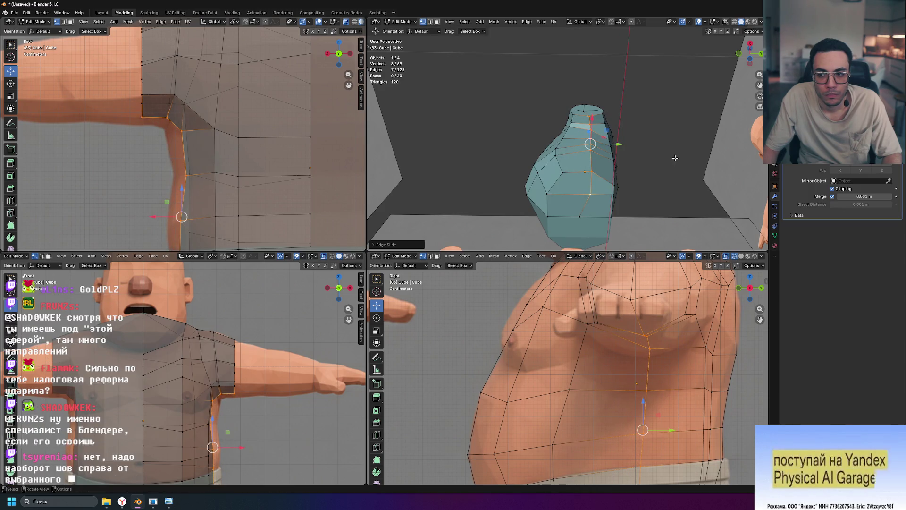
scroll(674, 158, "down", 5)
mouse_move(675, 157)
middle_mouse_down()
mouse_move(662, 189)
mouse_move(641, 179)
middle_mouse_up()
key("ctrl+z")
scroll(641, 178, "up", 2)
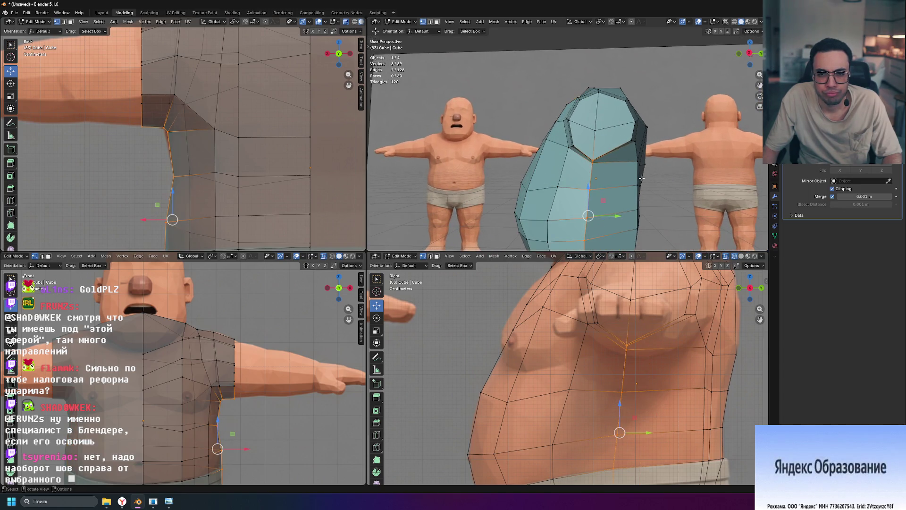
left_click(629, 137)
middle_click_drag(630, 138, 634, 187)
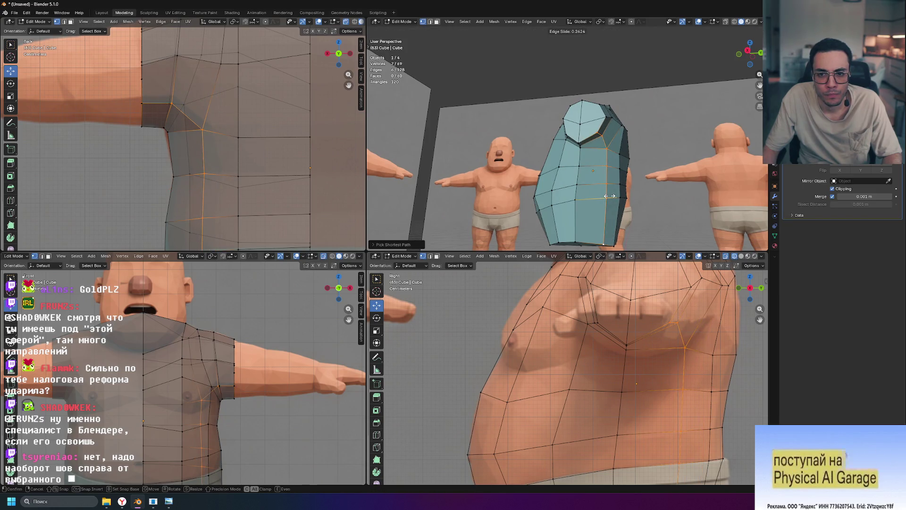
Step: Select a seven-vertex path below the armpit and slide it along the shirt surface
middle_click_drag(659, 193, 669, 199)
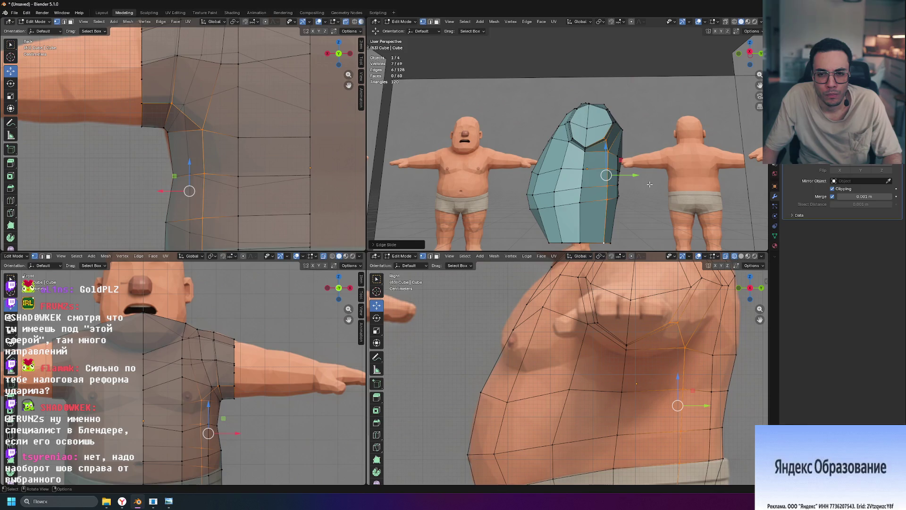
left_click(586, 145)
middle_click_drag(587, 148, 597, 206)
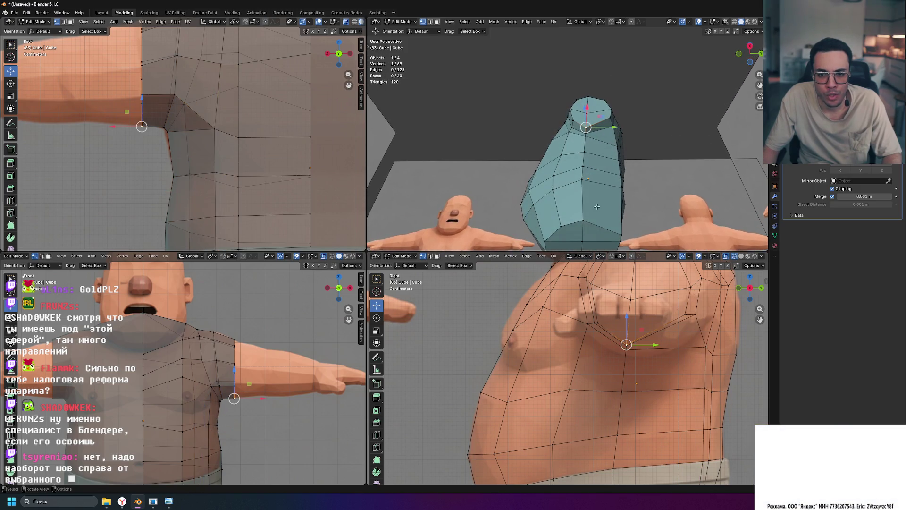
left_click(582, 220, "ctrl")
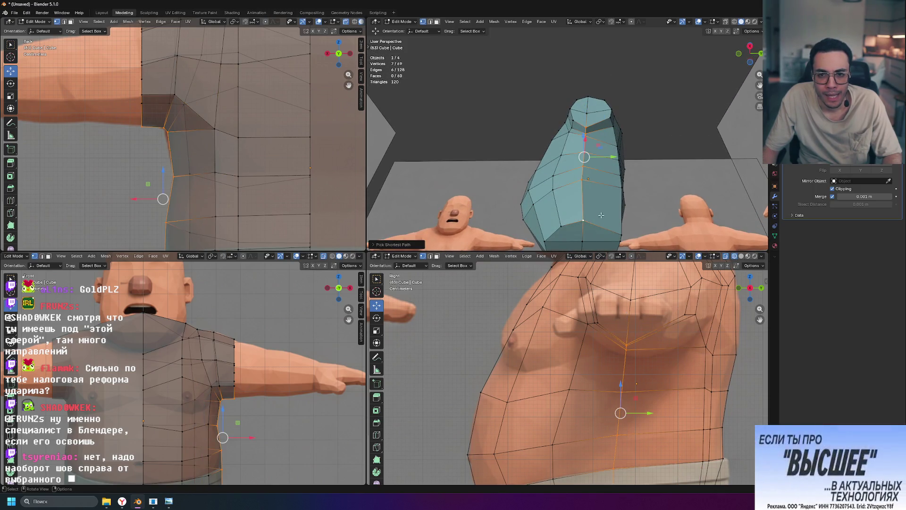
left_click(605, 215)
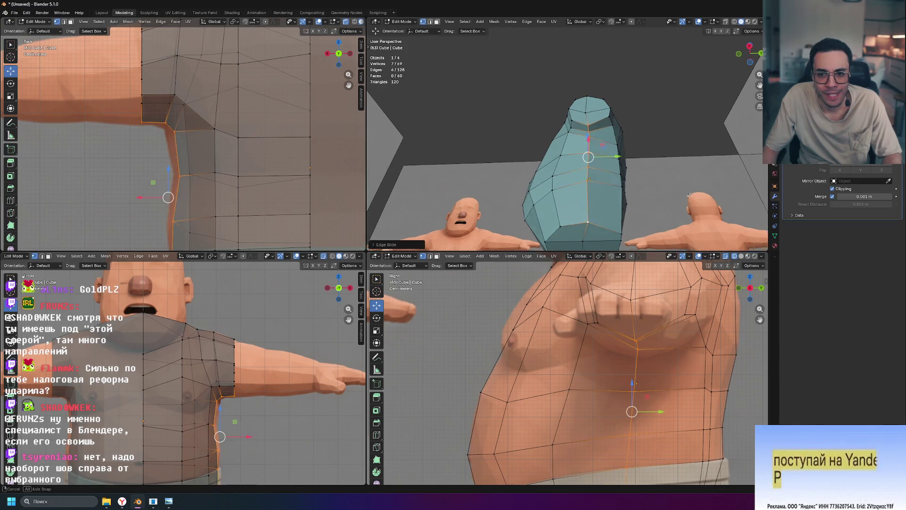
middle_click_drag(605, 214, 600, 129)
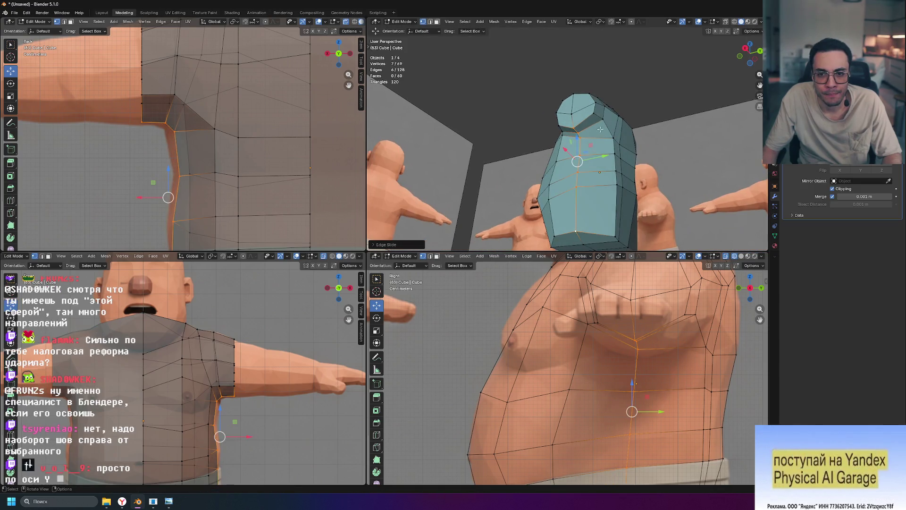
Step: Slide a second seven-vertex side path into place and check it from front and above
left_click(612, 233, "ctrl")
key("g")
key("g")
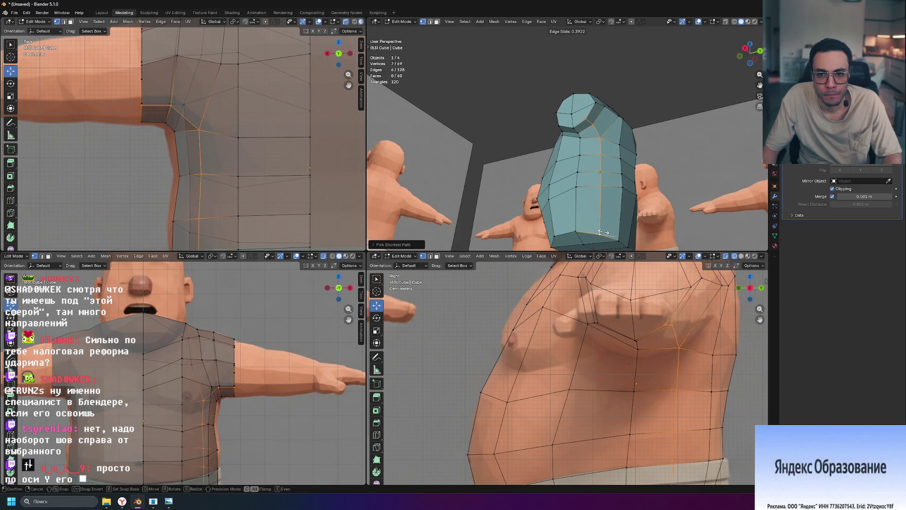
left_click(606, 231)
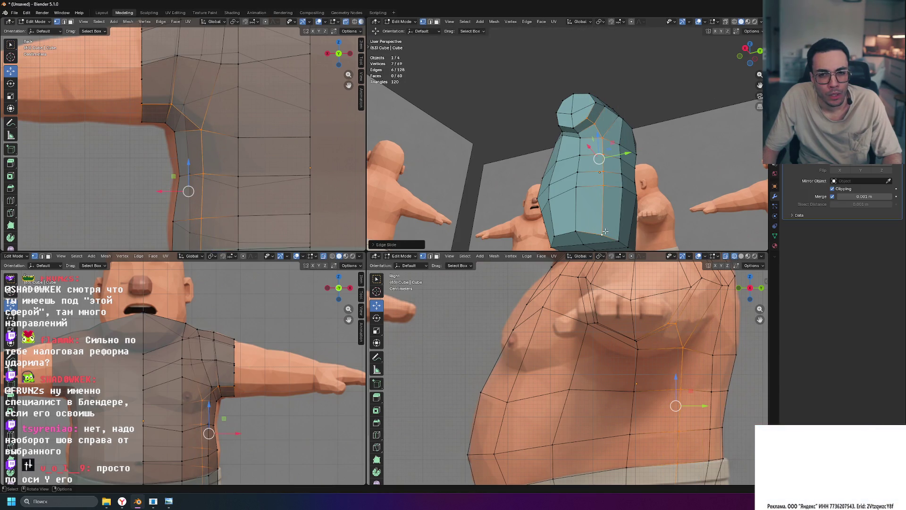
mouse_move(688, 199)
middle_mouse_down()
mouse_move(701, 226)
mouse_move(683, 205)
mouse_move(665, 227)
mouse_move(636, 125)
middle_mouse_up()
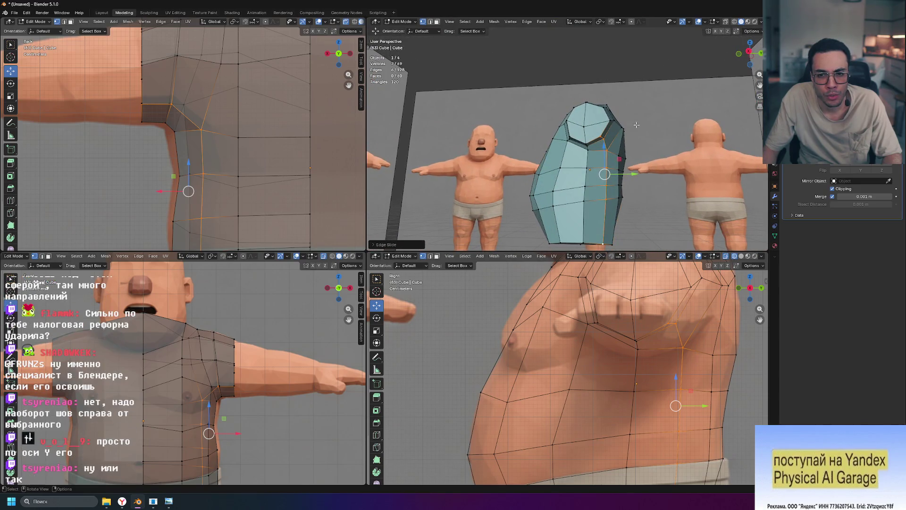
mouse_move(670, 153)
middle_mouse_down()
mouse_move(670, 96)
mouse_move(590, 127)
middle_mouse_up()
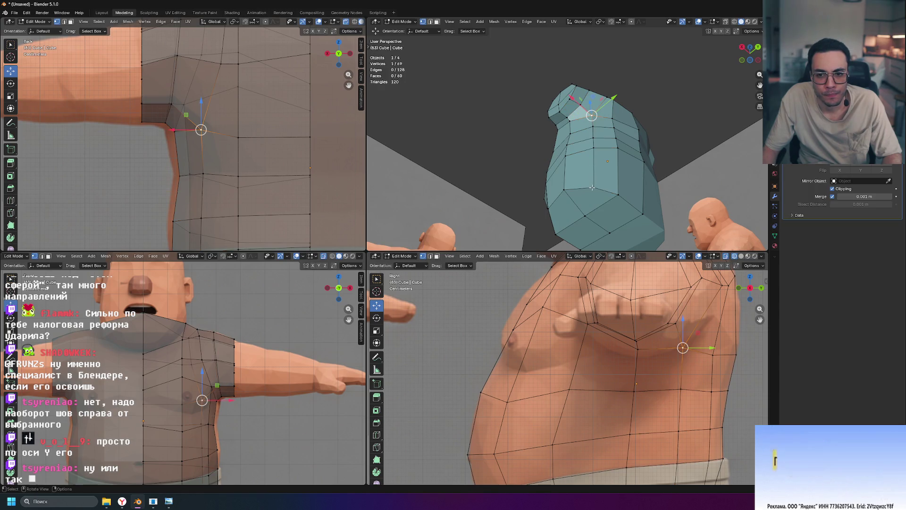
Step: Move the short vertical row of side vertices along the Y axis, deselect all and inspect the result
middle_click_drag(673, 183, 722, 174)
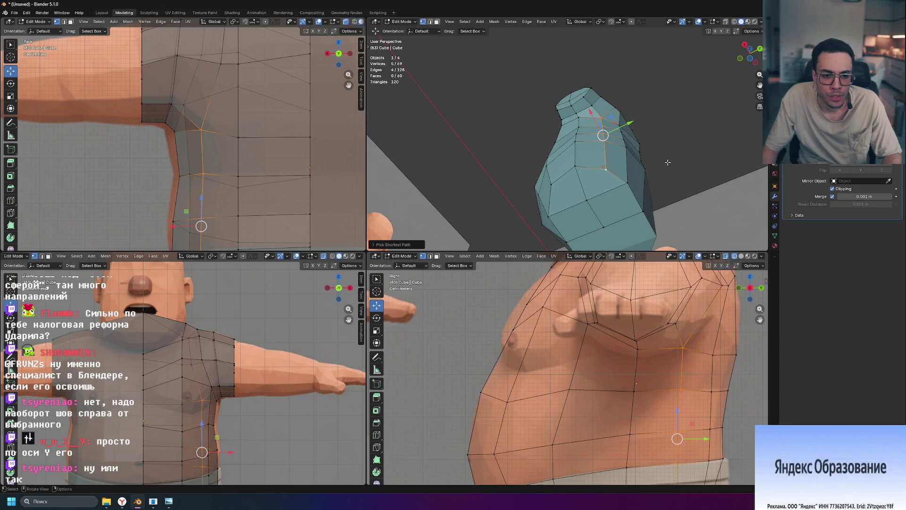
middle_click_drag(664, 158, 607, 91)
key("g")
key("y")
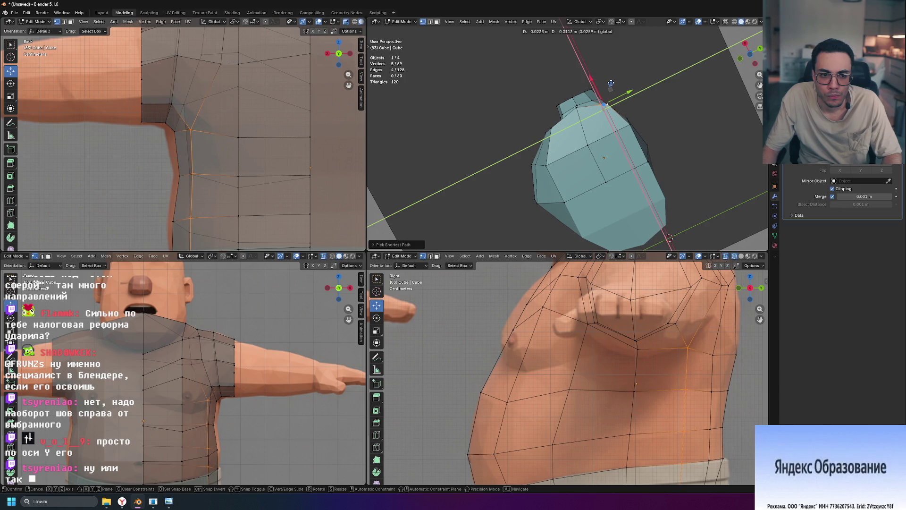
left_click(638, 92)
key("alt+a")
mouse_move(672, 103)
middle_mouse_down()
mouse_move(734, 192)
mouse_move(684, 154)
mouse_move(646, 172)
middle_mouse_up()
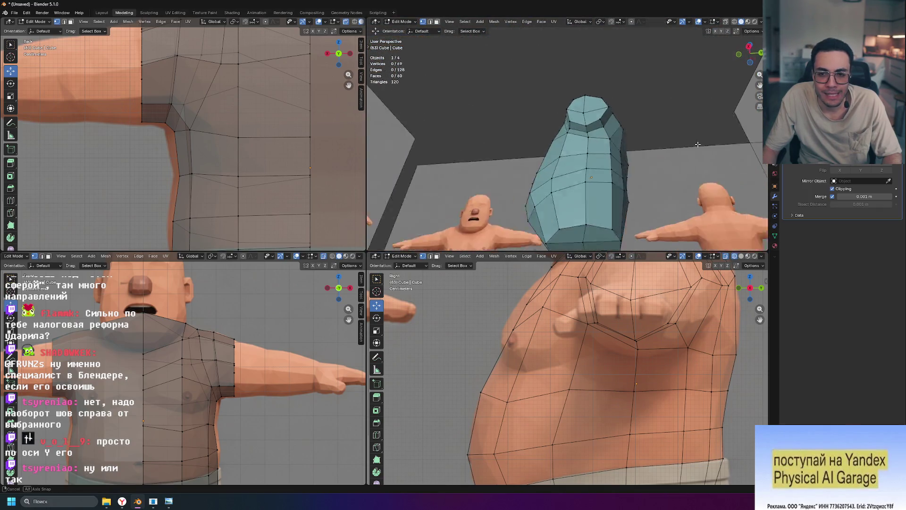
scroll(646, 172, "up", 3)
mouse_move(485, 145)
middle_mouse_down()
mouse_move(617, 145)
mouse_move(491, 111)
middle_mouse_up()
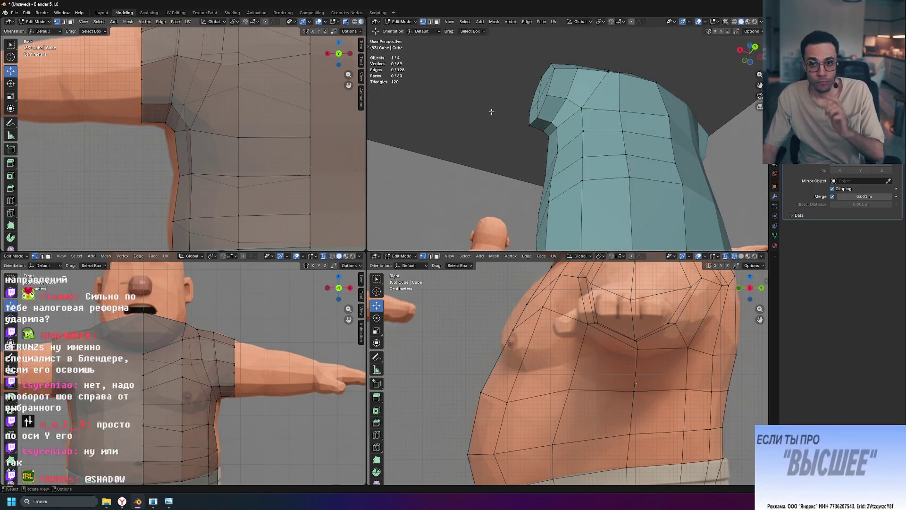
scroll(491, 111, "down", 5)
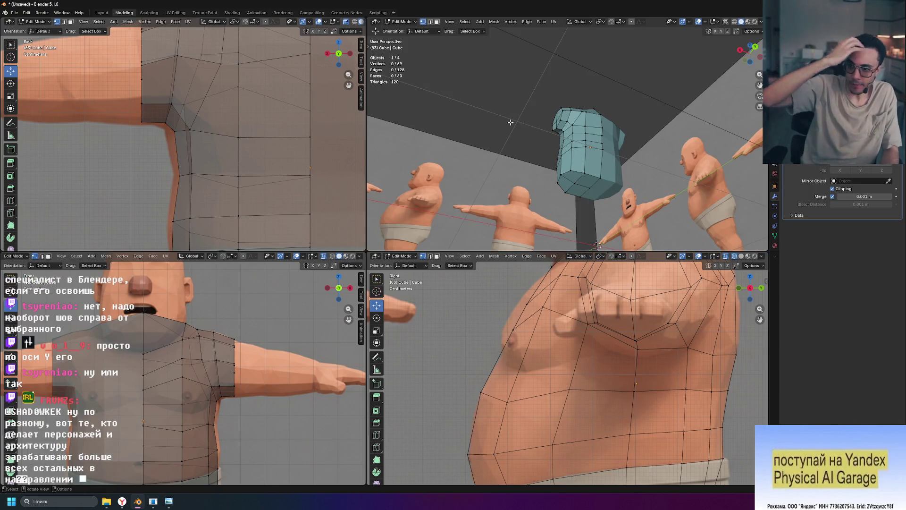
Step: Save the project as skuff.blend in the 3d-jordano-bruno project folder
key("ctrl+s")
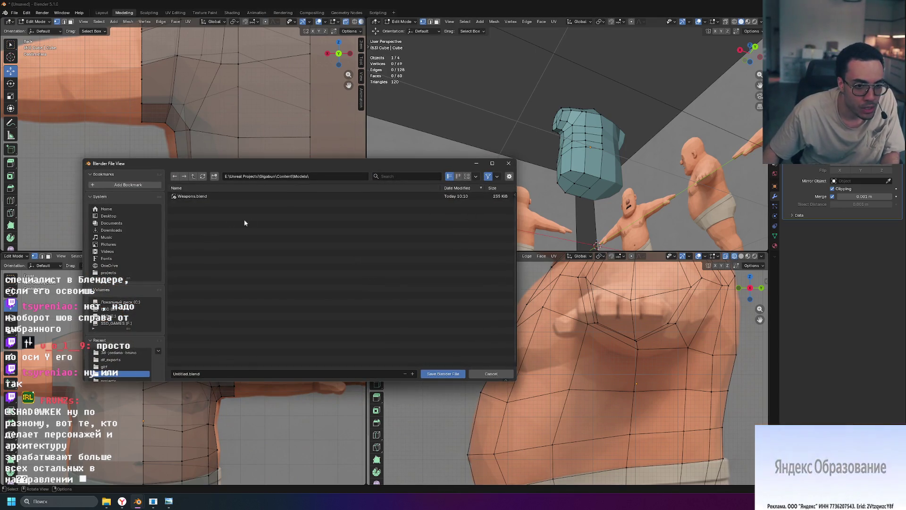
left_click(108, 272)
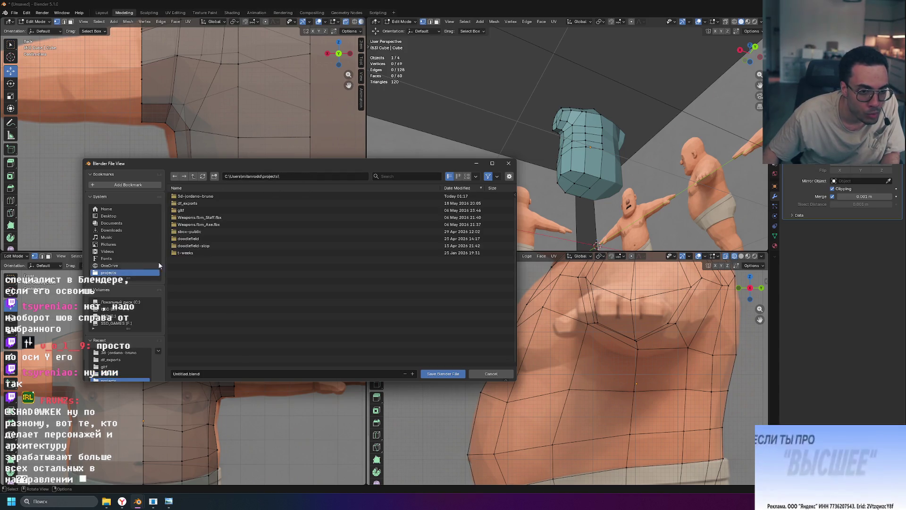
left_click(215, 197)
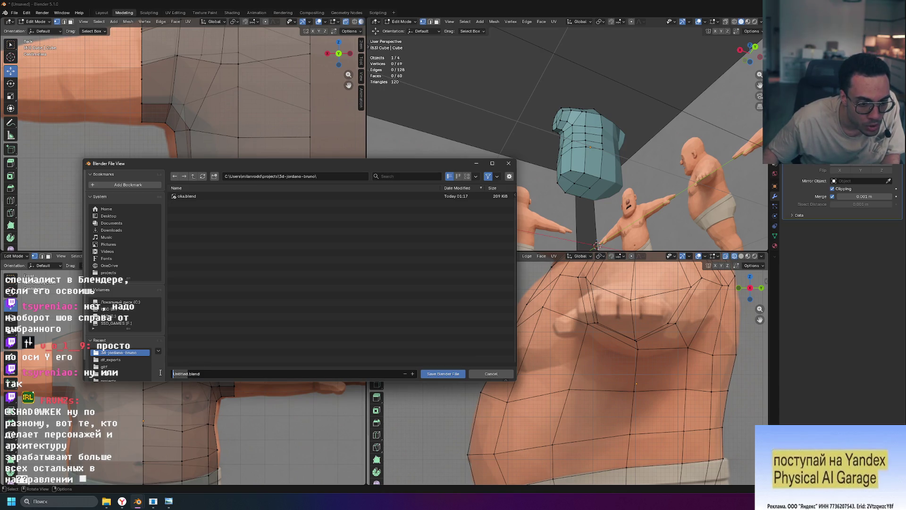
type("sk")
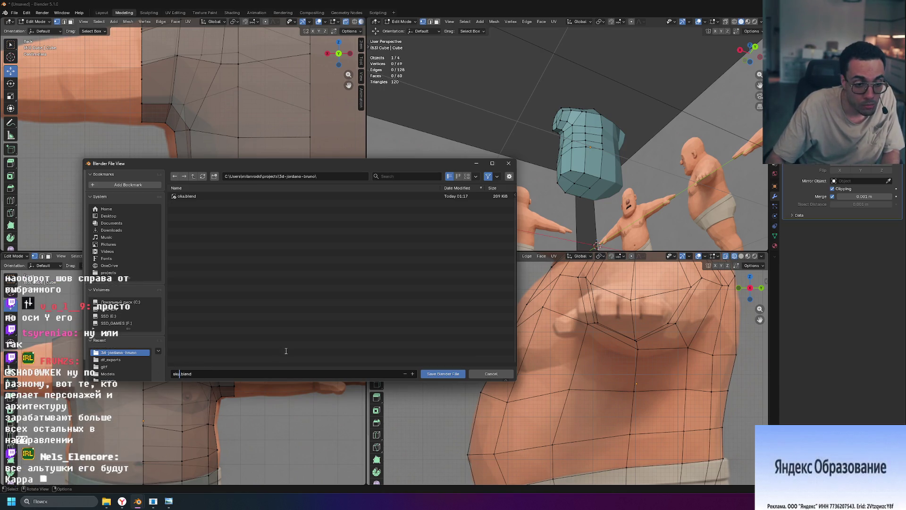
type("uf.bl")
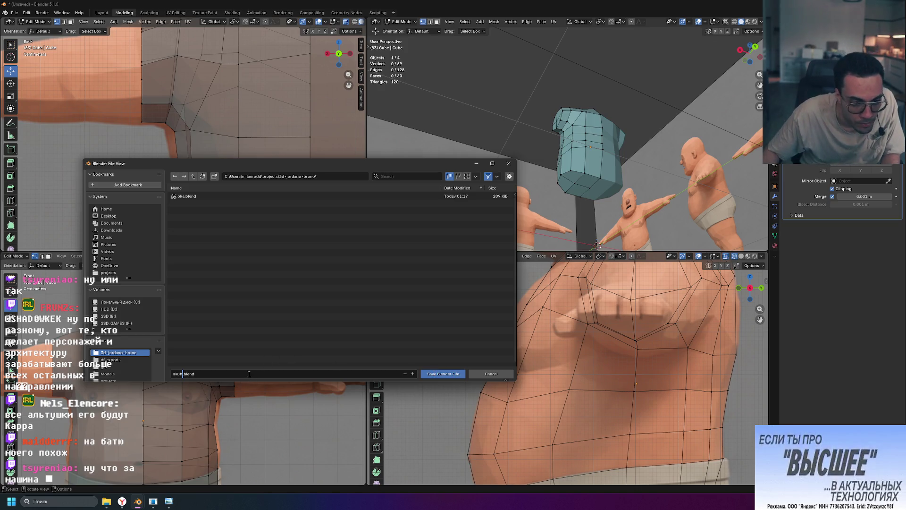
left_click(432, 375)
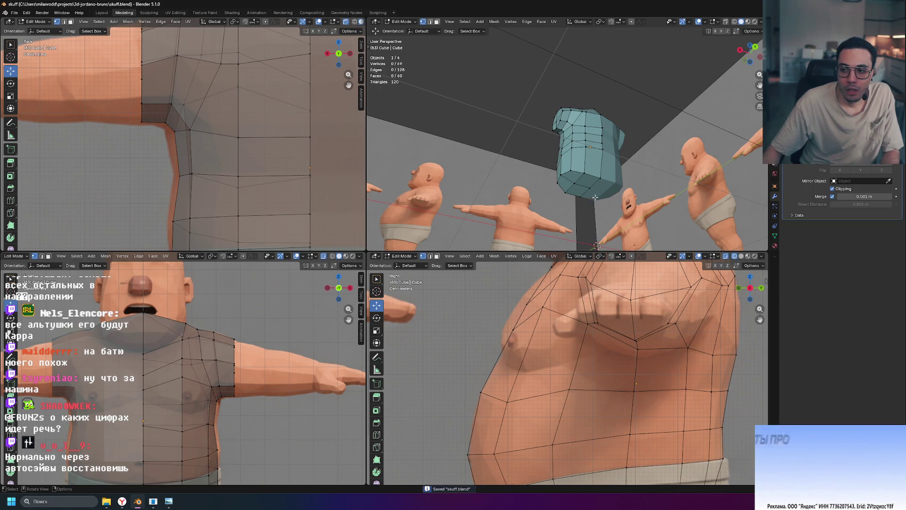
Step: Frame the views onto the shirt's lower hem over the belly and shorts waistband
key("ctrl+s")
mouse_move(584, 197)
middle_mouse_down()
mouse_move(596, 136)
mouse_move(643, 109)
middle_mouse_up()
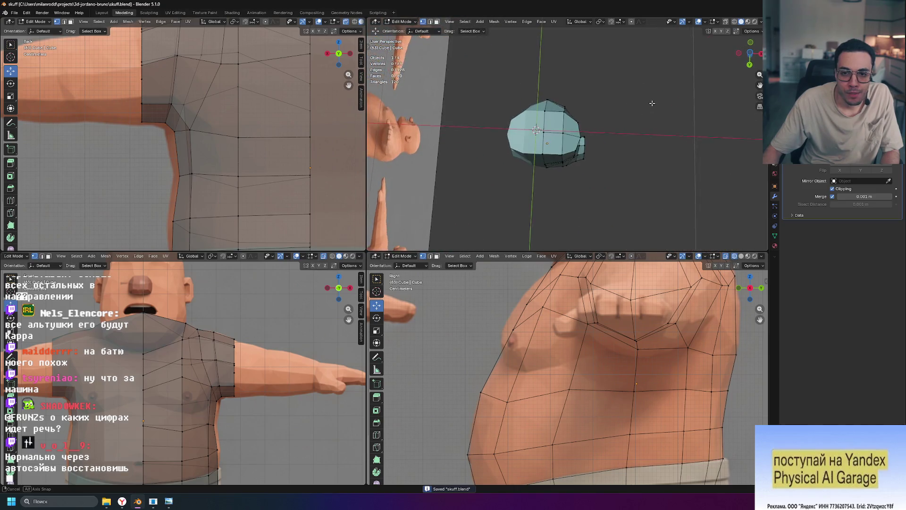
mouse_move(573, 115)
middle_mouse_down()
mouse_move(615, 118)
mouse_move(710, 196)
mouse_move(694, 213)
middle_mouse_up()
scroll(182, 368, "down", 3)
scroll(493, 411, "down", 2)
scroll(493, 411, "up", 2)
middle_click_drag(492, 412, 579, 382, "shift")
scroll(559, 433, "up", 1)
scroll(559, 432, "up", 1)
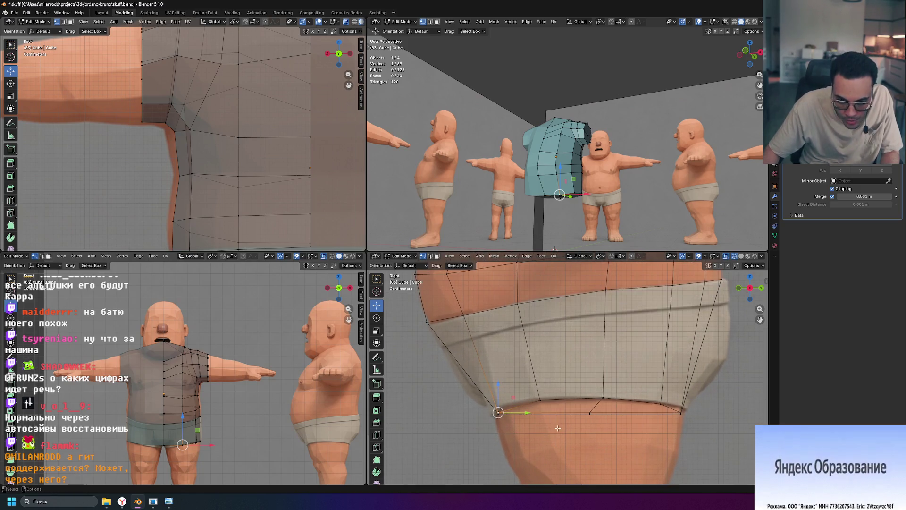
mouse_move(602, 213)
middle_mouse_down()
mouse_move(623, 218)
mouse_move(610, 207)
middle_mouse_up()
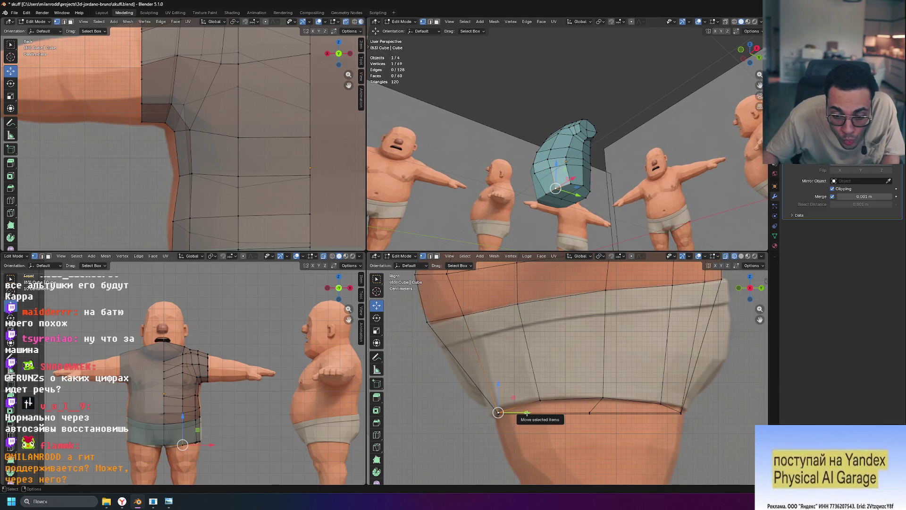
Step: Nudge the hem corner vertex along Y over the waistband, then review hem and chest from several angles
left_click_drag(526, 412, 521, 413)
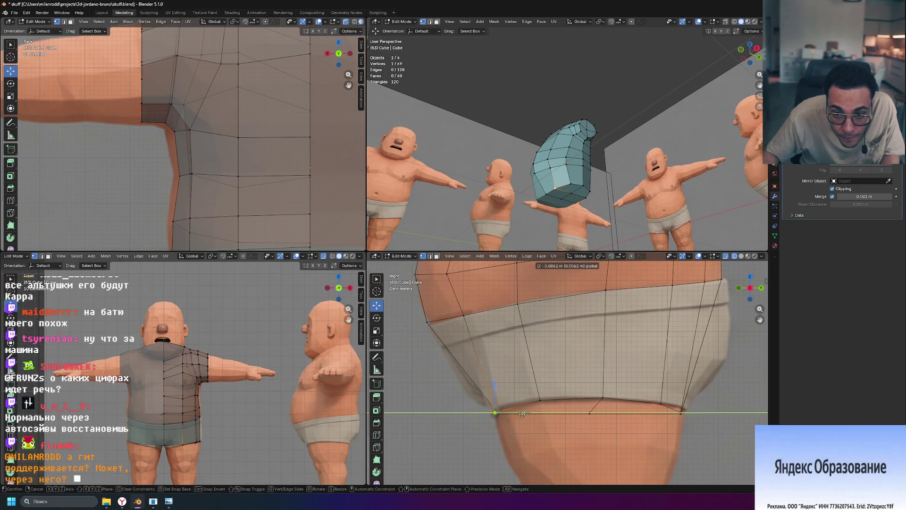
left_click_drag(522, 413, 521, 413)
mouse_move(616, 170)
middle_mouse_down()
mouse_move(648, 185)
mouse_move(641, 204)
mouse_move(542, 137)
middle_mouse_up()
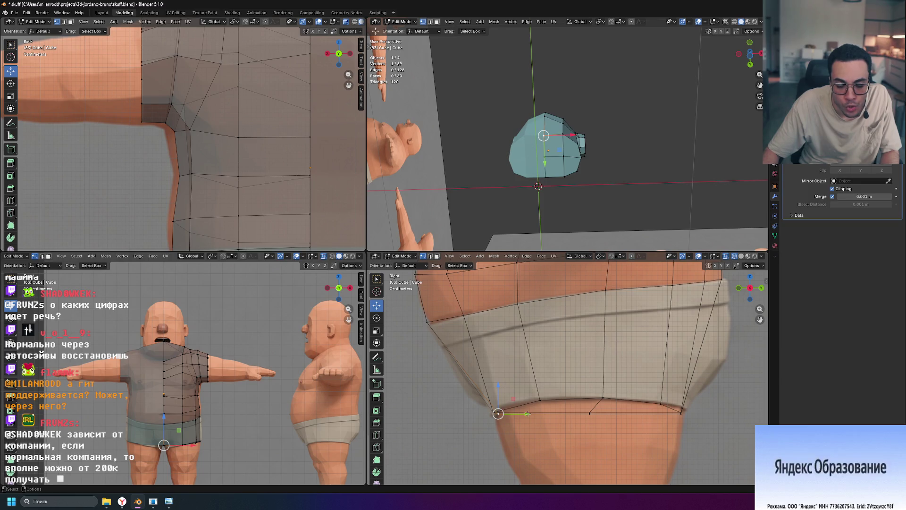
mouse_move(543, 136)
middle_mouse_down()
mouse_move(538, 241)
mouse_move(586, 233)
middle_mouse_up()
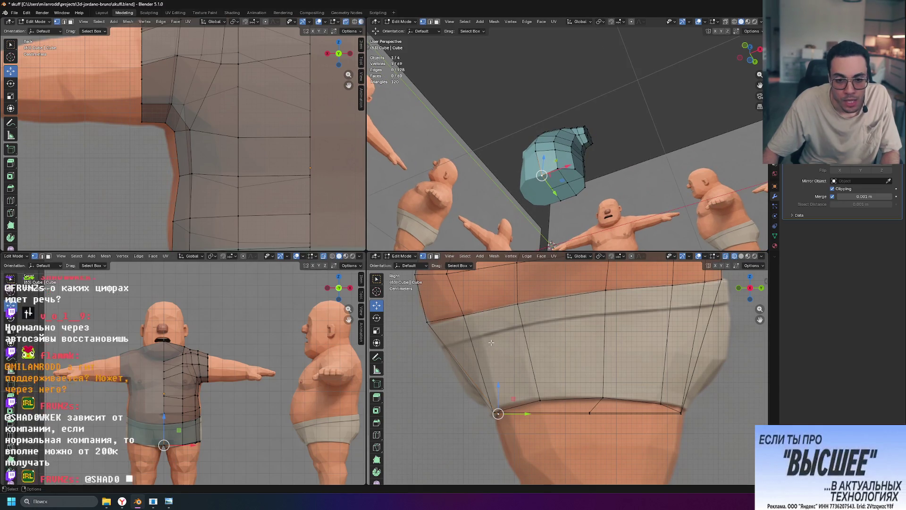
scroll(596, 362, "down", 4)
middle_click_drag(626, 317, 585, 365, "shift")
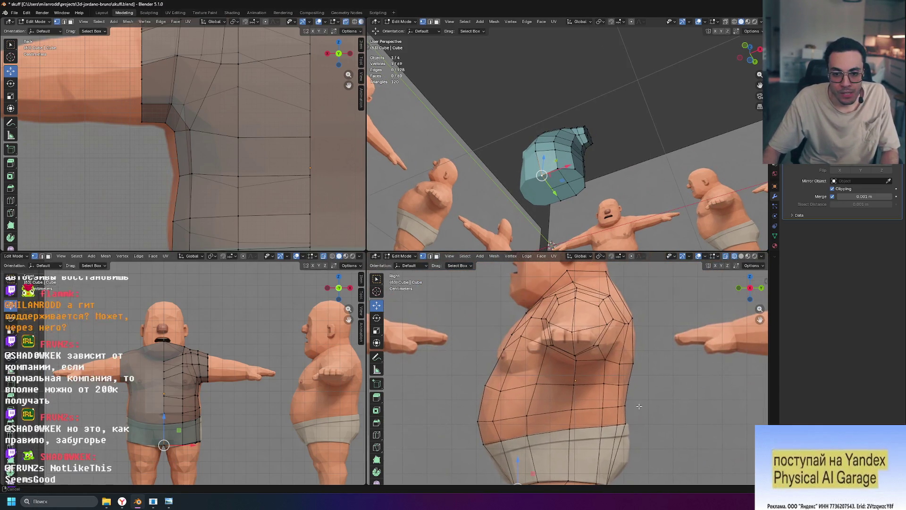
scroll(587, 366, "up", 2)
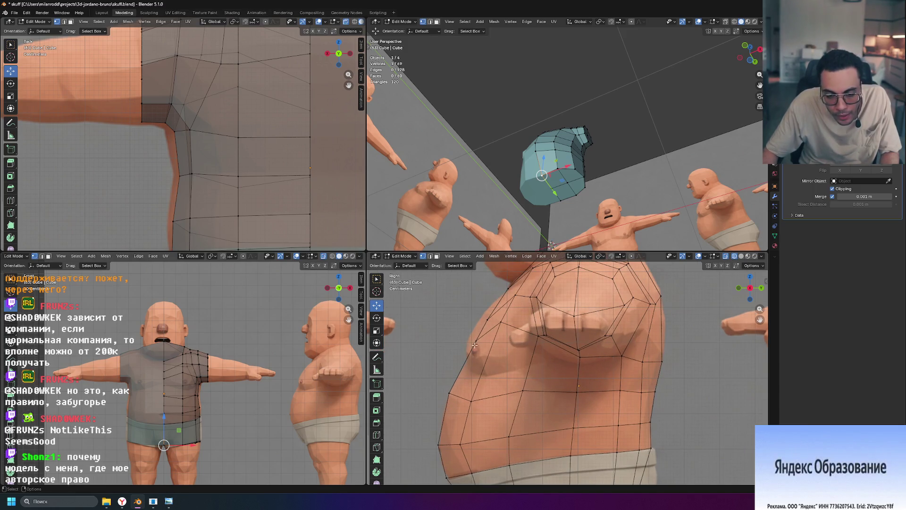
mouse_move(566, 163)
middle_mouse_down()
mouse_move(584, 229)
mouse_move(574, 173)
middle_mouse_up()
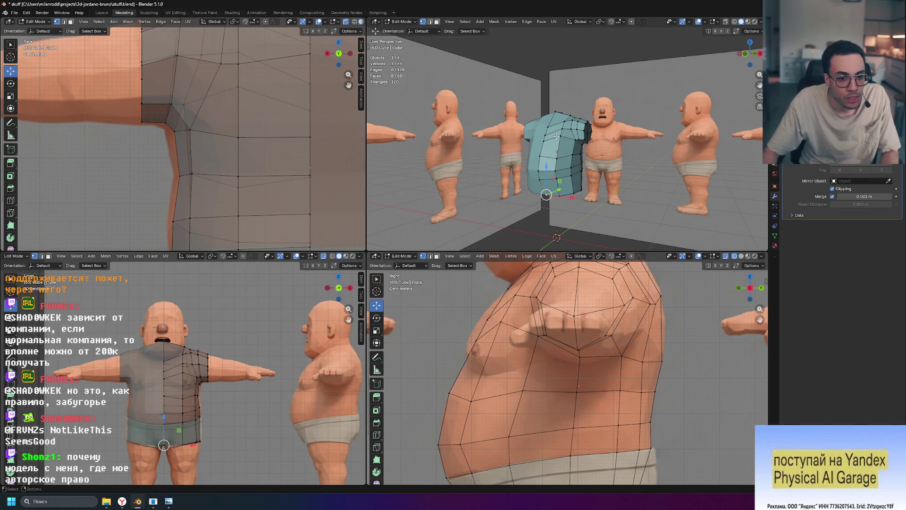
scroll(294, 325, "up", 2)
scroll(294, 325, "up", 3)
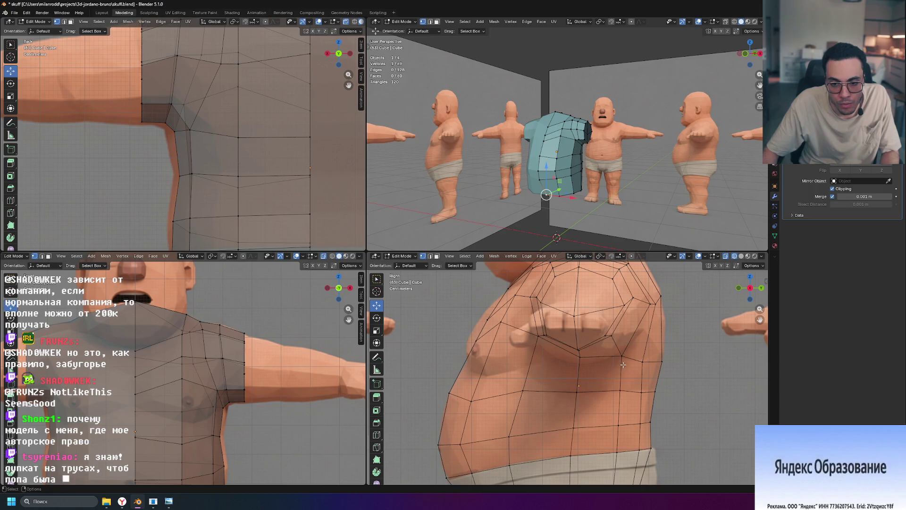
Step: Select the armpit vertex's edge path across the chest and edge-slide it into place
left_click(580, 357)
mouse_move(601, 184)
middle_mouse_down()
mouse_move(614, 206)
mouse_move(655, 193)
mouse_move(667, 199)
mouse_move(615, 196)
middle_mouse_up()
scroll(630, 198, "up", 5)
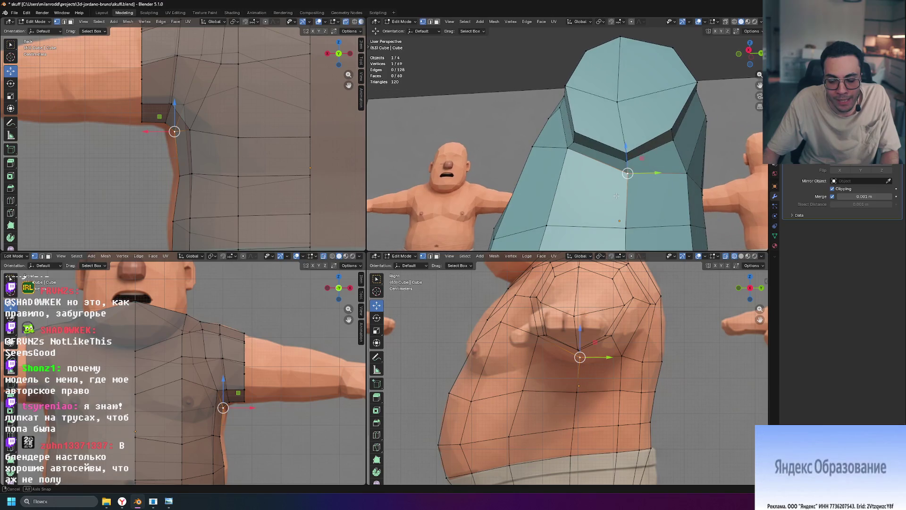
left_click(622, 354)
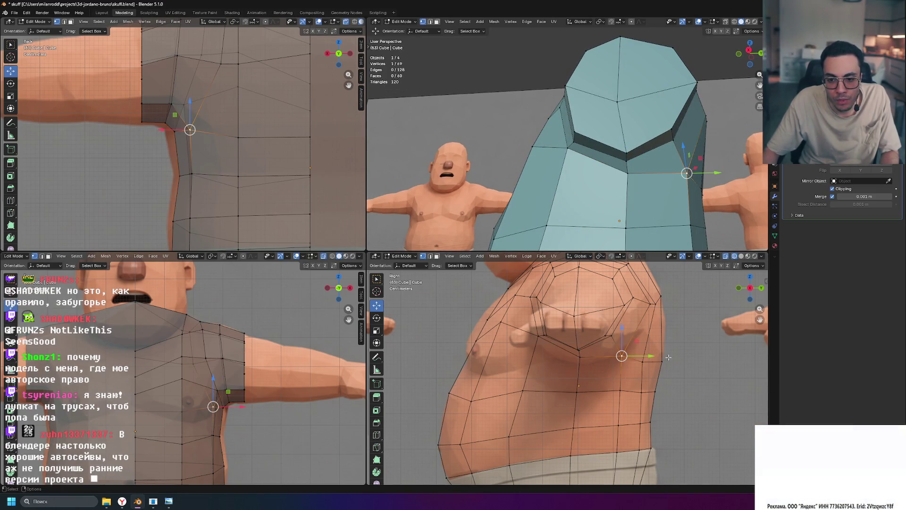
middle_click_drag(637, 185, 534, 197)
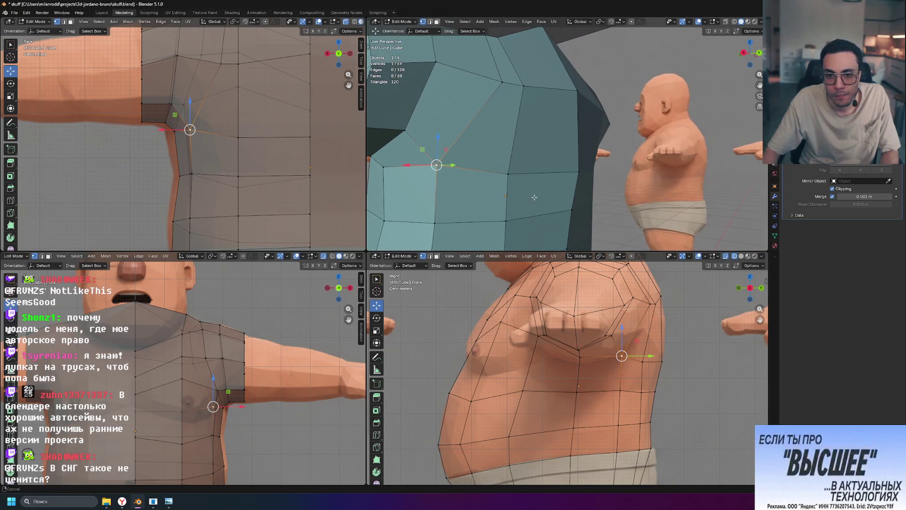
left_click(505, 173, "ctrl")
key("g")
key("g")
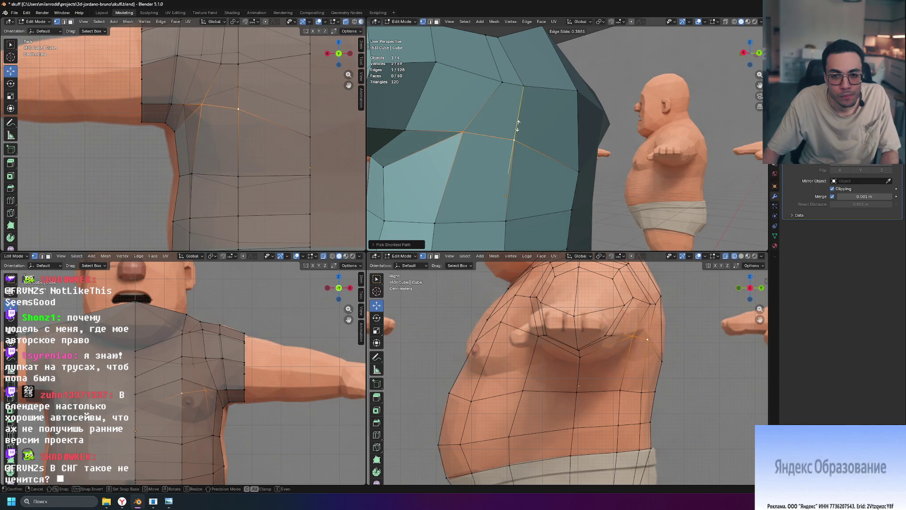
left_click(463, 137)
Step: Vertex-slide the underarm vertex along its edge and orbit to check it
key("g")
key("g")
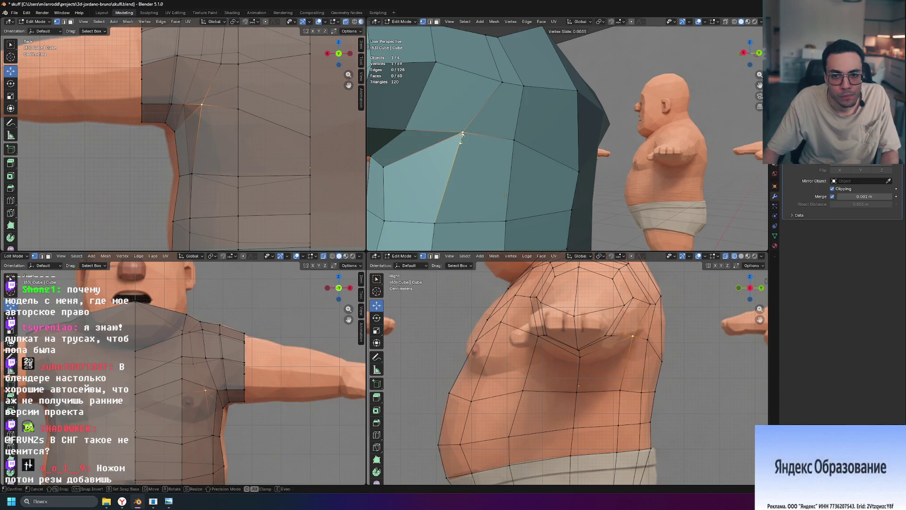
left_click(467, 139)
mouse_move(471, 138)
middle_mouse_down()
mouse_move(578, 172)
mouse_move(608, 168)
middle_mouse_up()
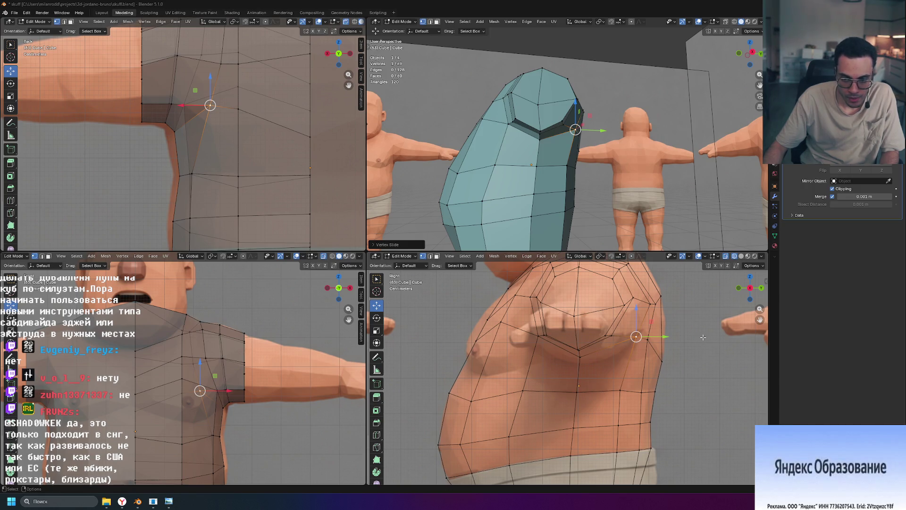
Step: Undo, vertex-slide the shoulder-top vertex along its edge, and inspect the shirt among the characters
key("ctrl+z")
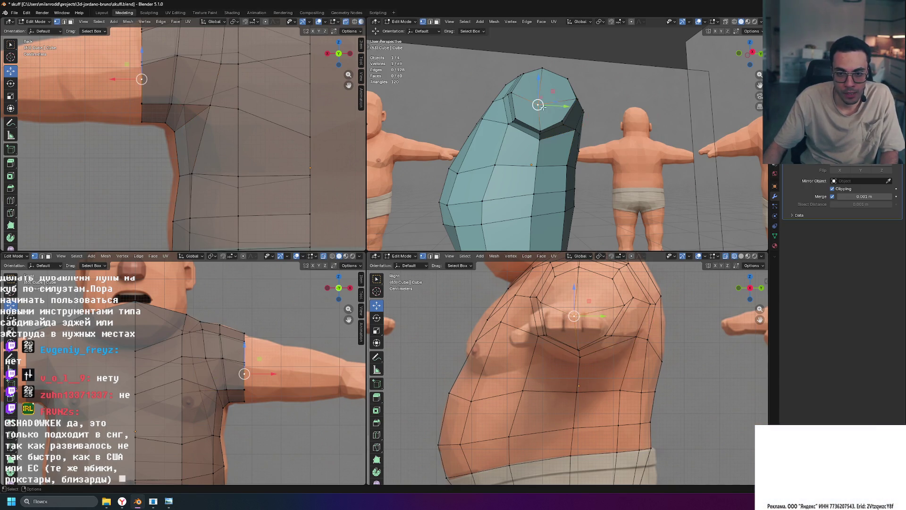
key("shift+v")
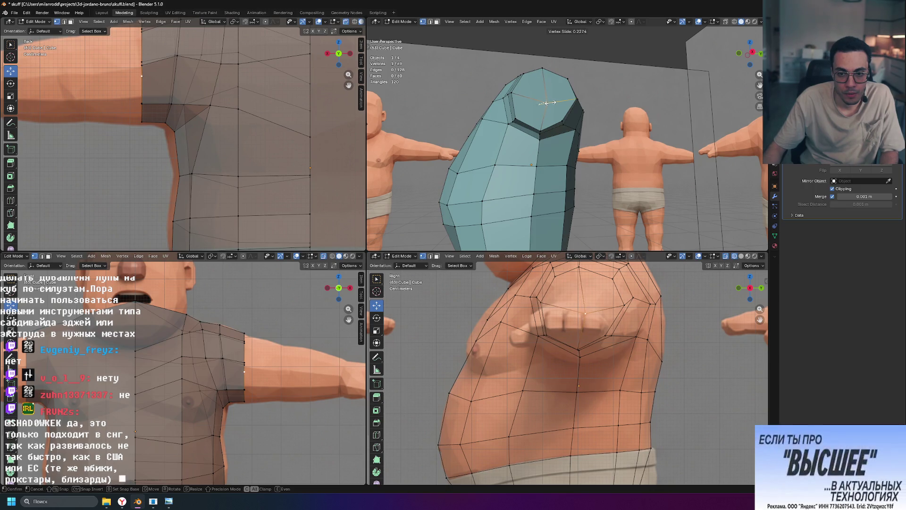
left_click(543, 100)
key("shift+v")
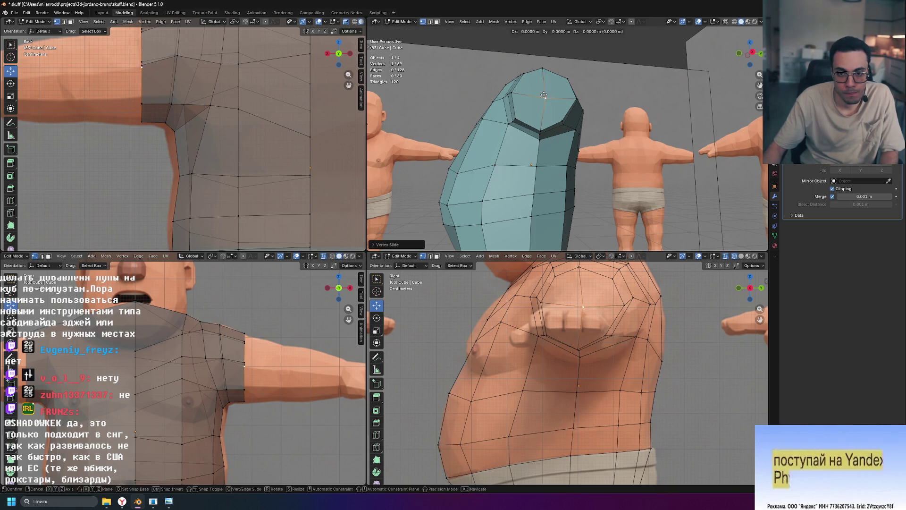
middle_click_drag(634, 123, 460, 120)
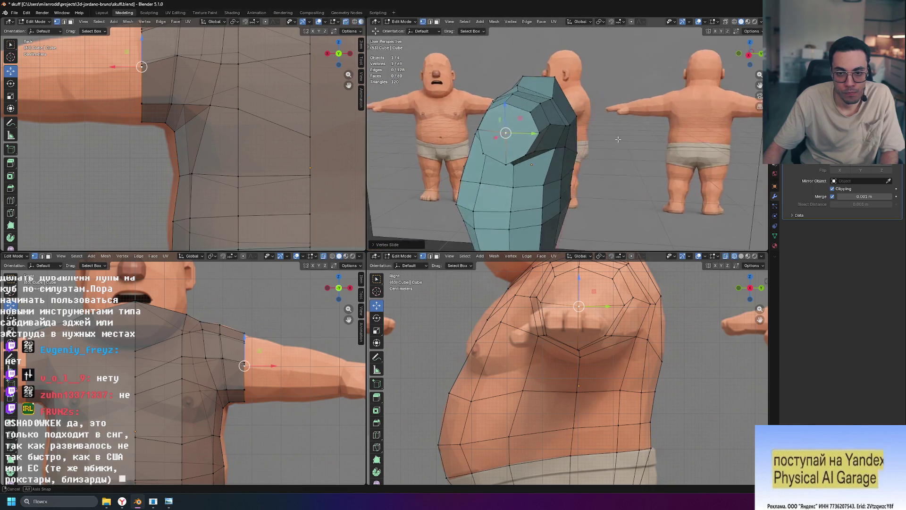
middle_click_drag(576, 141, 605, 135)
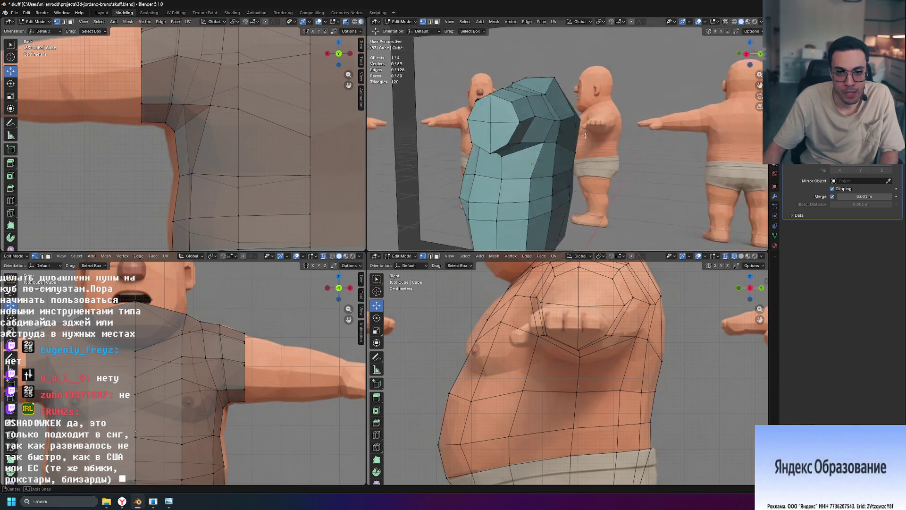
mouse_move(502, 193)
middle_mouse_down()
mouse_move(526, 193)
mouse_move(462, 174)
mouse_move(470, 175)
middle_mouse_up()
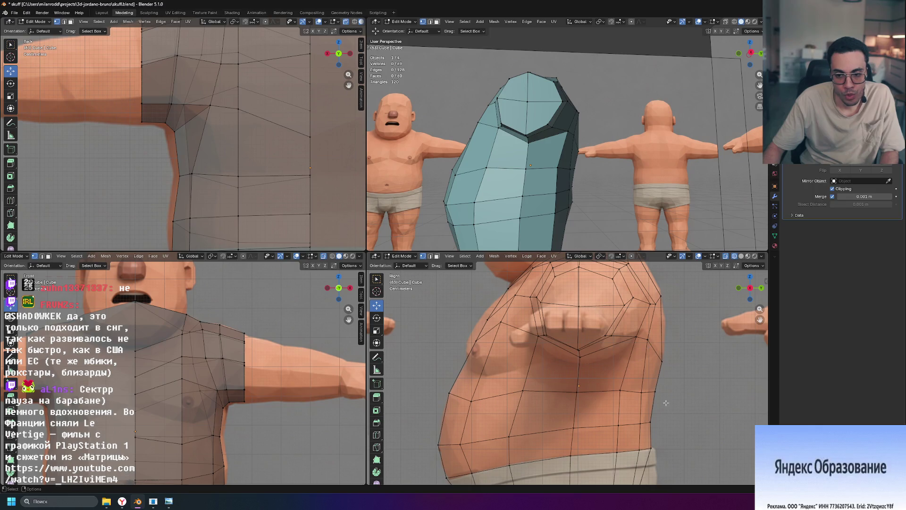
scroll(664, 399, "up", 2)
scroll(671, 373, "up", 2)
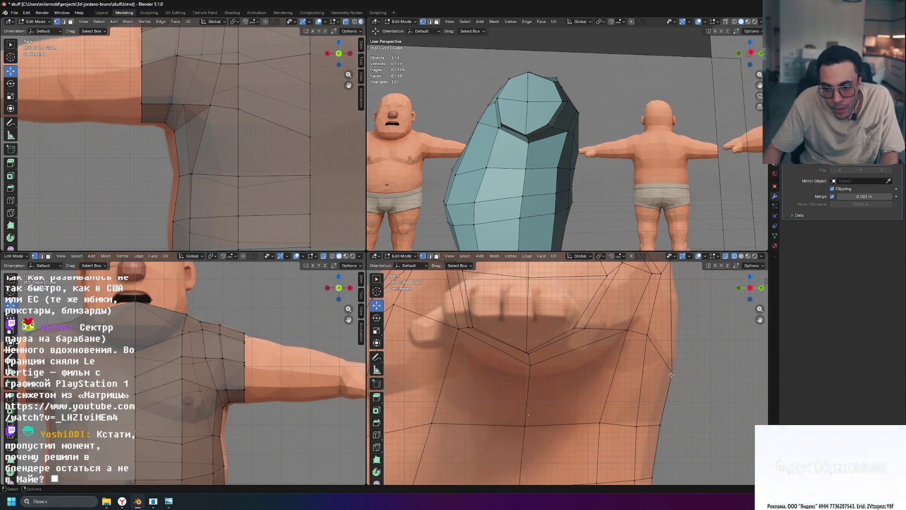
Step: Slide a side vertex of the shirt along its edge and nudge it along the Y axis
middle_click_drag(696, 341, 658, 341, "shift")
key("g")
key("g")
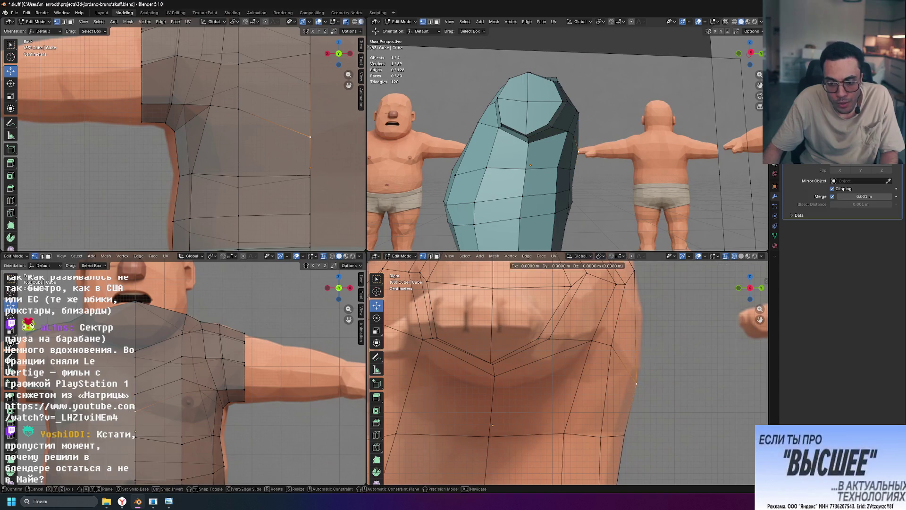
left_click(648, 339)
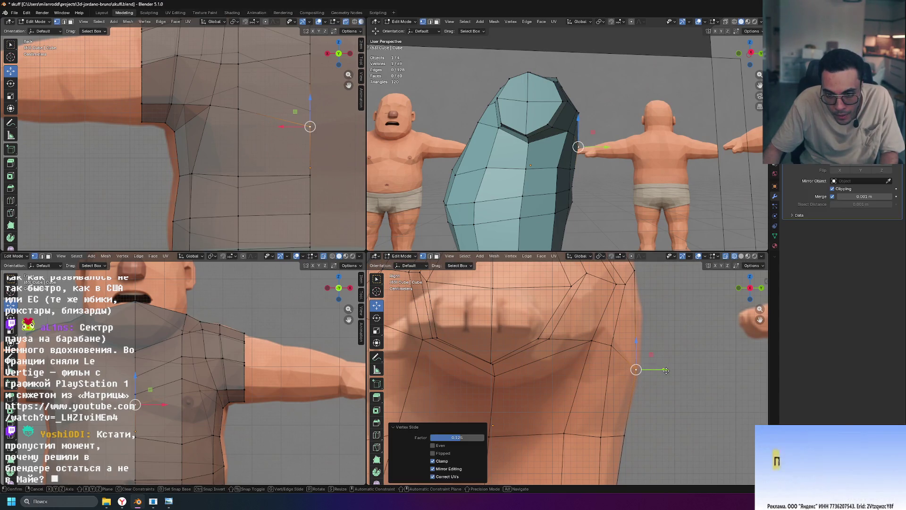
key("g")
key("y")
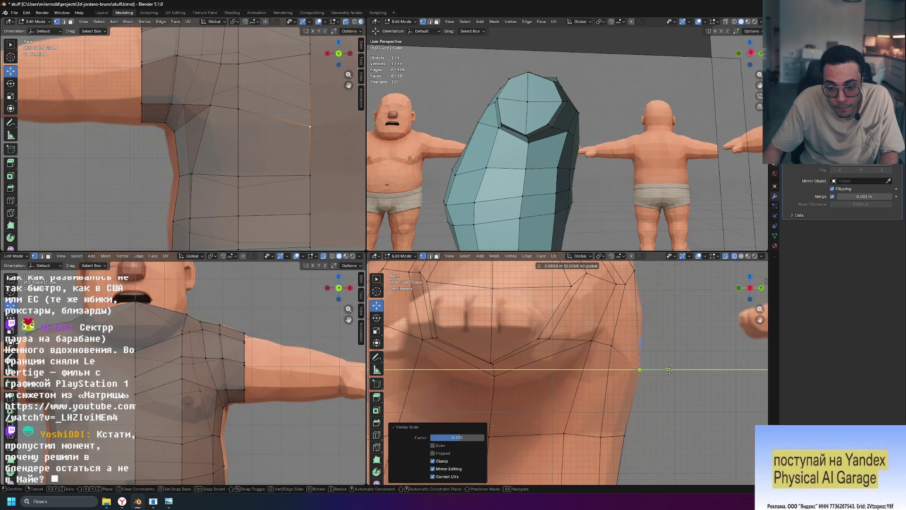
left_click(668, 370)
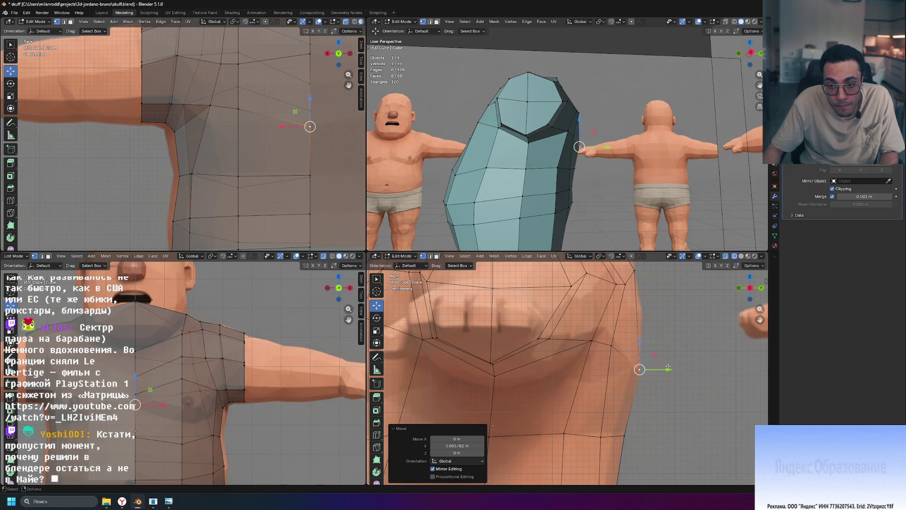
Step: Slide another shirt vertex twice along its edge to even the loop spacing
left_click(612, 347)
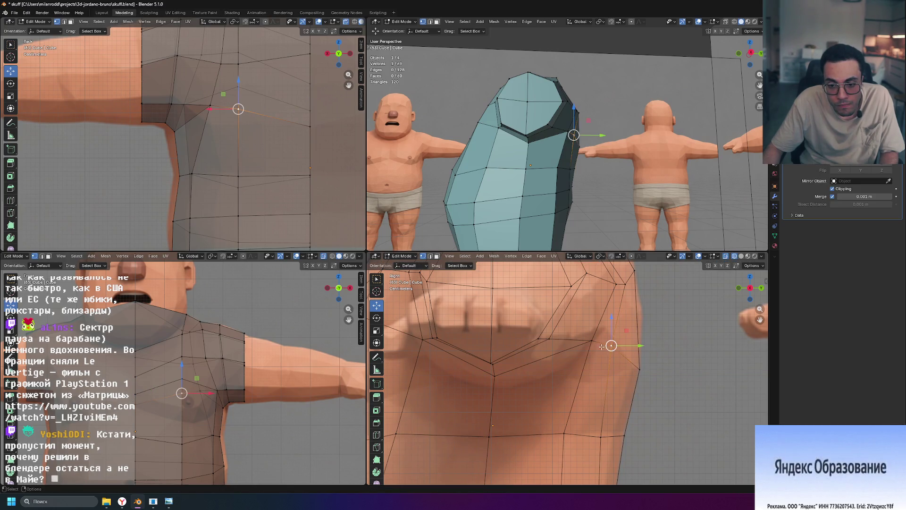
key("g")
key("g")
left_click(638, 357)
key("g")
key("g")
left_click(643, 351)
left_click(689, 370)
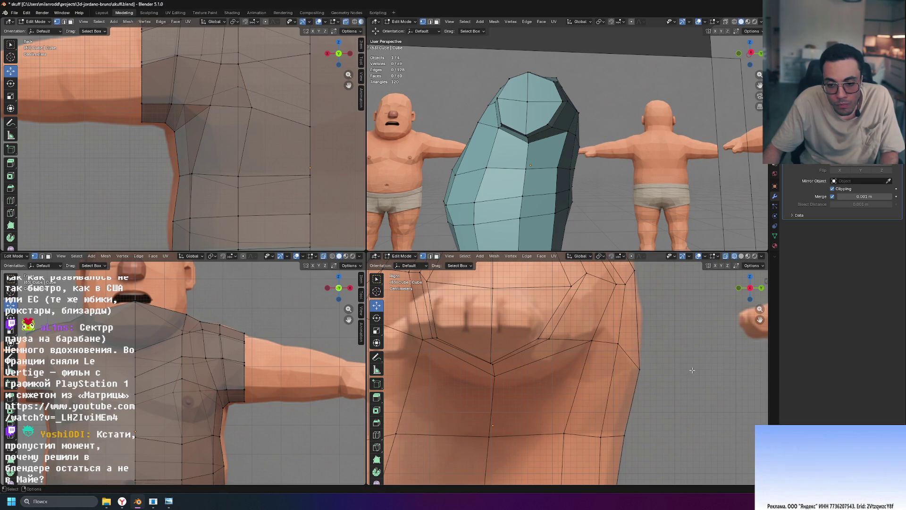
Step: Slide an armpit vertex along its edge and check the shirt from a new angle
left_click(639, 355)
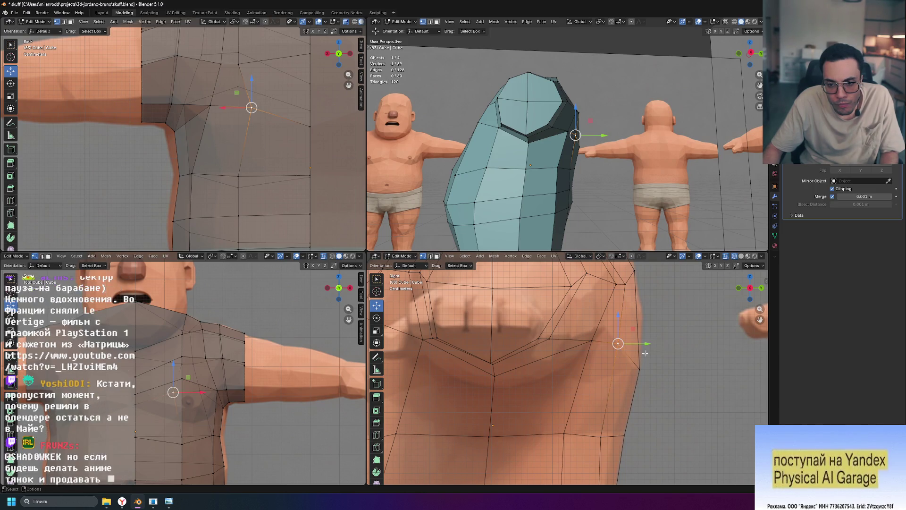
key("g")
key("g")
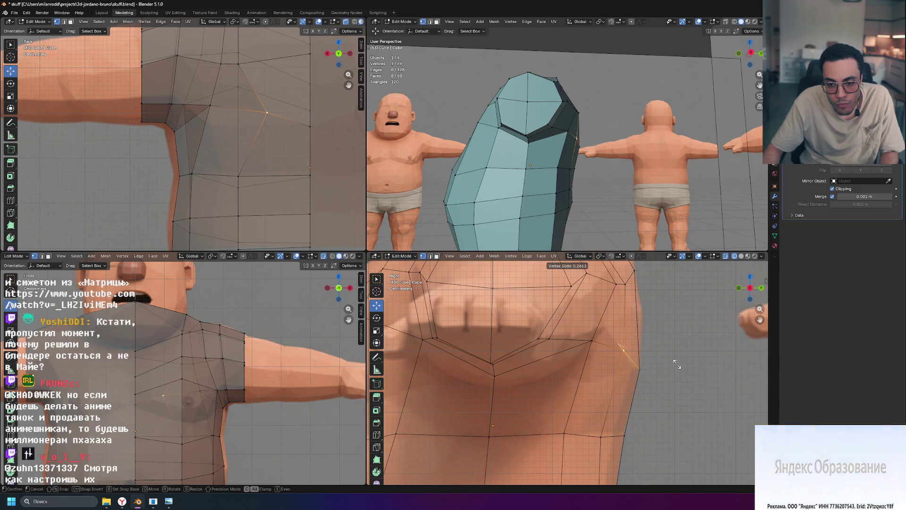
left_click(678, 362)
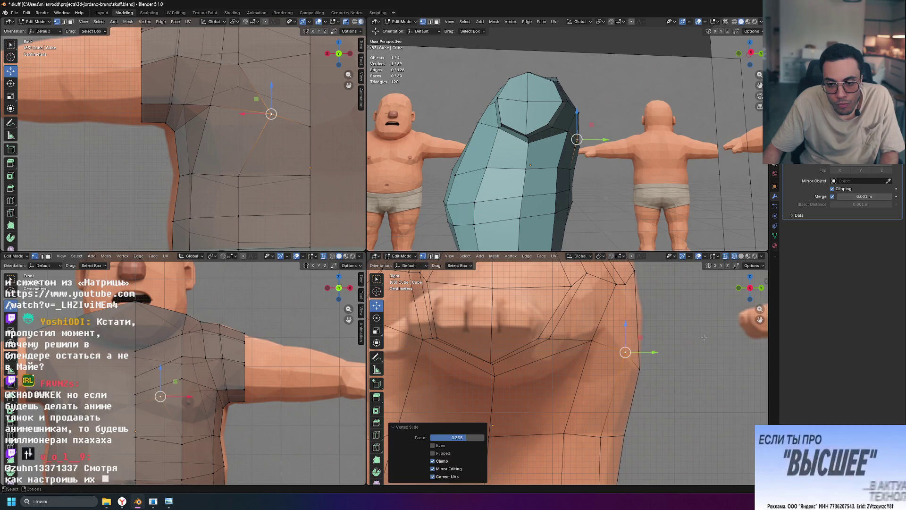
mouse_move(566, 199)
middle_mouse_down()
mouse_move(620, 196)
mouse_move(614, 228)
middle_mouse_up()
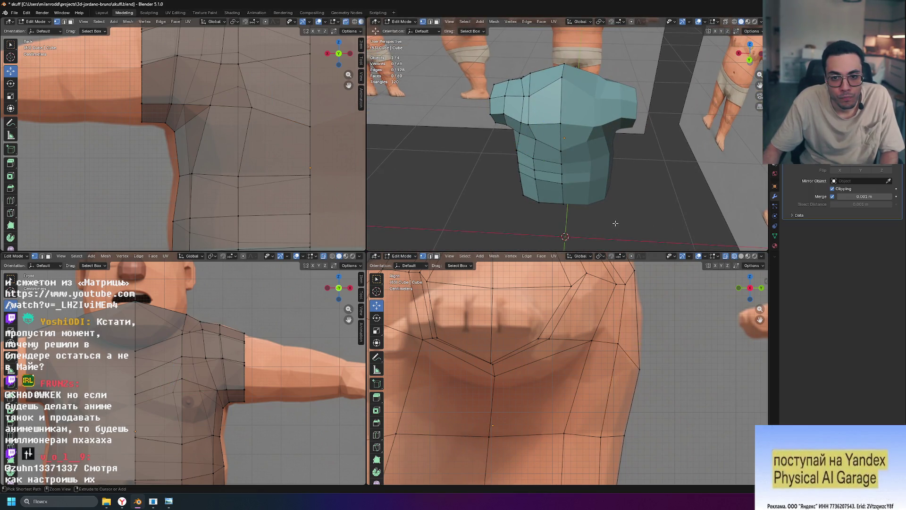
Step: Move a back shirt vertex along the X axis so it hugs the torso
left_click(534, 142)
middle_click_drag(533, 142, 564, 126)
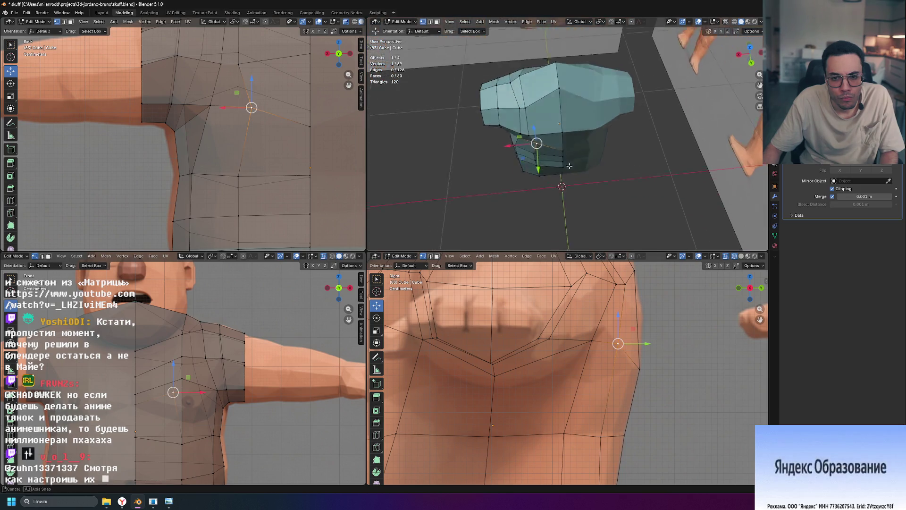
key("g")
key("x")
left_click(497, 140)
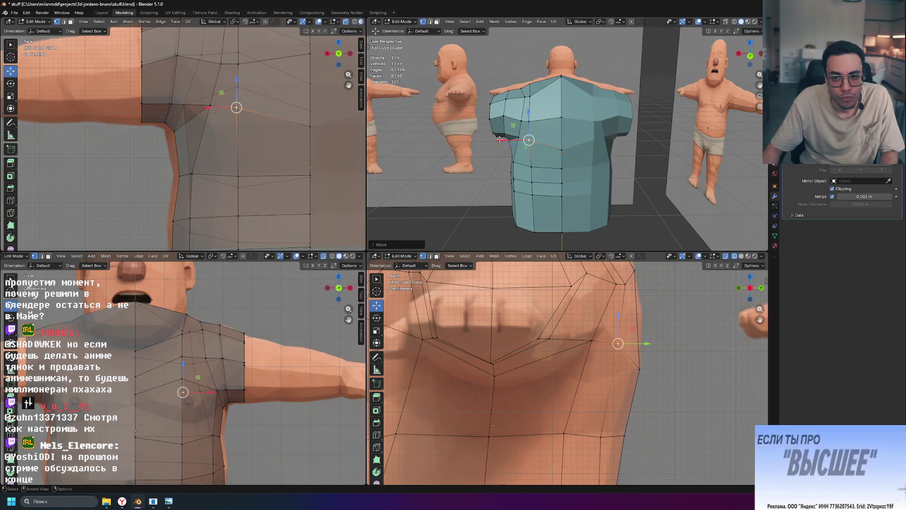
middle_click_drag(498, 140, 639, 94)
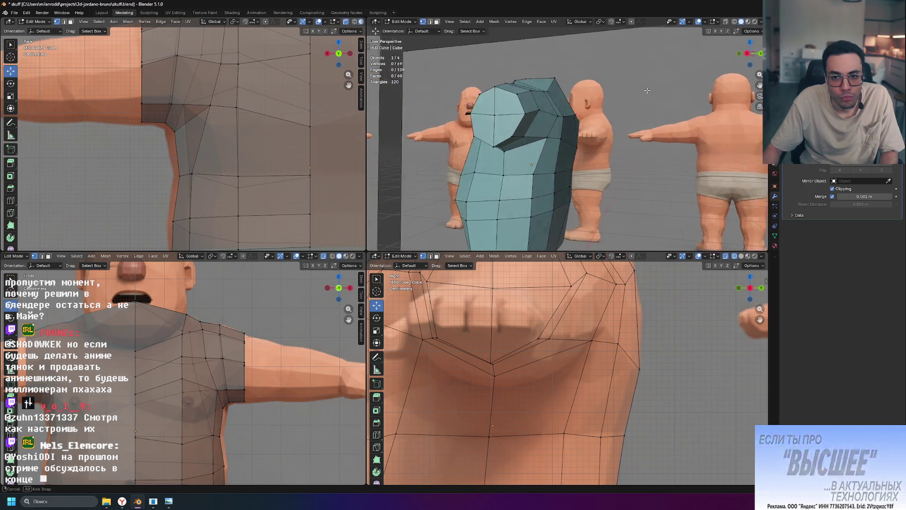
Step: Move another side vertex of the shirt along the X axis toward the torso
left_click(558, 139)
middle_click_drag(553, 147, 587, 172)
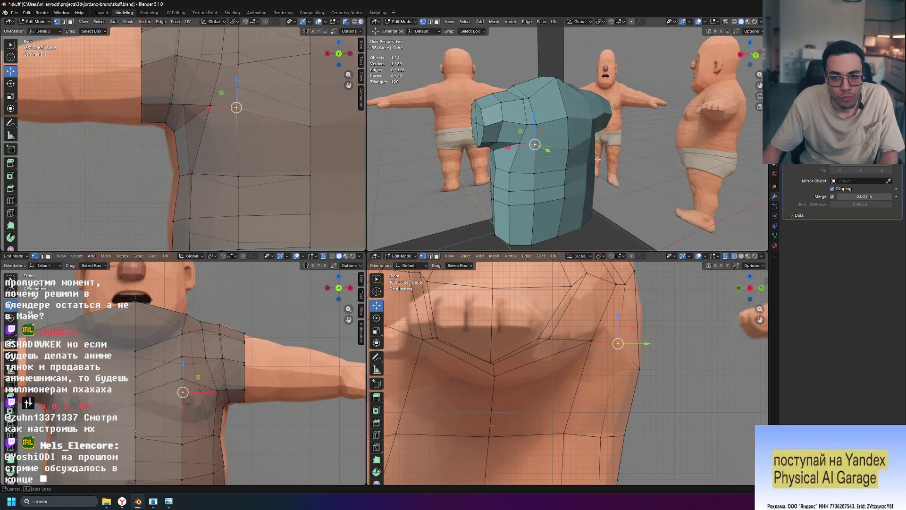
left_click(497, 140)
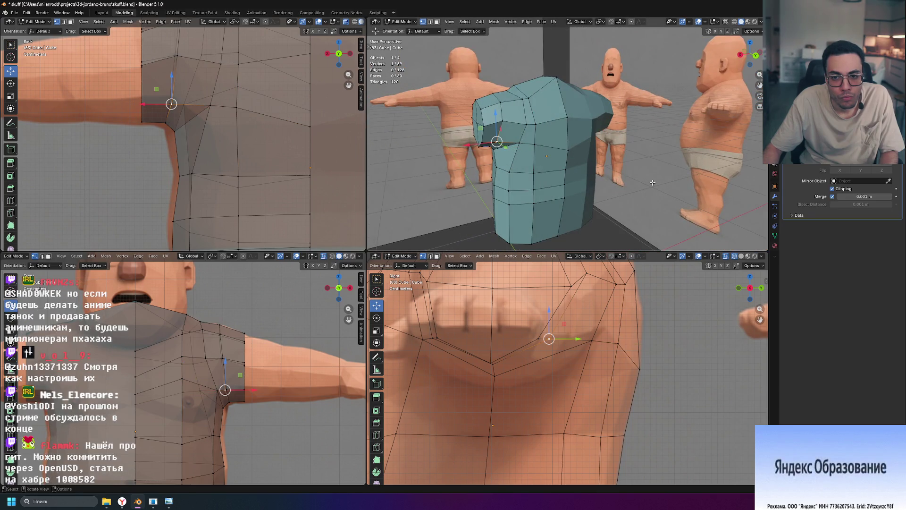
key("g")
key("x")
left_click(505, 148)
mouse_move(505, 149)
middle_mouse_down()
mouse_move(697, 134)
mouse_move(706, 187)
middle_mouse_up()
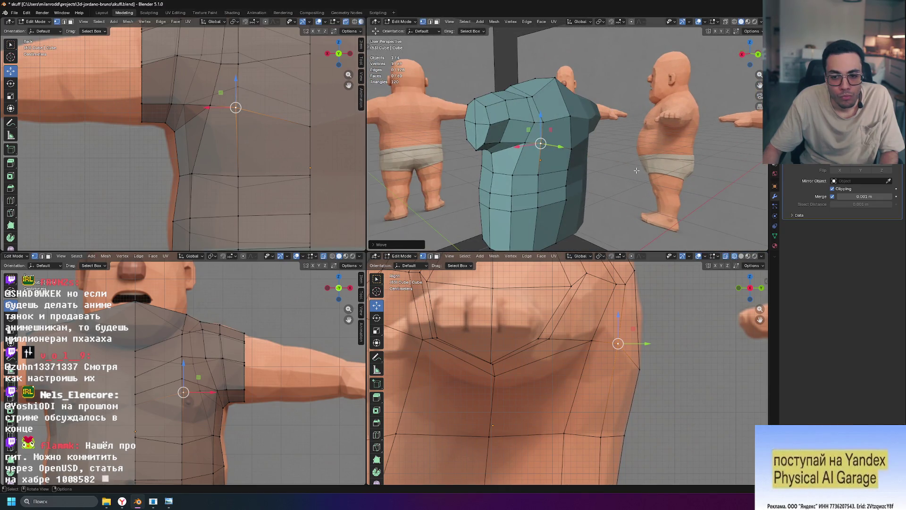
Step: Shift a higher shoulder vertex along the Y axis to tighten the shoulder contour
left_click(569, 147)
mouse_move(568, 147)
middle_mouse_down()
mouse_move(657, 164)
mouse_move(591, 124)
middle_mouse_up()
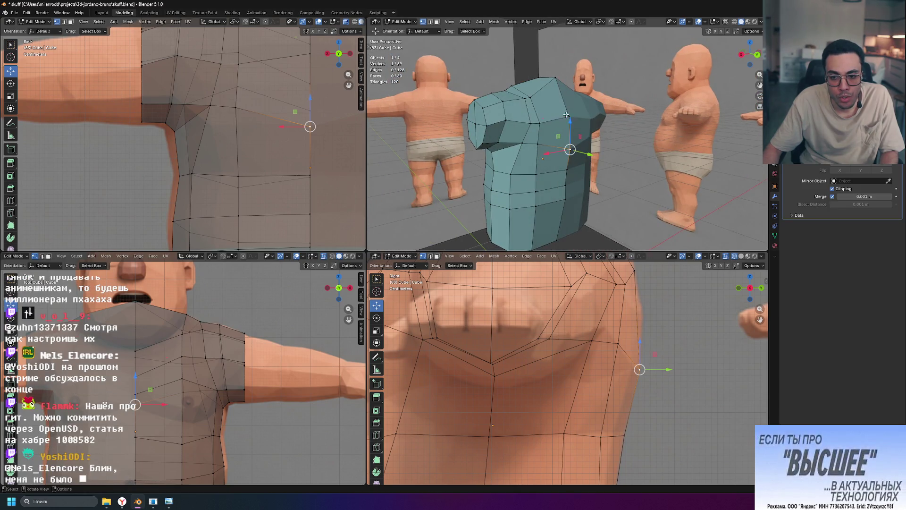
left_click(569, 133)
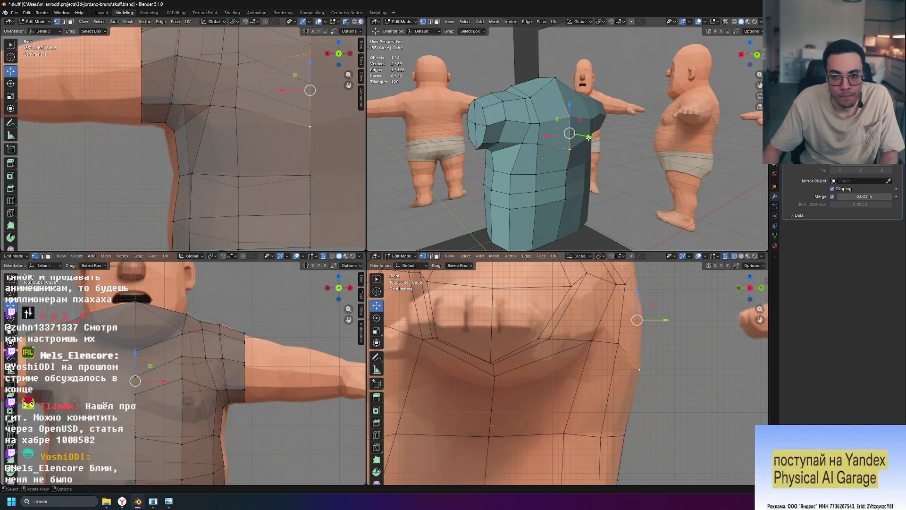
left_click_drag(588, 138, 586, 137)
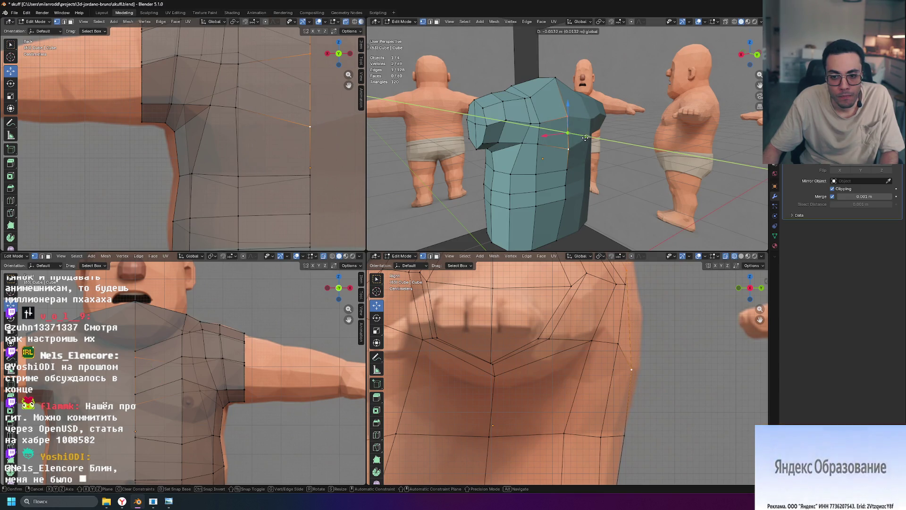
left_click_drag(587, 136, 587, 139)
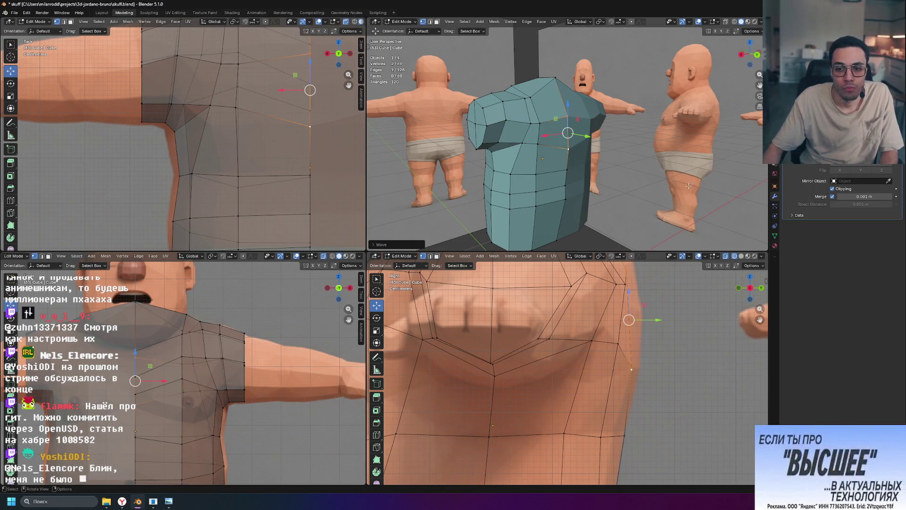
middle_click_drag(647, 168, 613, 146)
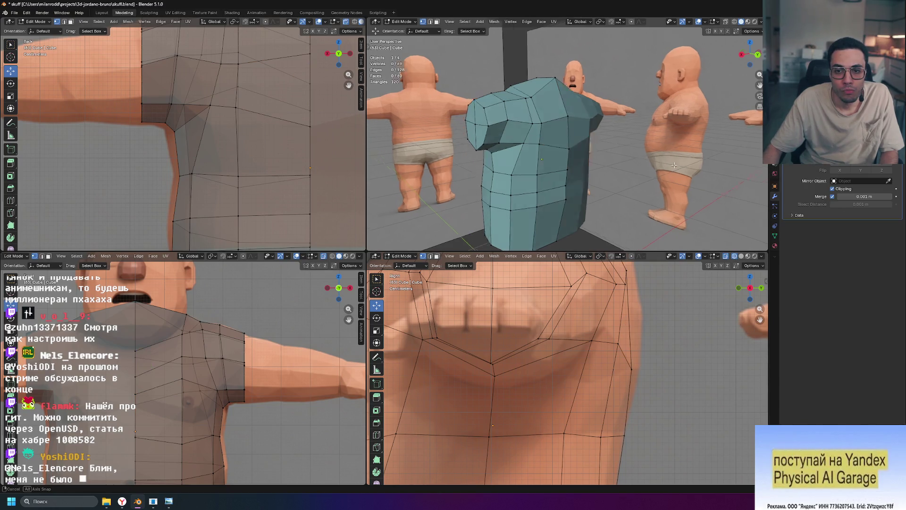
Step: Adjust the shoulder vertex along X and then vertically along Z
key("g")
key("x")
left_click(606, 108)
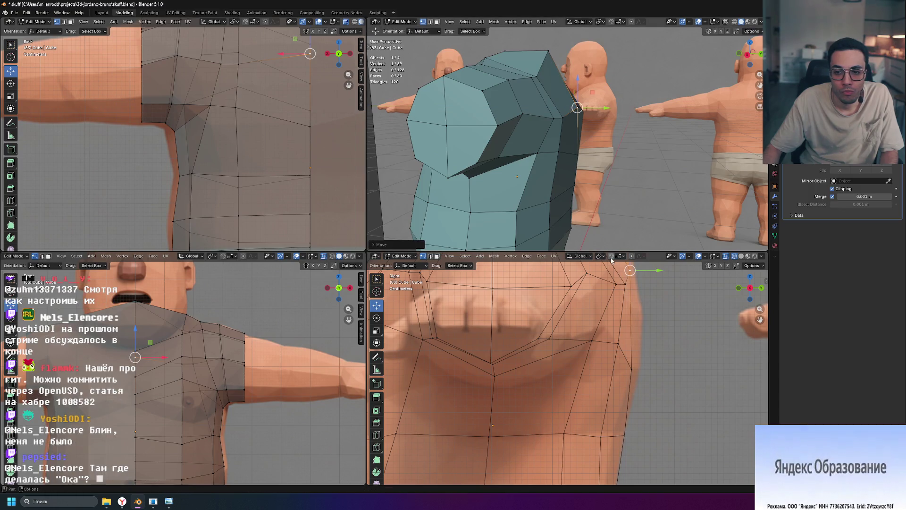
middle_click_drag(606, 108, 615, 180)
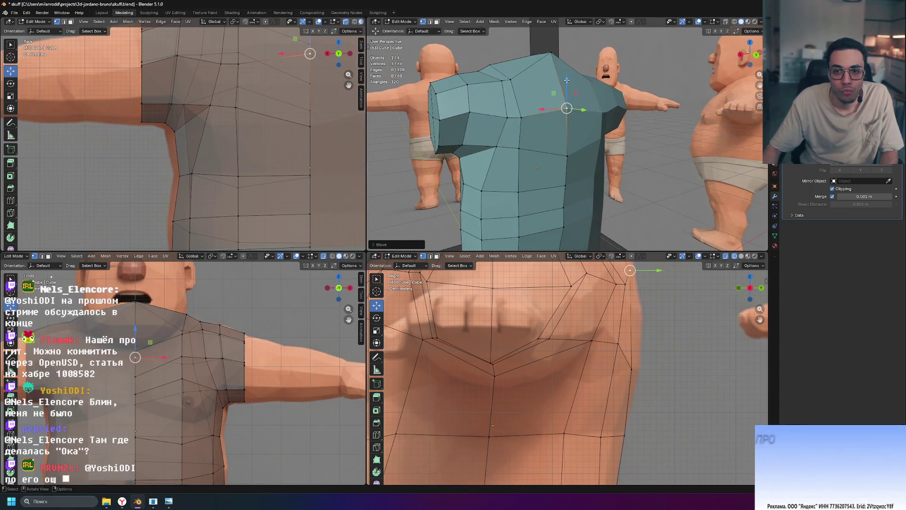
key("g")
key("z")
left_click(567, 117)
mouse_move(567, 118)
middle_mouse_down()
mouse_move(715, 174)
mouse_move(696, 180)
mouse_move(723, 181)
middle_mouse_up()
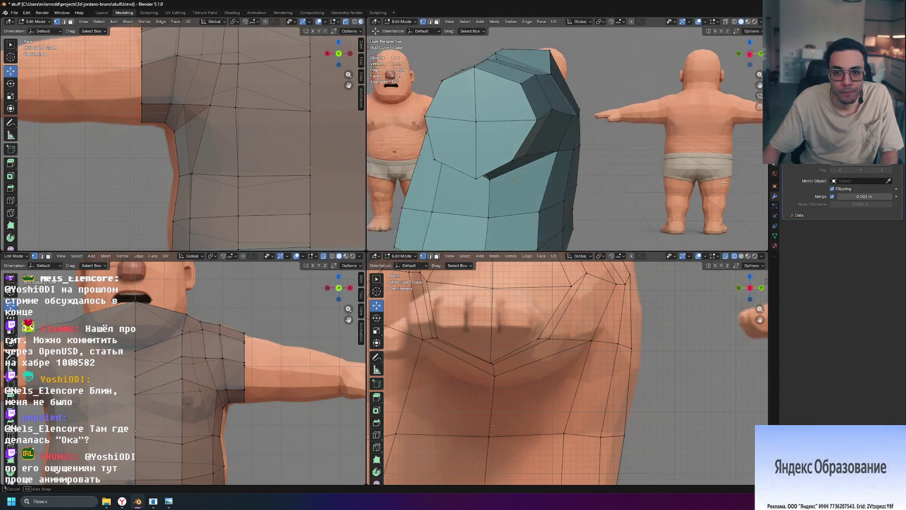
Step: Nudge a side vertex slightly along Y and review the shirt from several angles
left_click(576, 113)
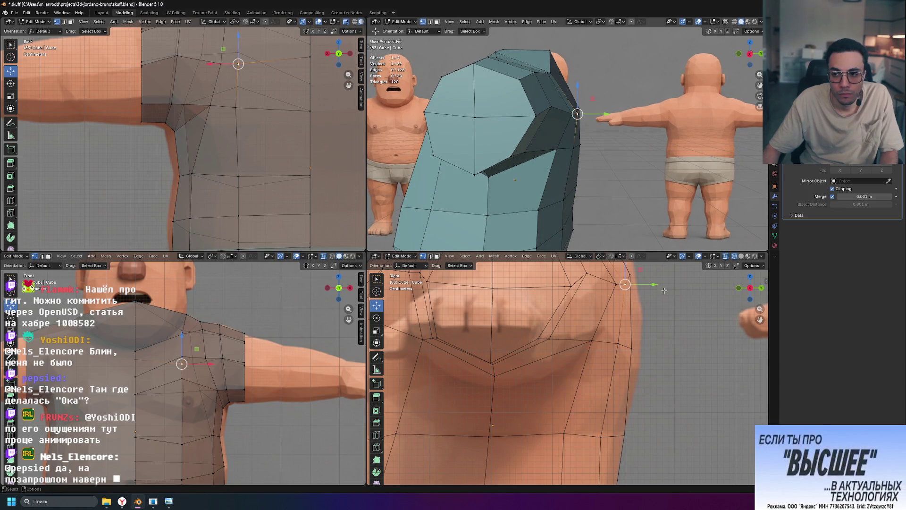
left_click_drag(653, 285, 662, 284)
left_click(631, 348)
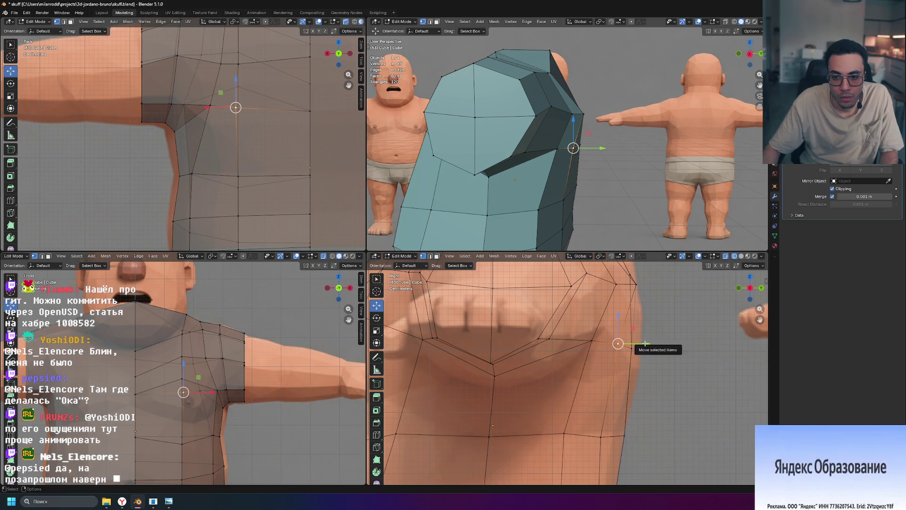
mouse_move(580, 177)
middle_mouse_down()
mouse_move(560, 232)
mouse_move(591, 234)
middle_mouse_up()
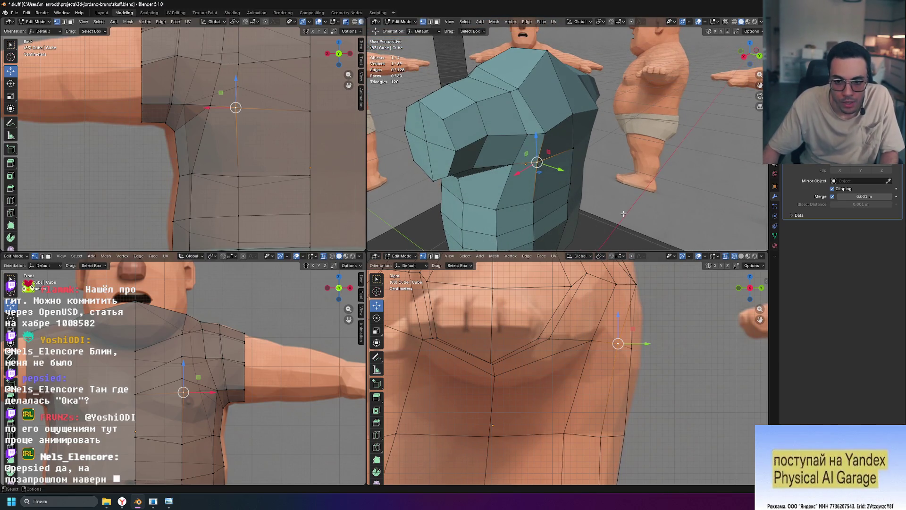
mouse_move(570, 157)
middle_mouse_down()
mouse_move(579, 190)
mouse_move(594, 184)
middle_mouse_up()
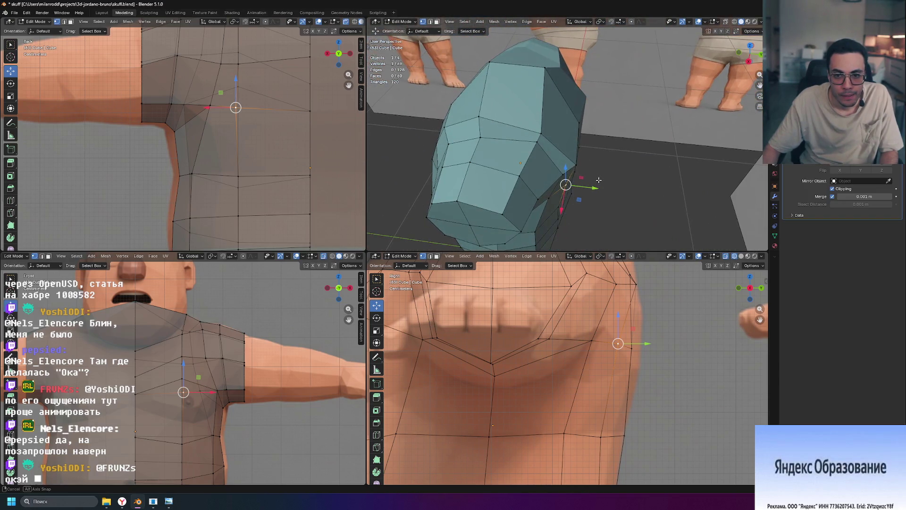
Step: Move a vertex under the shoulder along the Y axis and re-check the fit
left_click(575, 165)
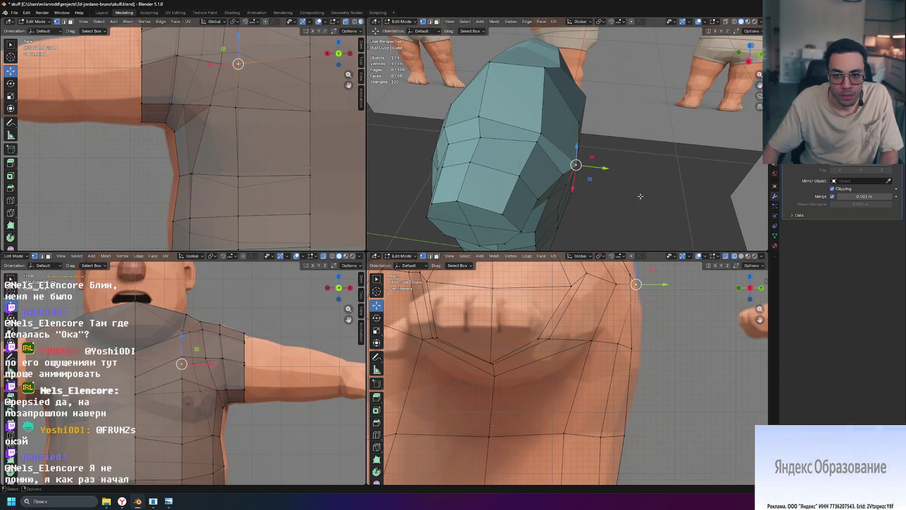
key("g")
key("y")
left_click(598, 167)
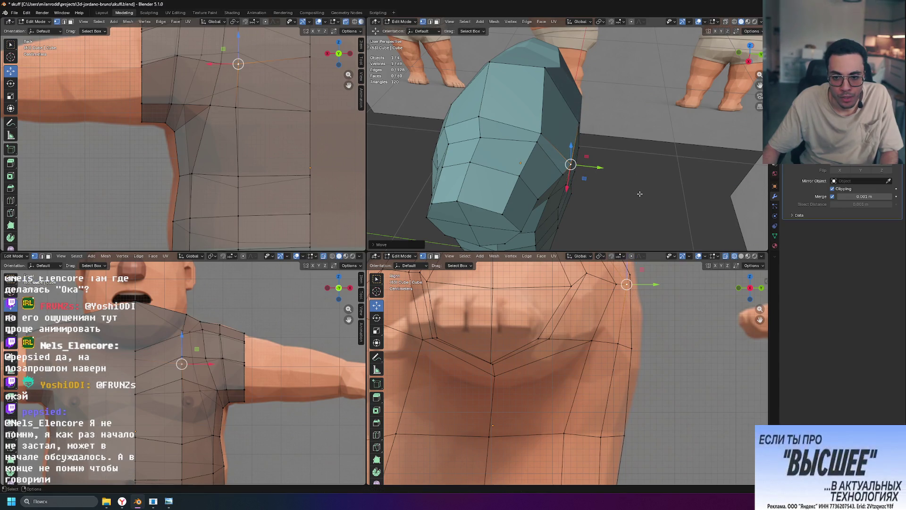
mouse_move(640, 194)
middle_mouse_down()
mouse_move(630, 164)
mouse_move(647, 185)
middle_mouse_up()
mouse_move(645, 187)
middle_mouse_down()
mouse_move(651, 167)
mouse_move(634, 141)
middle_mouse_up()
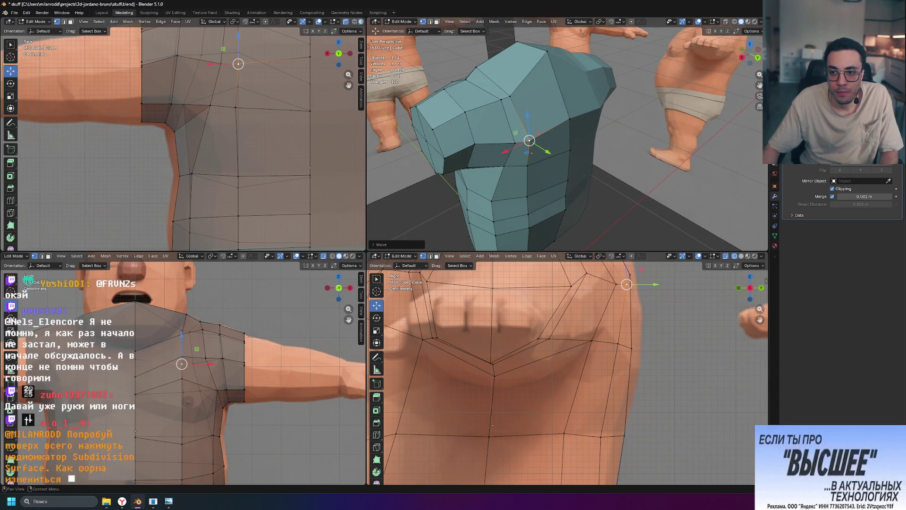
type("sub")
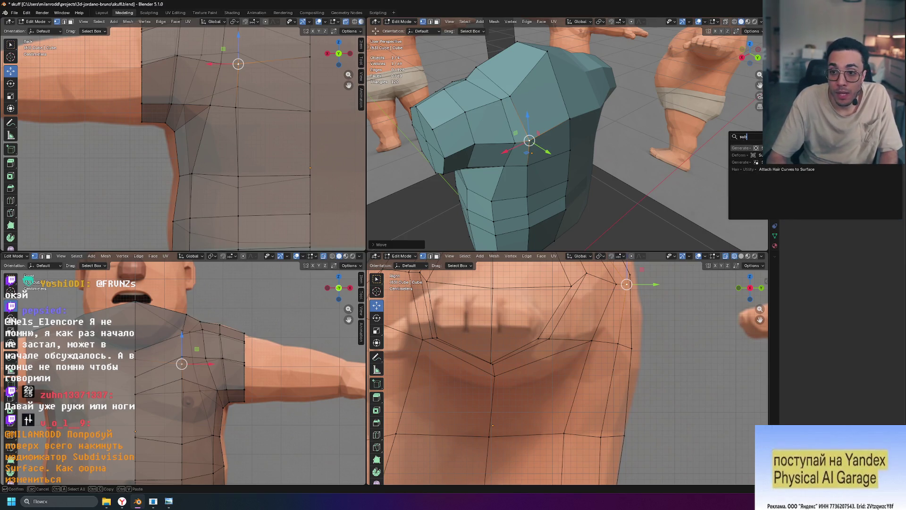
key("Return")
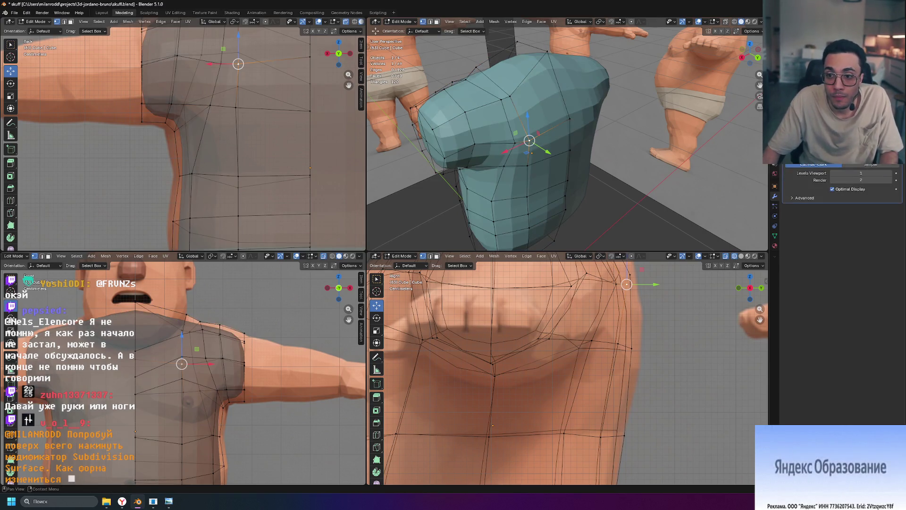
scroll(823, 205, "up", 3)
middle_click_drag(594, 171, 677, 159)
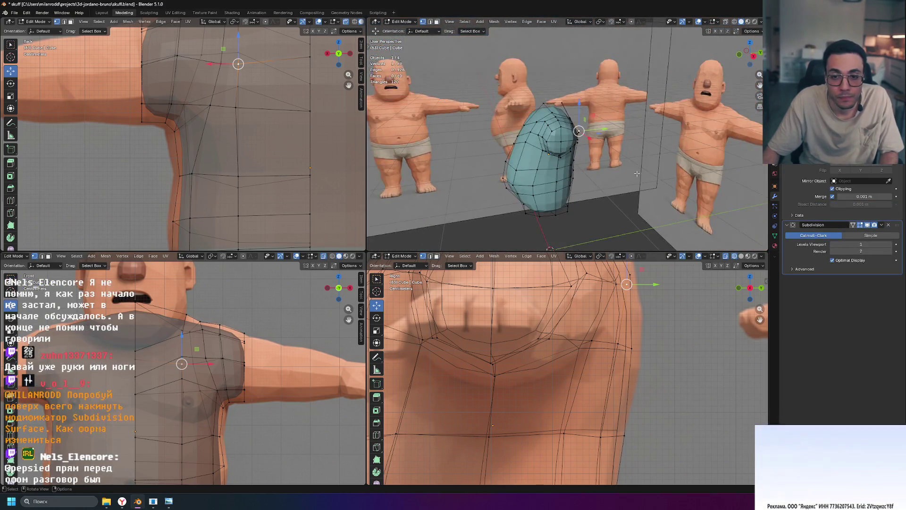
mouse_move(677, 159)
middle_mouse_down()
mouse_move(688, 139)
mouse_move(552, 166)
mouse_move(602, 160)
mouse_move(613, 187)
middle_mouse_up()
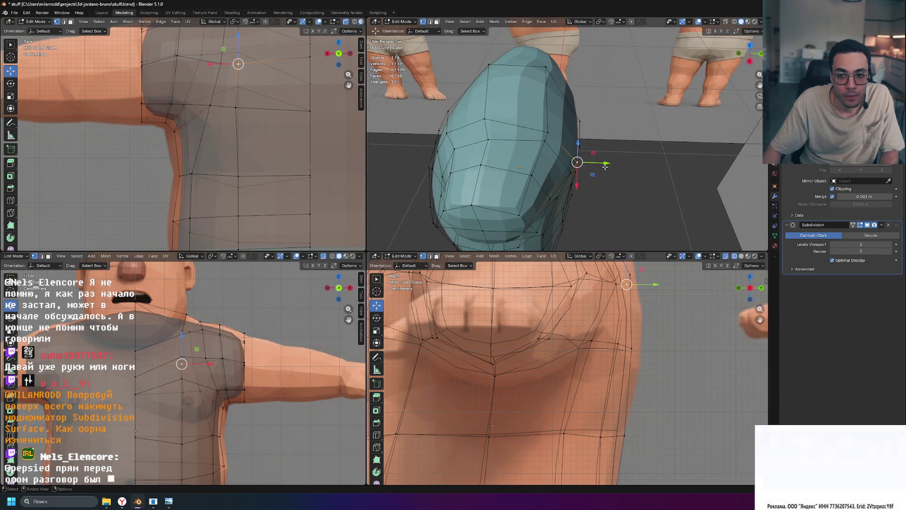
mouse_move(631, 171)
middle_mouse_down()
mouse_move(559, 162)
mouse_move(567, 142)
mouse_move(662, 129)
mouse_move(618, 174)
mouse_move(572, 145)
mouse_move(578, 133)
middle_mouse_up()
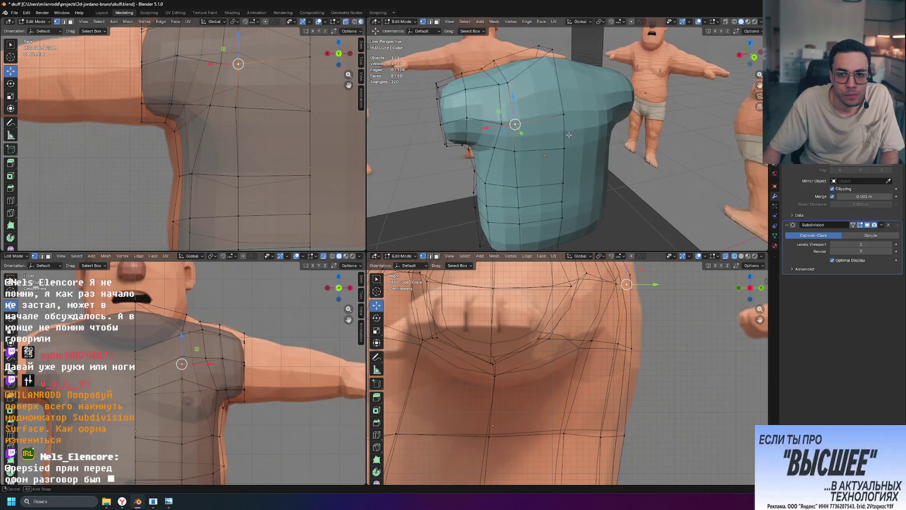
left_click(495, 88)
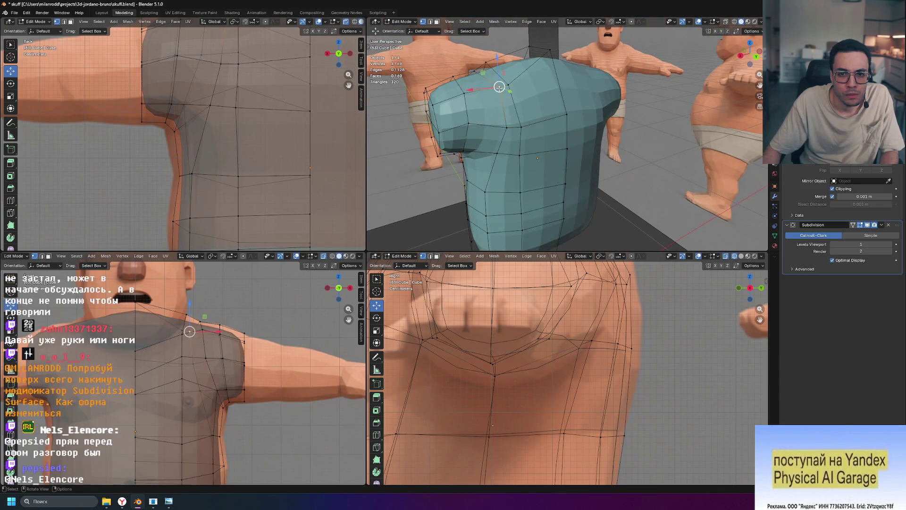
Step: Slide a front shoulder vertex along its edge to refine the shoulder shape
key("g")
key("g")
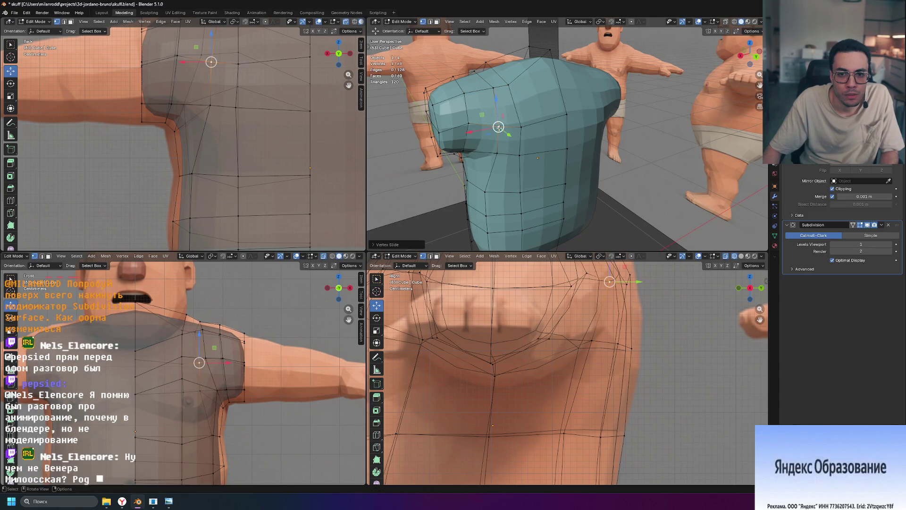
middle_click_drag(510, 142, 520, 144)
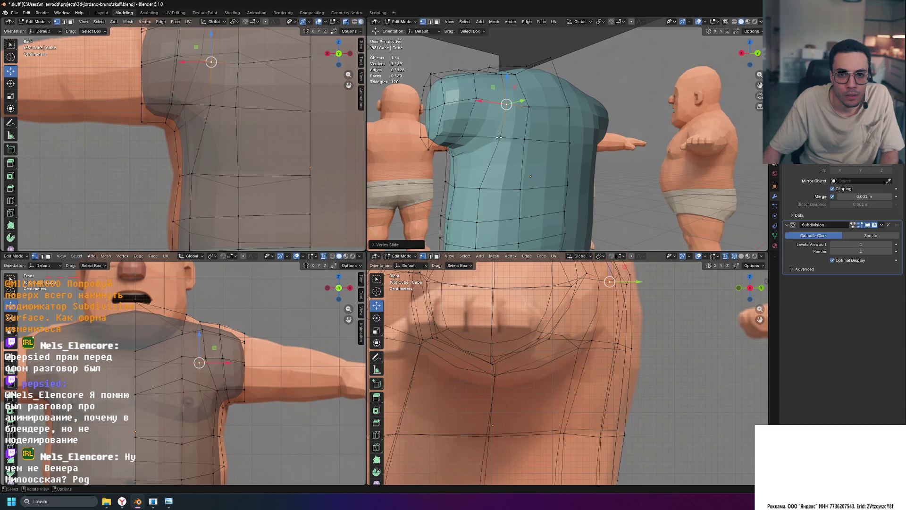
left_click(500, 137)
key("g")
key("g")
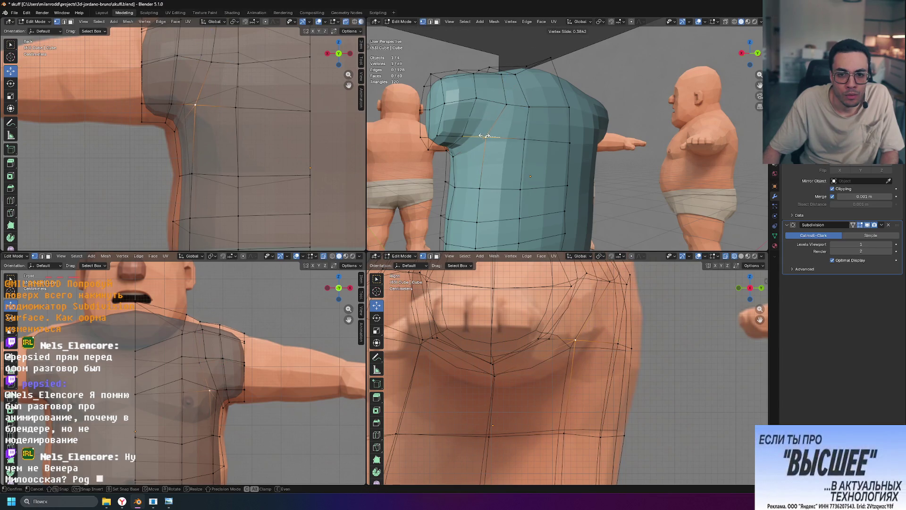
left_click(485, 134)
mouse_move(484, 135)
middle_mouse_down()
mouse_move(615, 163)
mouse_move(597, 193)
middle_mouse_up()
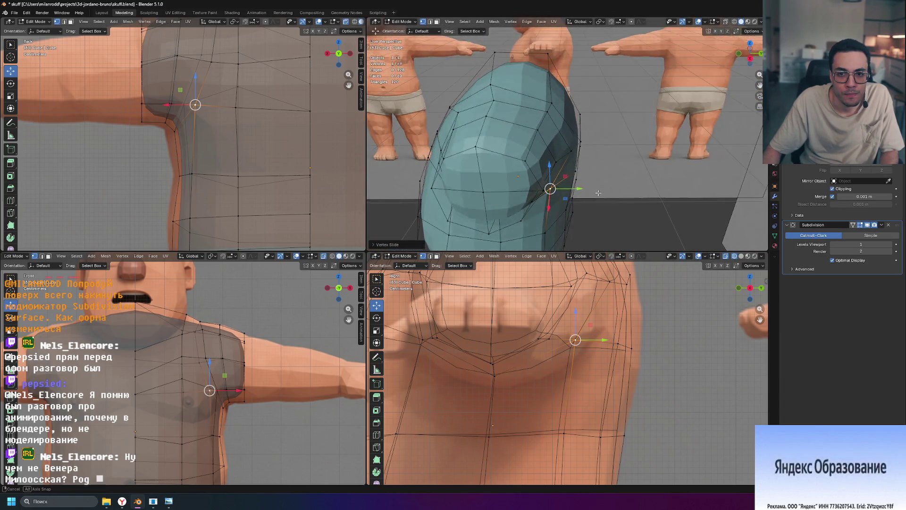
Step: Make a small move on a second shoulder vertex and inspect the shirt shape
left_click(596, 160)
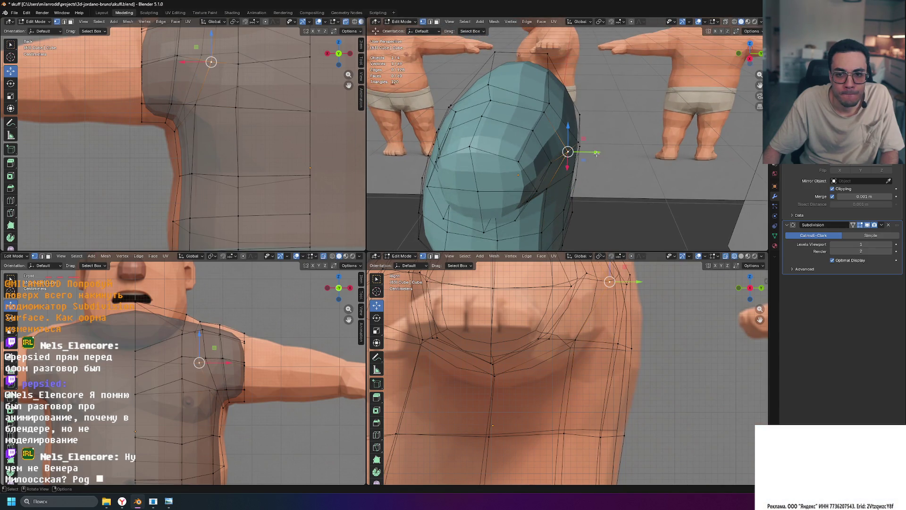
key("g")
left_click(597, 152)
mouse_move(597, 152)
middle_mouse_down()
mouse_move(629, 128)
mouse_move(573, 161)
middle_mouse_up()
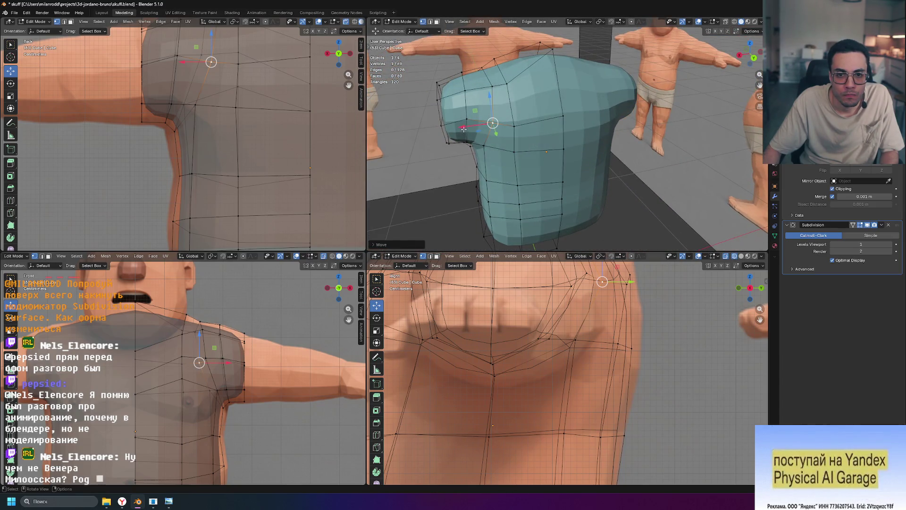
mouse_move(669, 182)
middle_mouse_down()
mouse_move(693, 170)
mouse_move(692, 194)
mouse_move(484, 104)
middle_mouse_up()
Step: Vertex Slide the shoulder vertex twice along its edges and view the shirt from the front
key("shift+v")
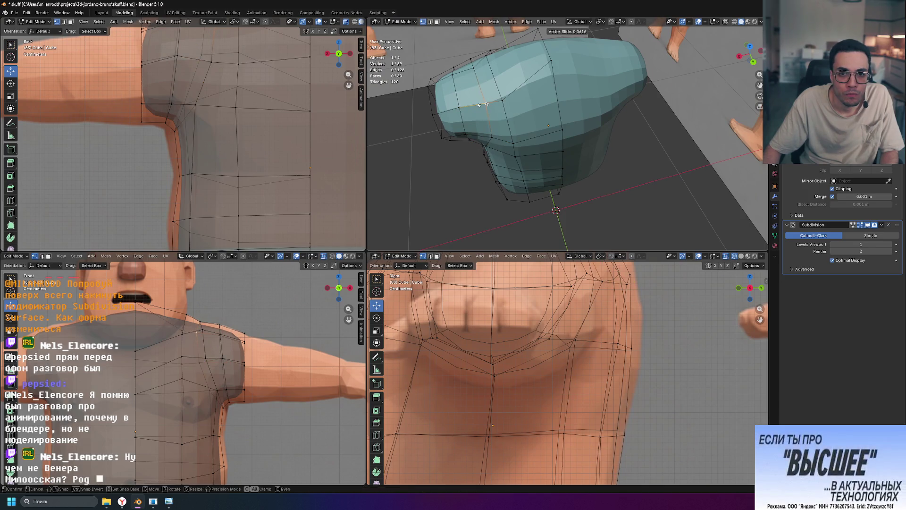
left_click(482, 104)
key("shift+v")
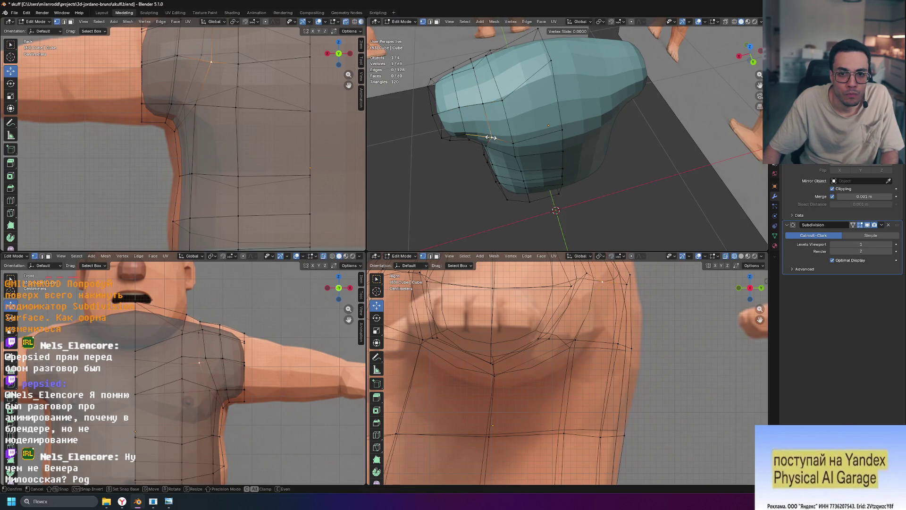
left_click(486, 137)
mouse_move(486, 137)
middle_mouse_down()
mouse_move(704, 147)
mouse_move(588, 145)
middle_mouse_up()
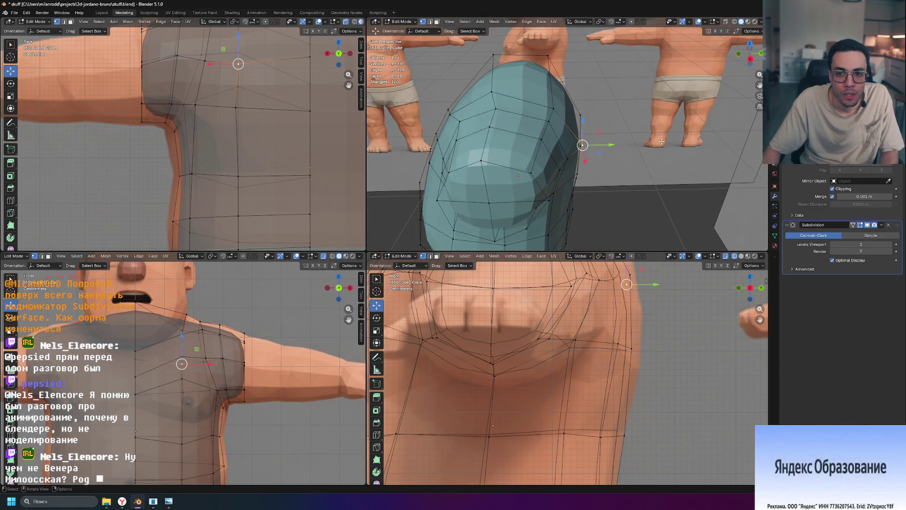
Step: Move the shoulder-edge vertex along Y and then up along Z so the sleeve fits closer
middle_click_drag(661, 141, 598, 157)
key("g")
key("y")
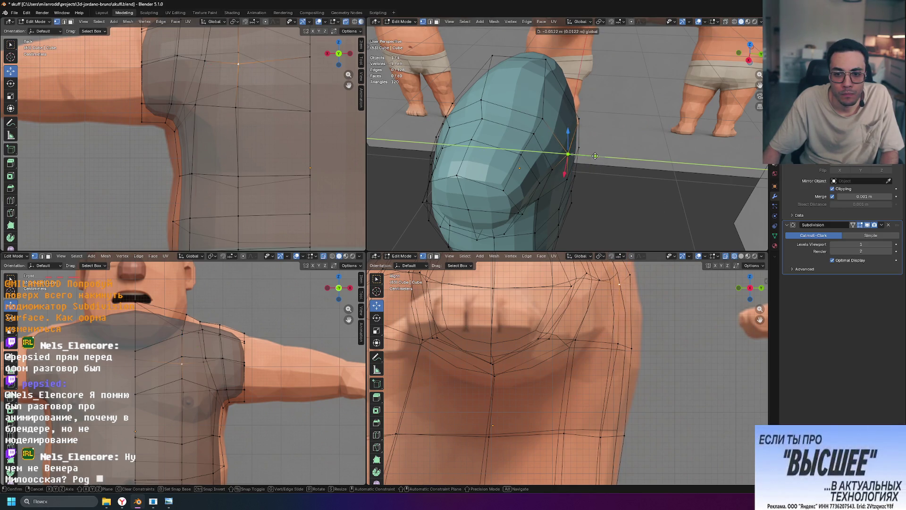
left_click(596, 155)
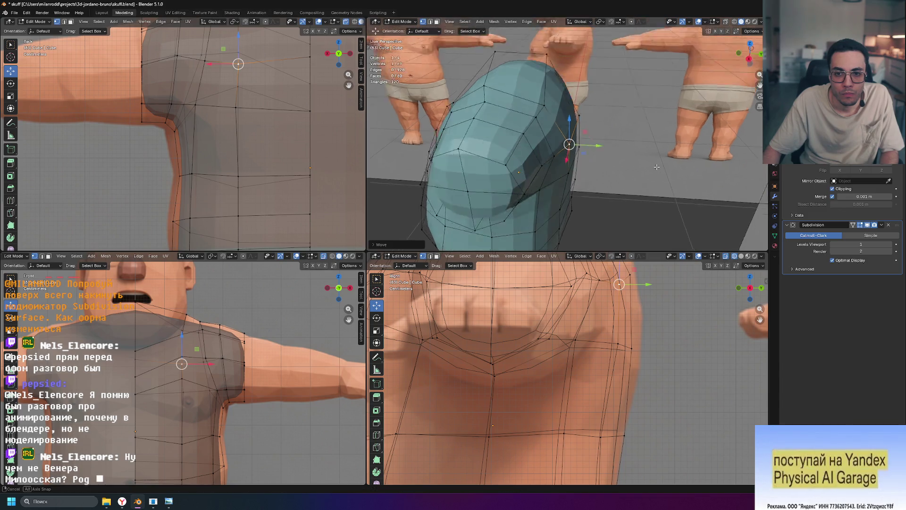
middle_click_drag(595, 155, 579, 98)
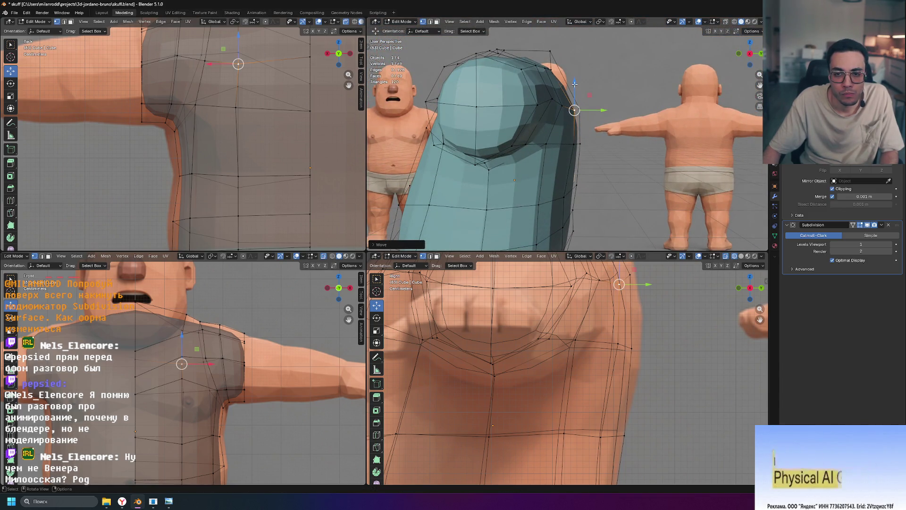
key("g")
key("z")
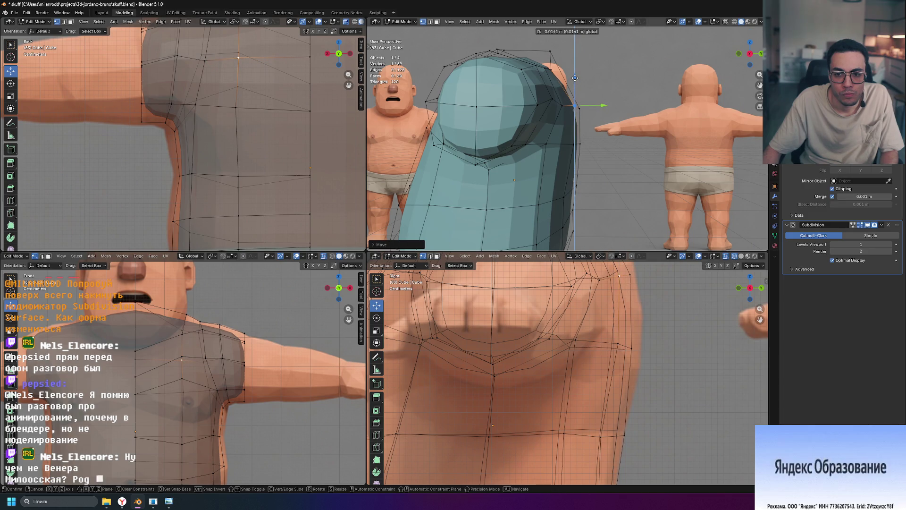
left_click(574, 77)
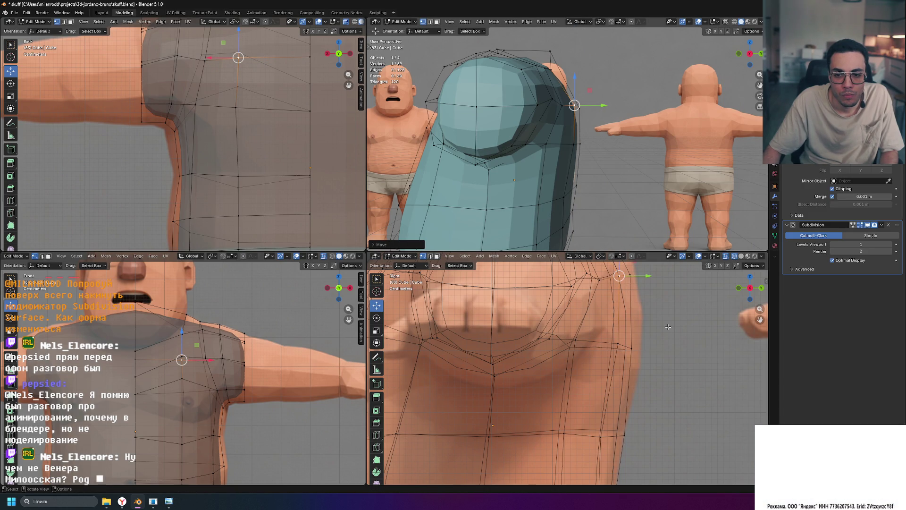
scroll(620, 347, "down", 1)
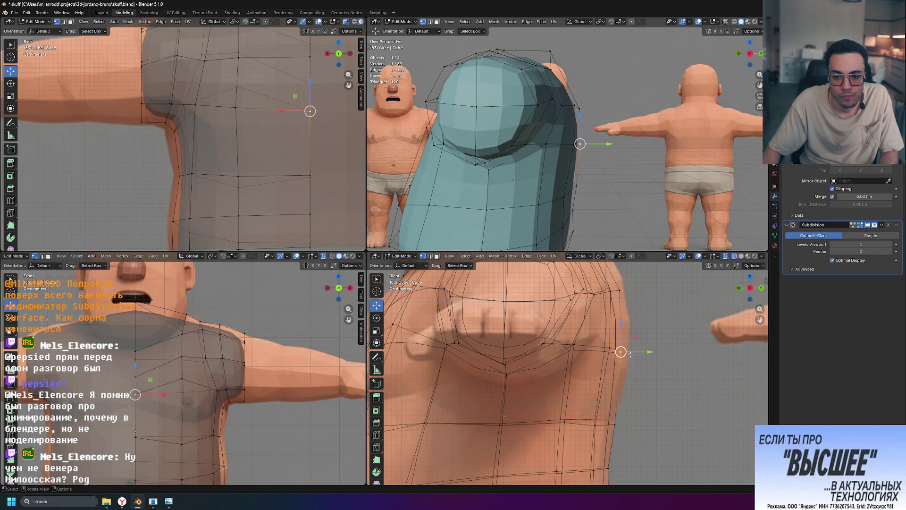
Step: Nudge the shoulder vertex along X and Y and check the chest area from new angles
middle_click_drag(638, 233, 629, 222)
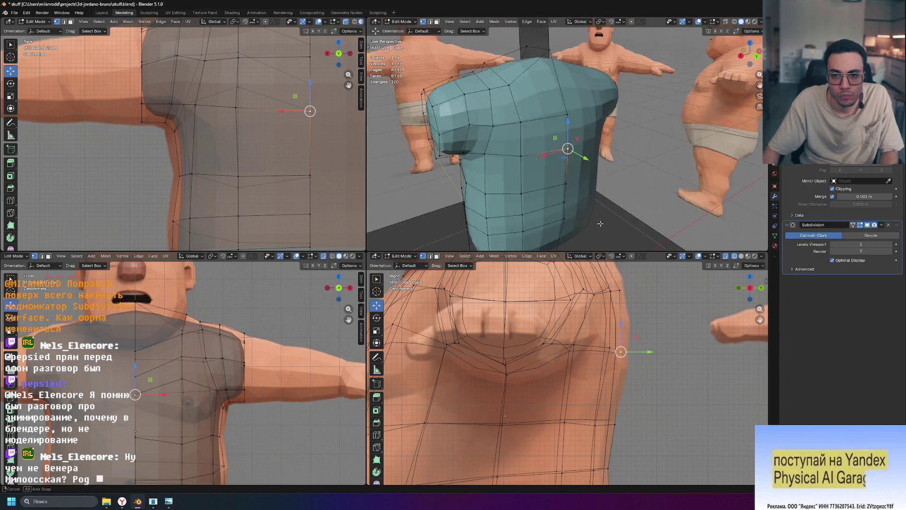
key("g")
key("x")
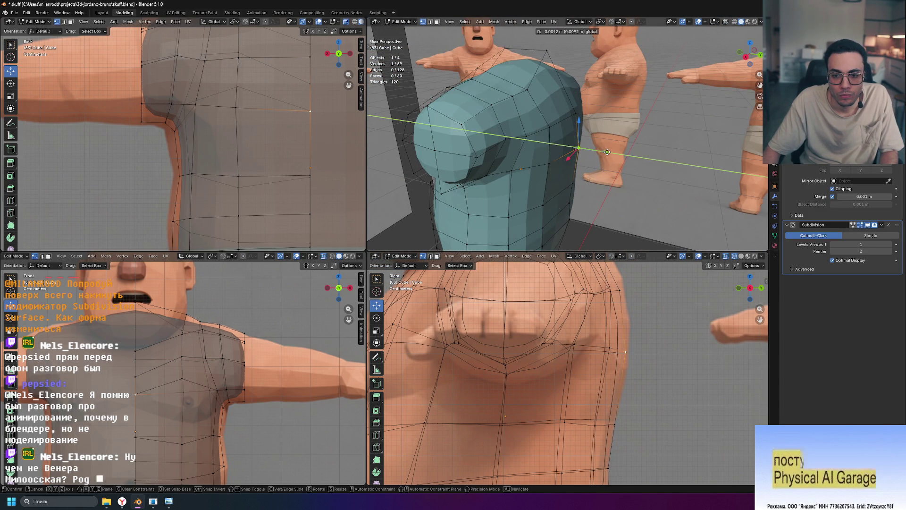
left_click(608, 152)
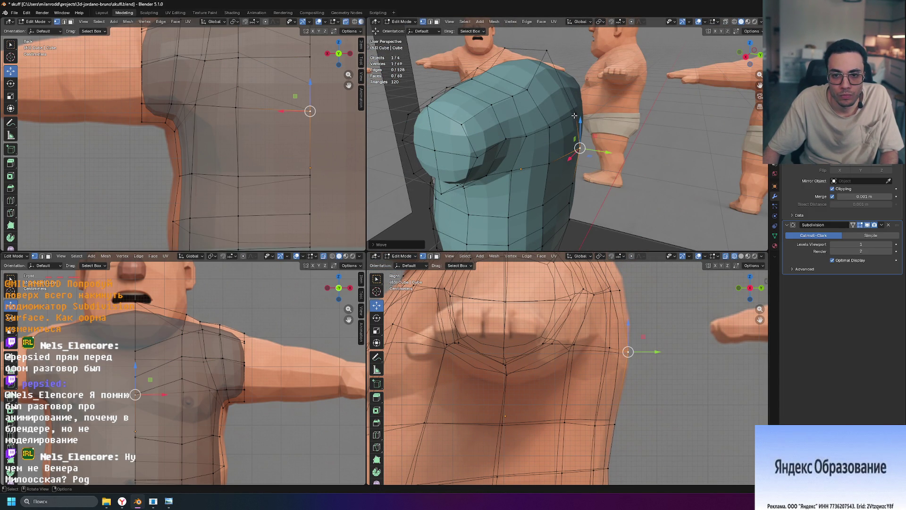
key("g")
key("y")
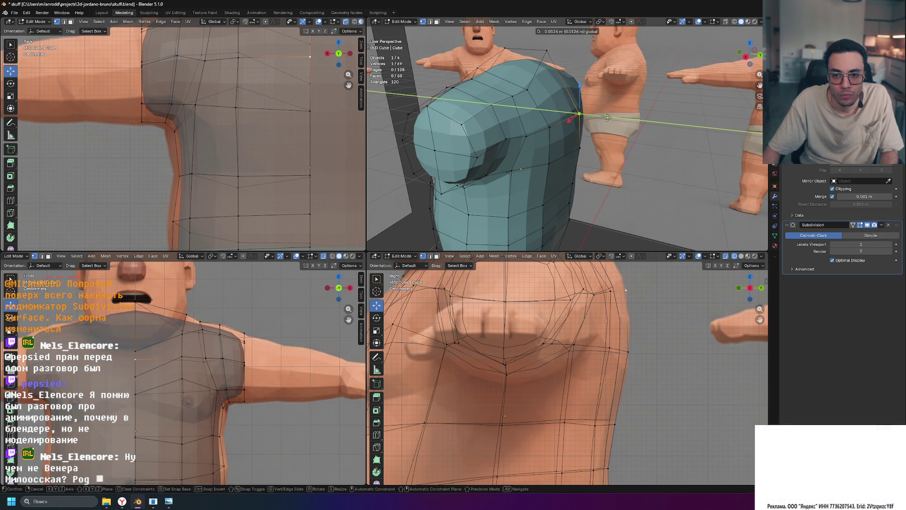
left_click(605, 117)
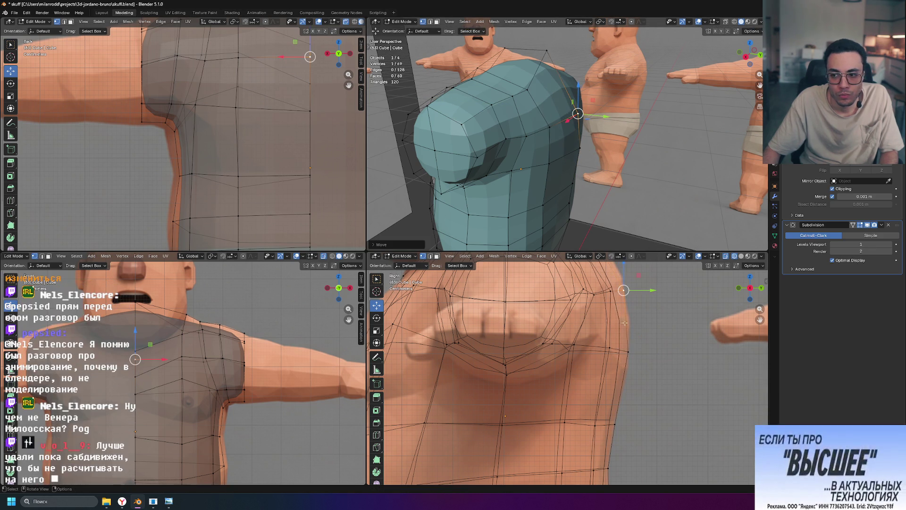
middle_click_drag(634, 342, 615, 387, "shift")
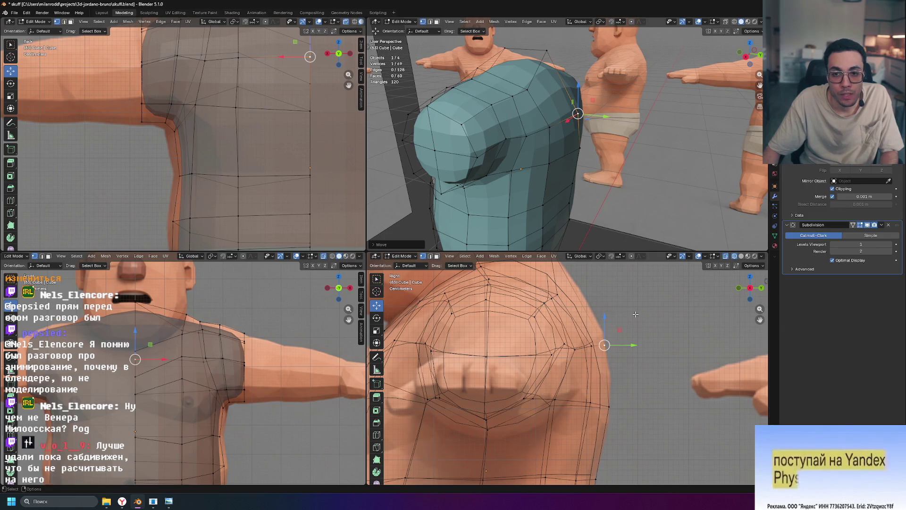
mouse_move(639, 165)
middle_mouse_down()
mouse_move(646, 140)
mouse_move(656, 210)
mouse_move(635, 212)
mouse_move(604, 194)
middle_mouse_up()
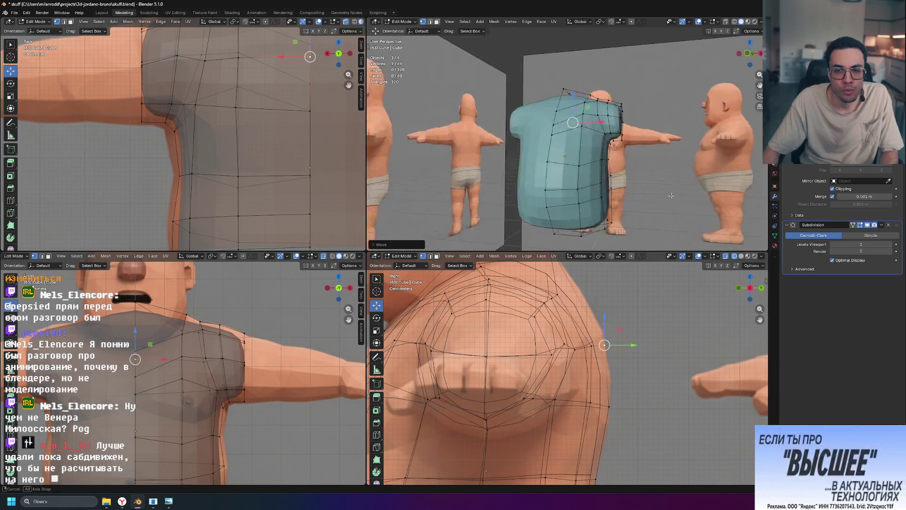
Step: Slide one more shoulder vertex into place and save the .blend file
mouse_move(603, 195)
middle_mouse_down()
mouse_move(545, 199)
mouse_move(556, 201)
mouse_move(523, 124)
middle_mouse_up()
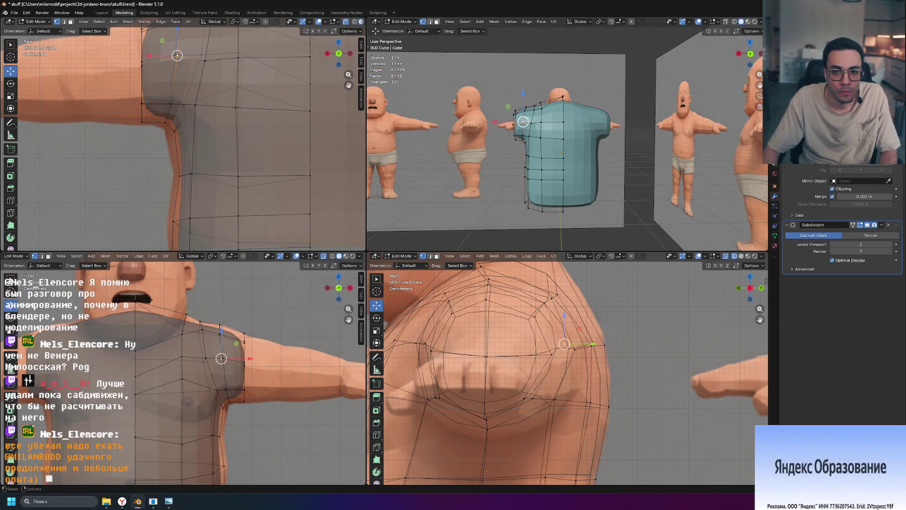
left_click(523, 123)
mouse_move(548, 254)
middle_mouse_down()
mouse_move(635, 173)
mouse_move(559, 162)
middle_mouse_up()
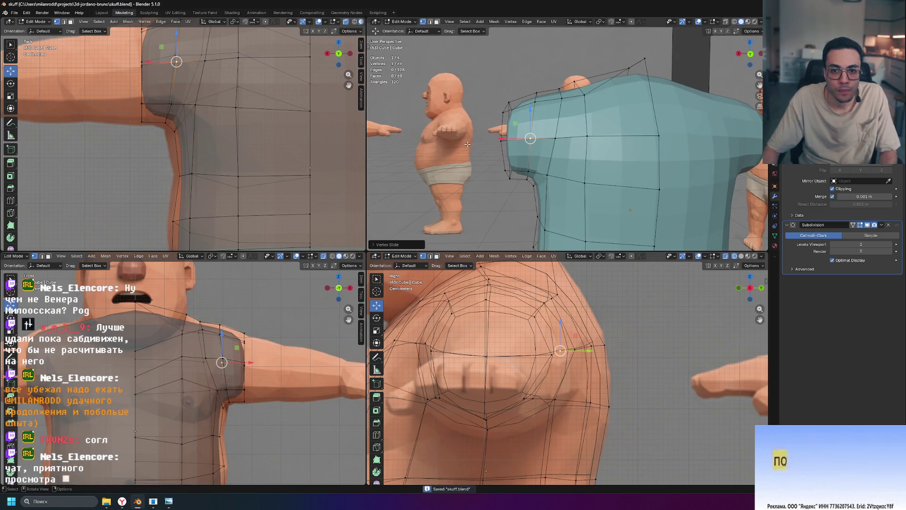
key("ctrl+s")
Step: Orbit to review the shirt beside the character and from behind
middle_click_drag(466, 145, 626, 198)
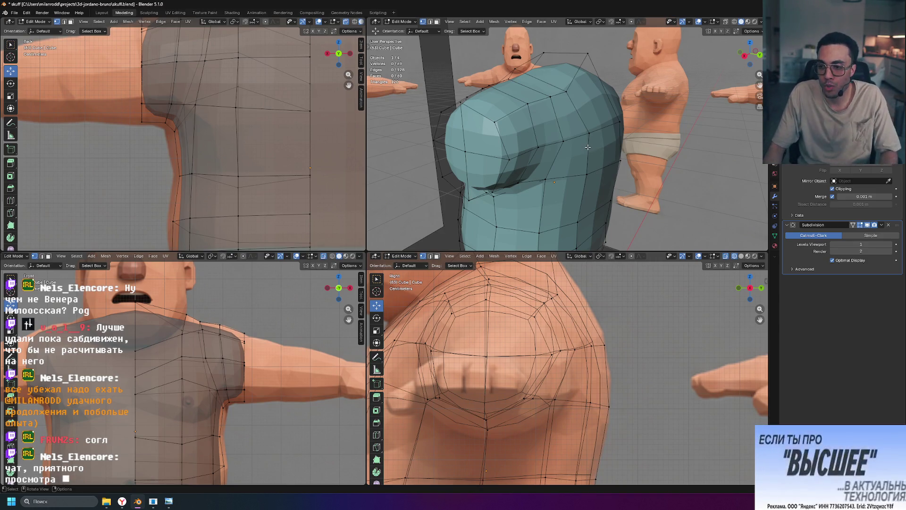
mouse_move(619, 157)
middle_mouse_down()
mouse_move(657, 149)
mouse_move(691, 166)
mouse_move(602, 149)
middle_mouse_up()
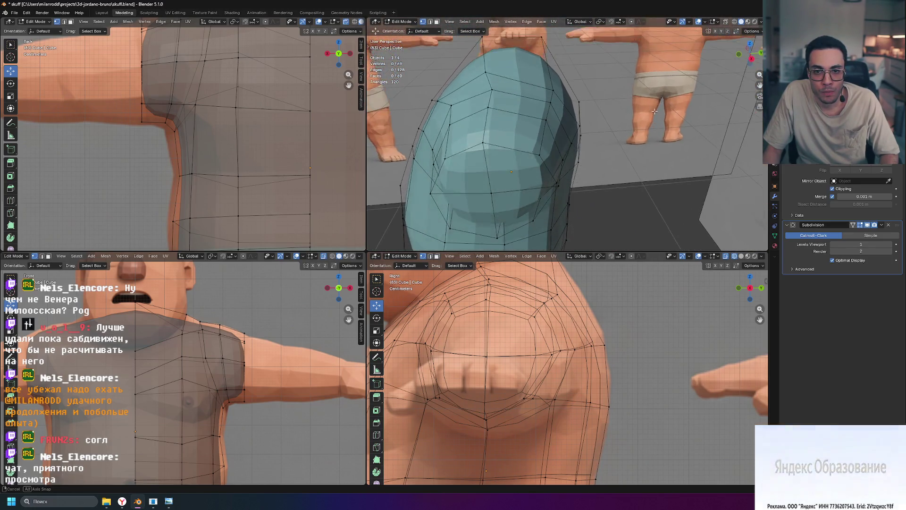
mouse_move(602, 149)
middle_mouse_down()
mouse_move(658, 105)
mouse_move(677, 115)
mouse_move(575, 122)
middle_mouse_up()
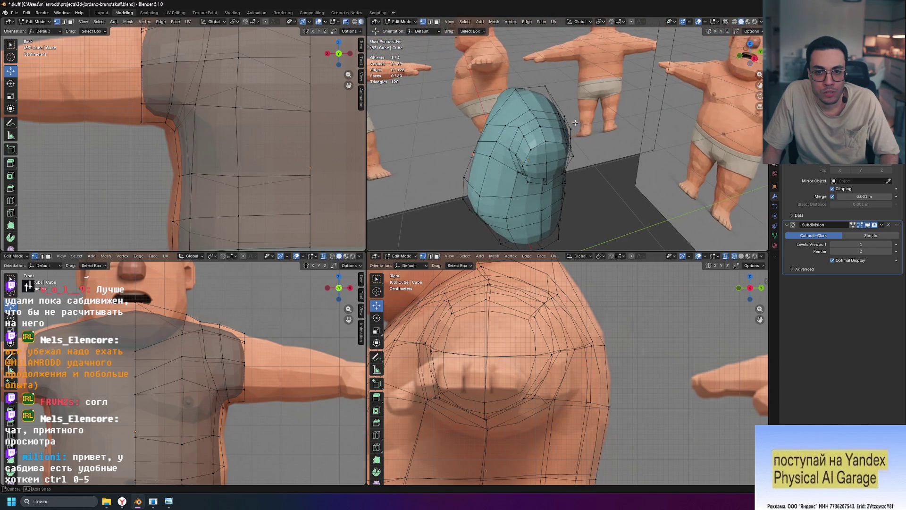
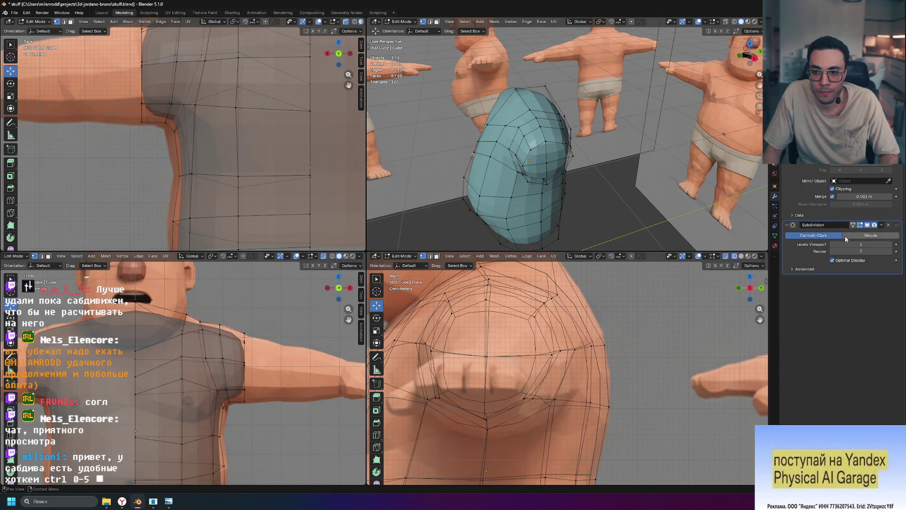
Step: Toggle the Subdivision modifier's viewport display off and back on to compare the cage and smoothed result
left_click(868, 224)
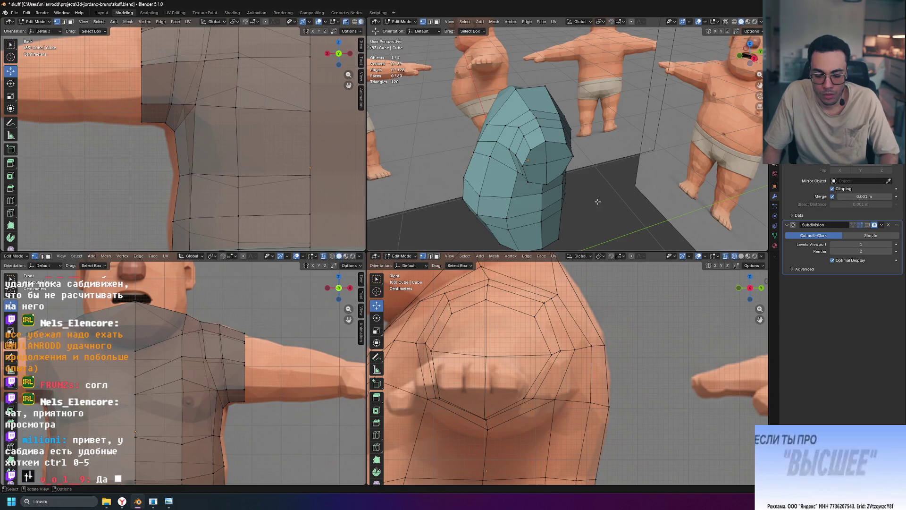
key("ctrl")
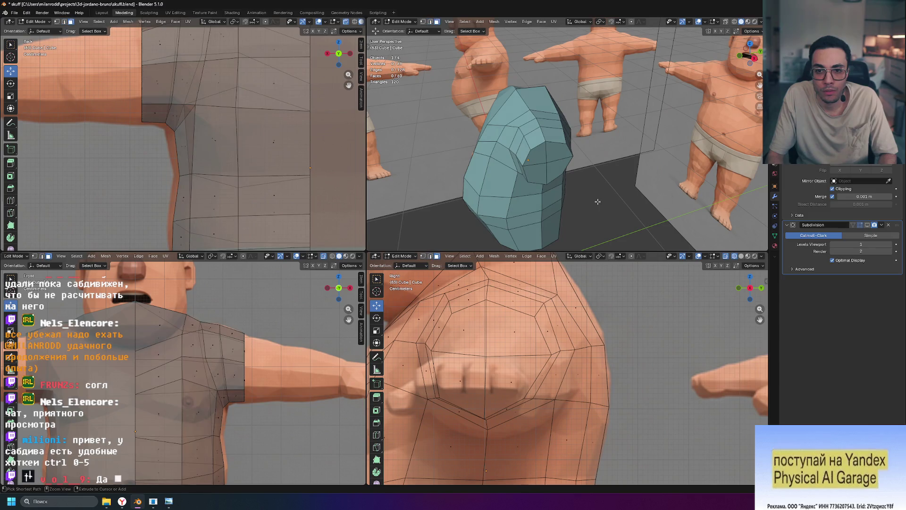
key("ctrl")
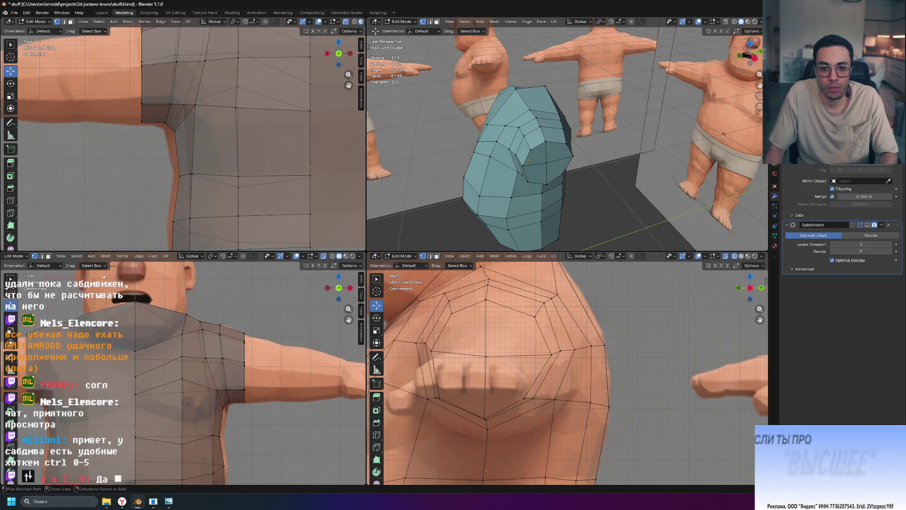
left_click(868, 225)
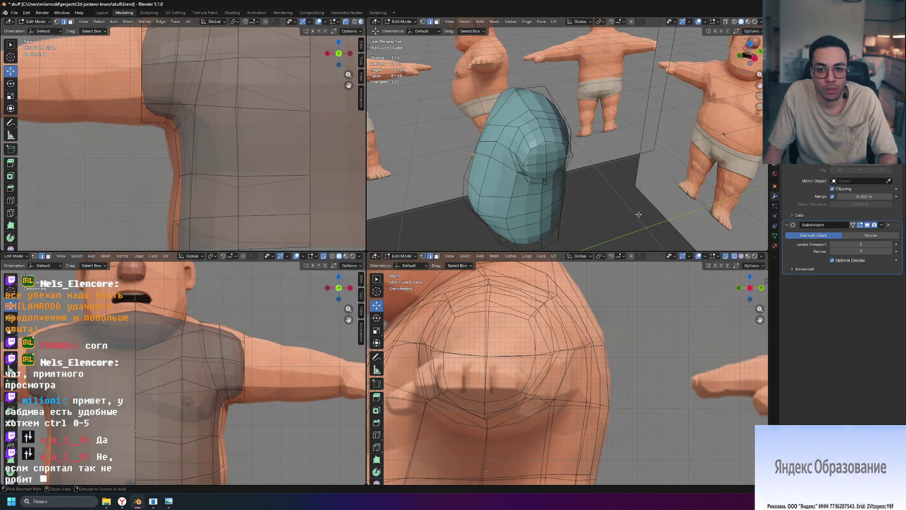
Step: Switch to vertex select, leave edit mode for object mode and set subdivision level 3
key("1")
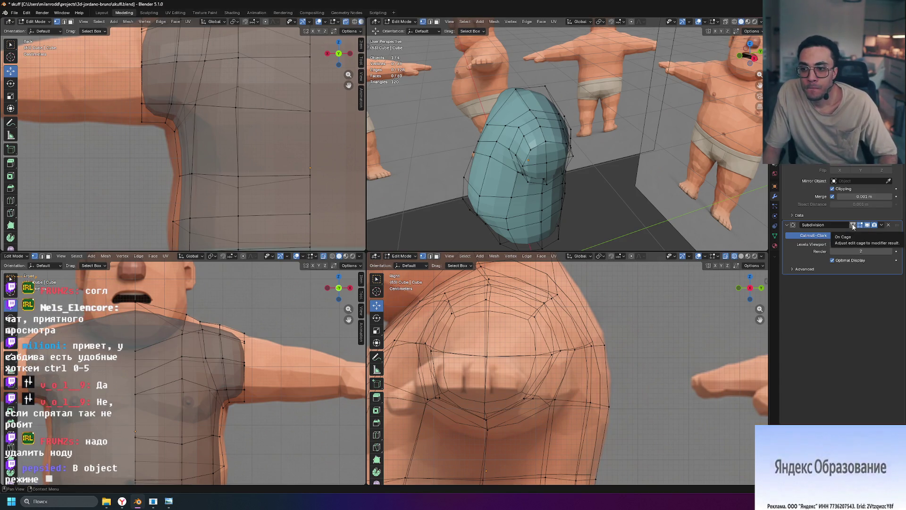
key("Tab")
key("ctrl+3")
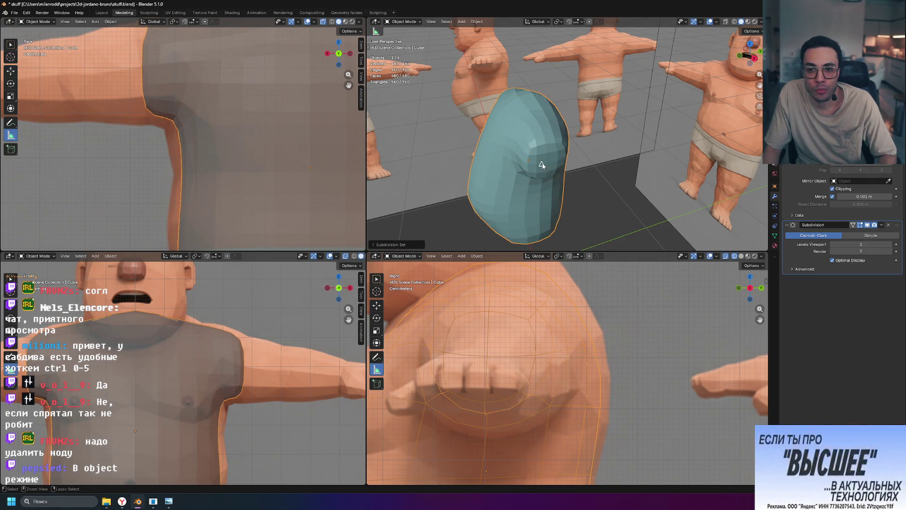
Step: Preview the shirt at subdivision levels 3, 4 and 5, settling back on level 4
key("ctrl+3")
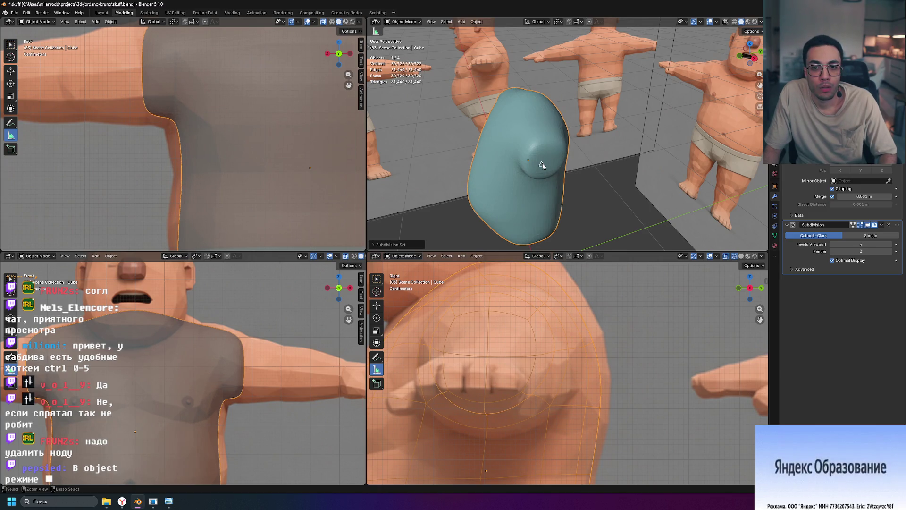
key("ctrl+4")
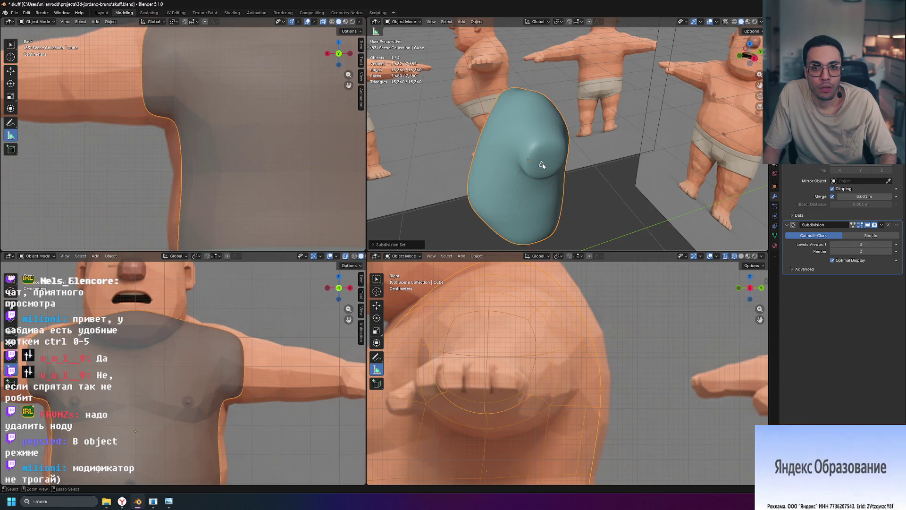
key("ctrl+5")
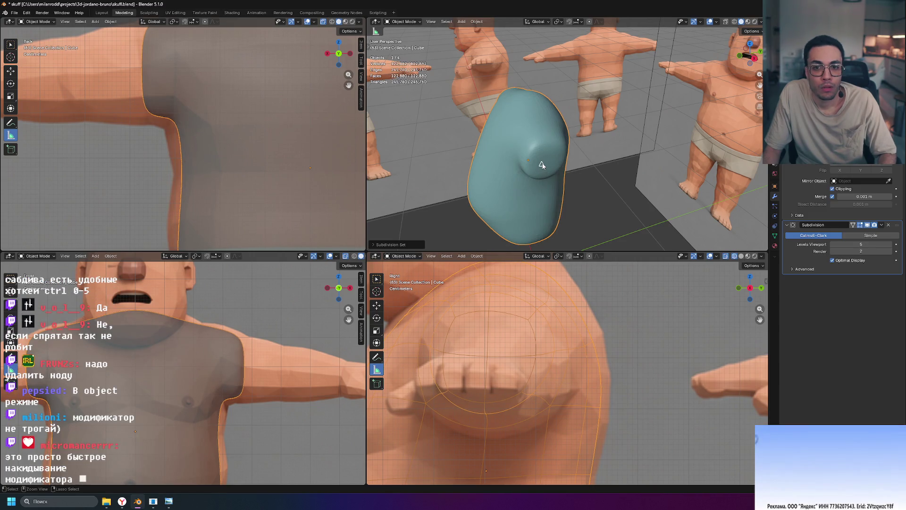
key("ctrl+4")
Step: Orbit around the smoothed shirt and return to edit mode on its vertices
mouse_move(558, 168)
middle_mouse_down()
mouse_move(673, 164)
mouse_move(760, 178)
middle_mouse_up()
middle_click_drag(745, 164, 629, 188)
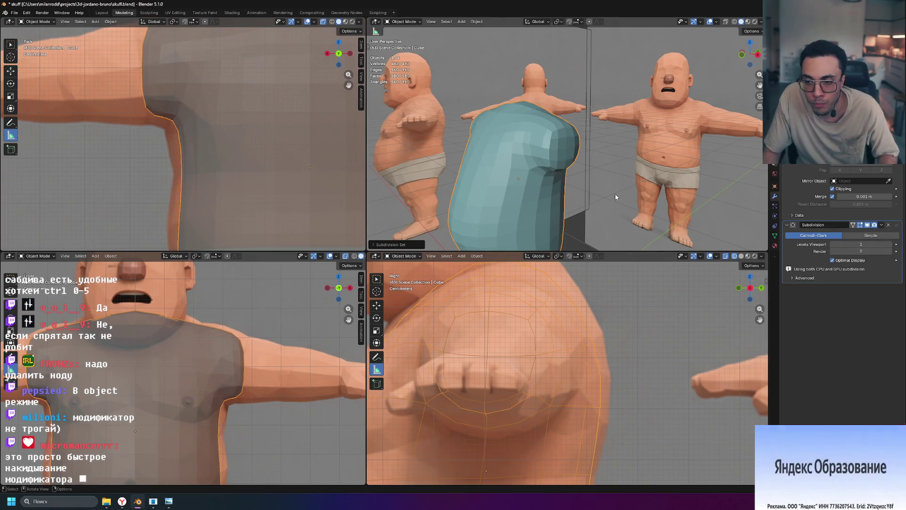
key("Tab")
middle_click_drag(615, 193, 519, 204)
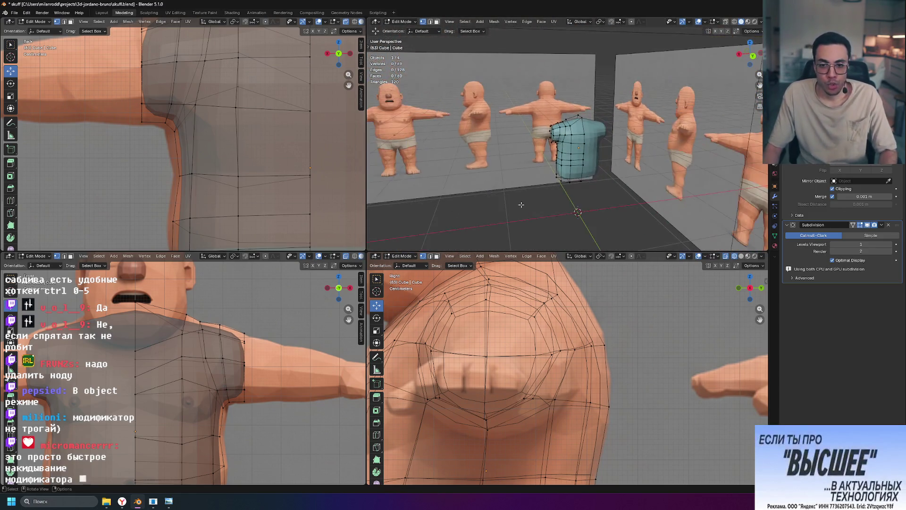
Step: Frame the shirt mesh and orbit around it to inspect it from below and the sides
key("KP_Decimal")
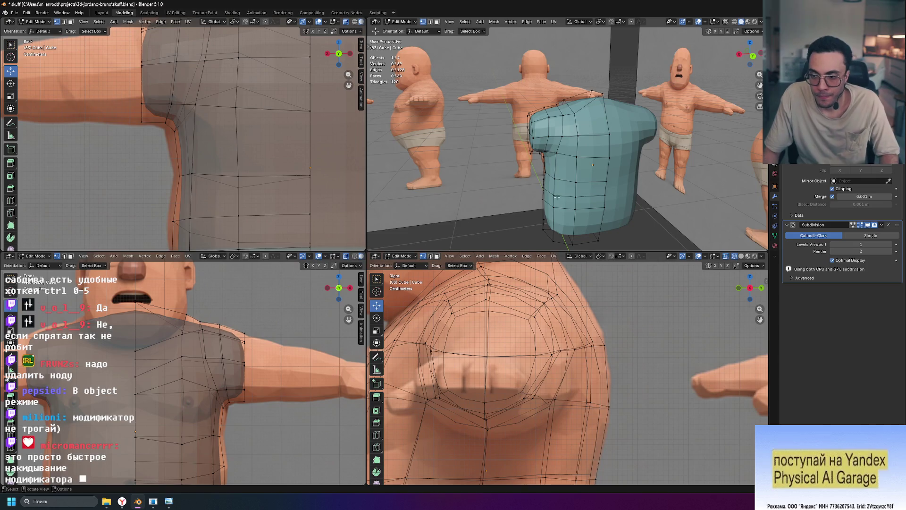
mouse_move(543, 201)
middle_mouse_down()
mouse_move(616, 148)
mouse_move(545, 164)
middle_mouse_up()
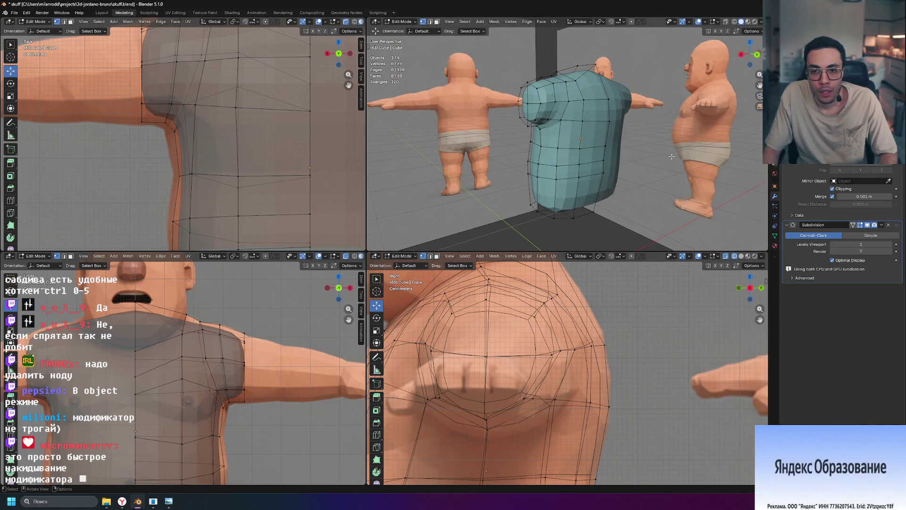
middle_click_drag(672, 156, 742, 147)
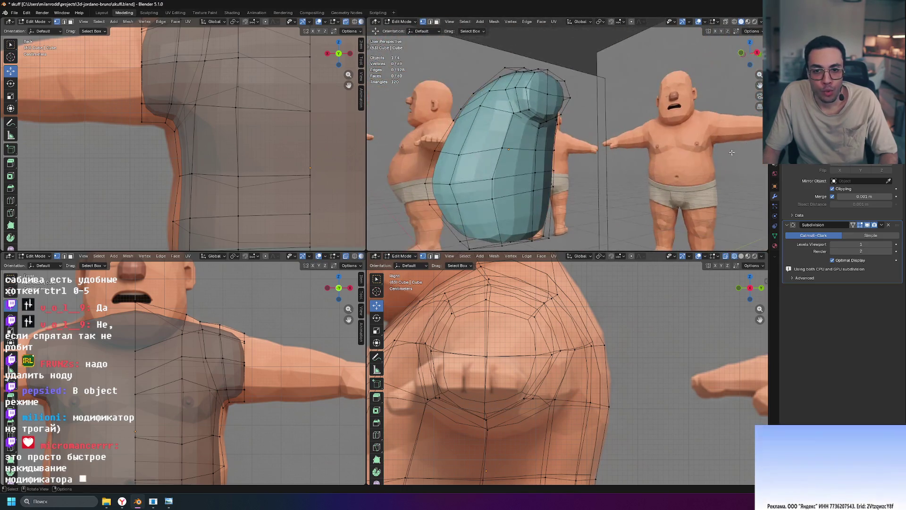
middle_click_drag(741, 147, 579, 161)
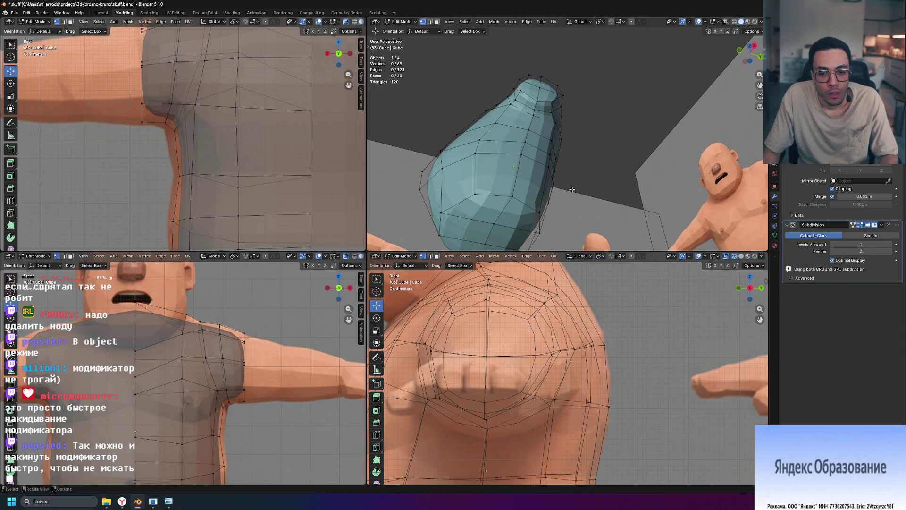
middle_click_drag(572, 189, 559, 213)
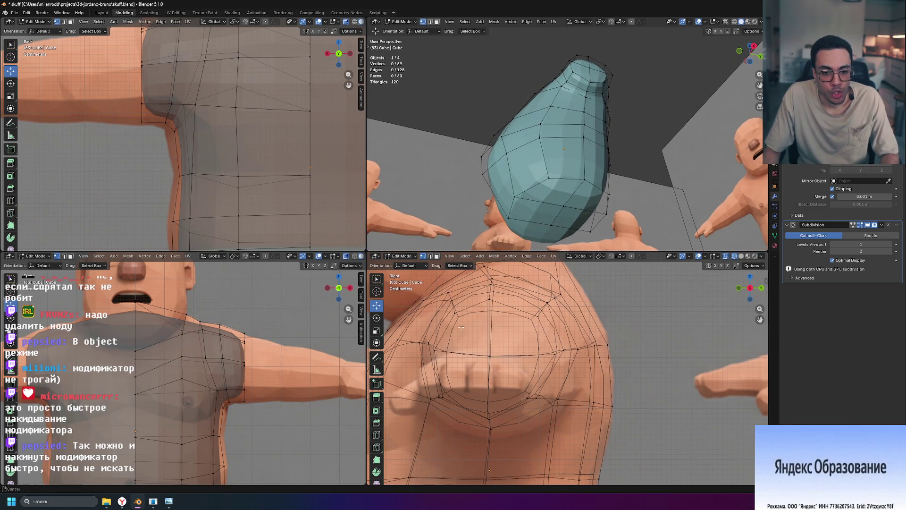
scroll(546, 292, "up", 2)
scroll(439, 366, "up", 2)
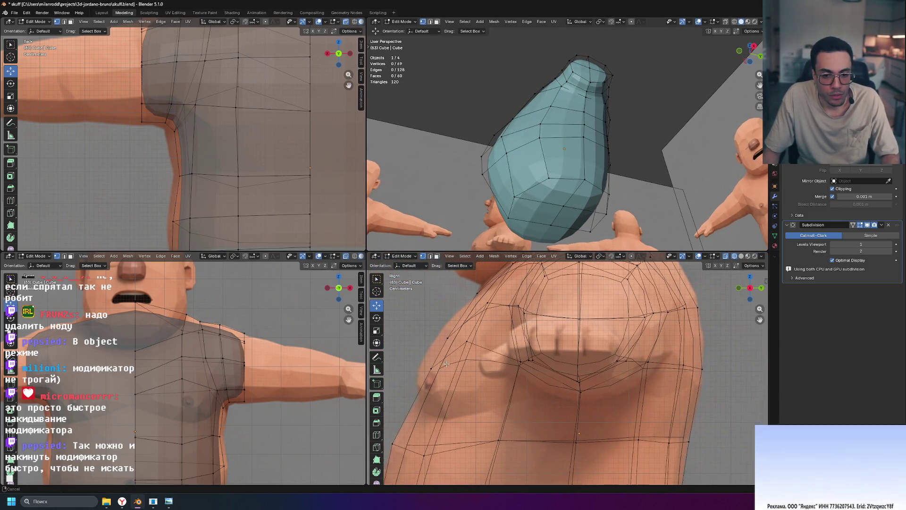
mouse_move(616, 212)
middle_mouse_down()
mouse_move(640, 224)
mouse_move(638, 243)
middle_mouse_up()
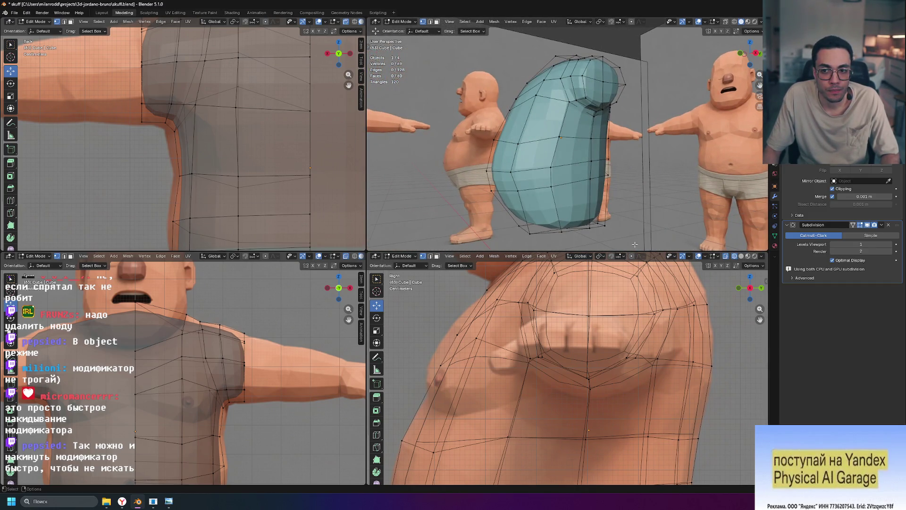
mouse_move(599, 159)
middle_mouse_down()
mouse_move(638, 166)
mouse_move(514, 142)
middle_mouse_up()
Step: Slide a vertex along the shirt's side edge, then disable the modifier's viewport display to show the raw low-poly cage
right_click(514, 141, "shift")
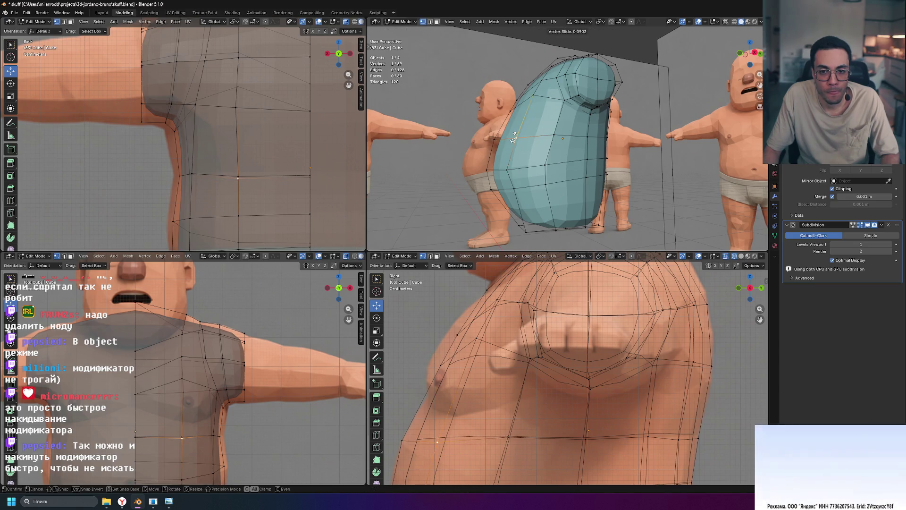
middle_click_drag(665, 166, 648, 168)
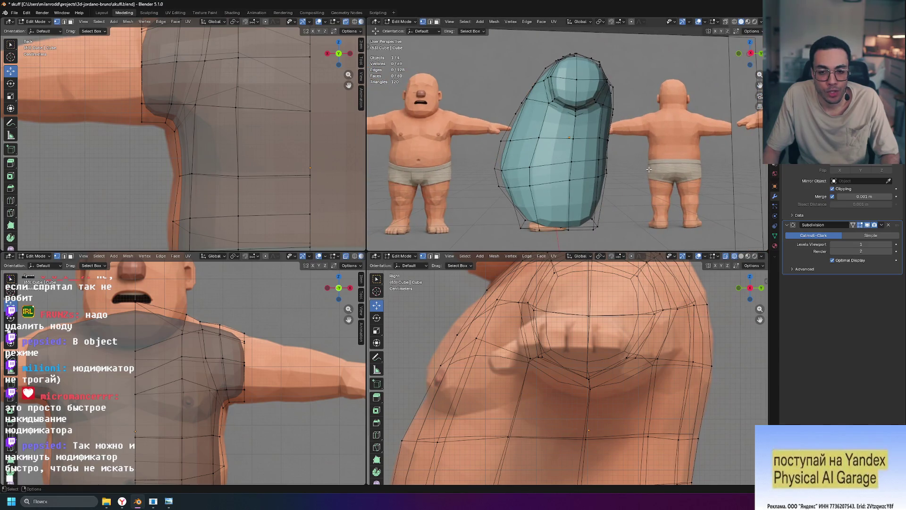
scroll(567, 368, "down", 3)
scroll(566, 368, "down", 2)
scroll(244, 352, "down", 3)
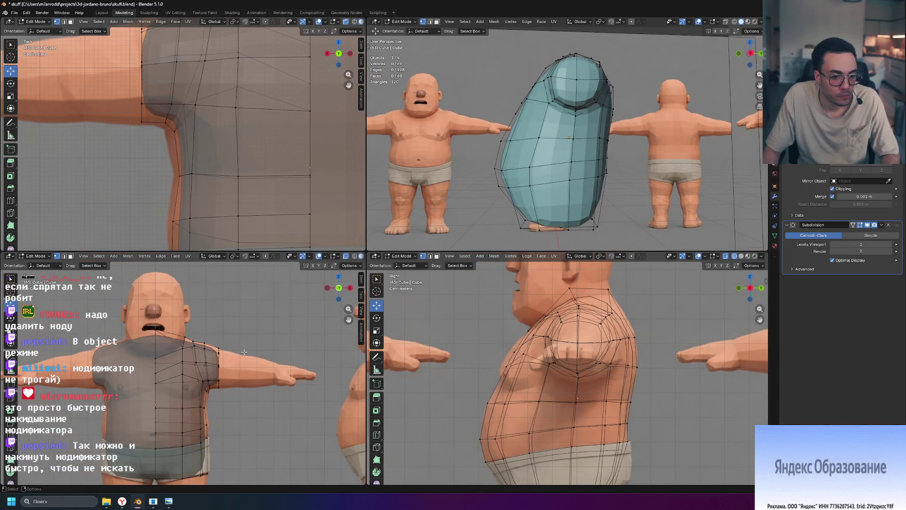
scroll(244, 352, "up", 3)
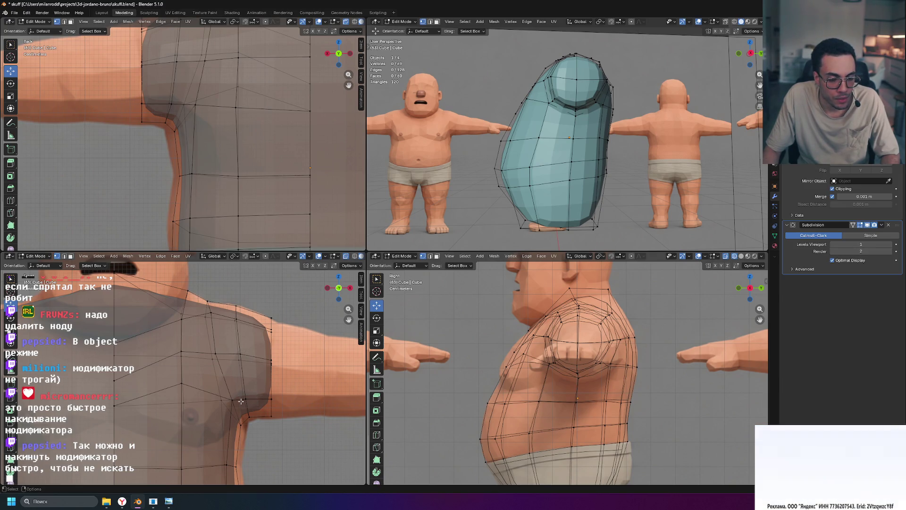
mouse_move(559, 198)
middle_mouse_down()
mouse_move(624, 202)
mouse_move(624, 212)
middle_mouse_up()
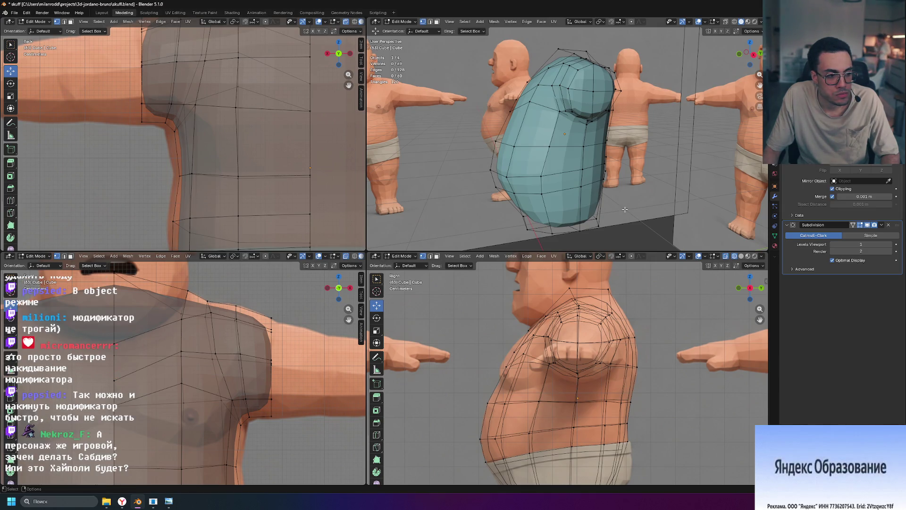
left_click(868, 225)
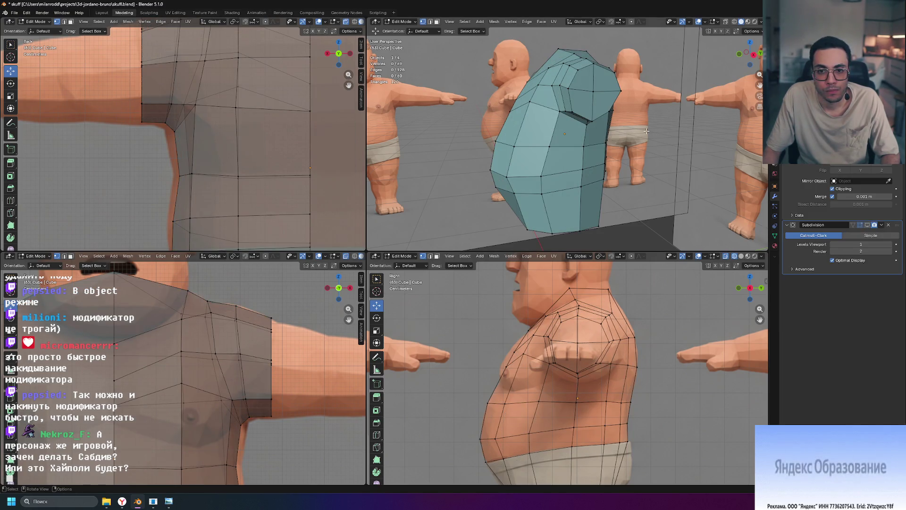
mouse_move(674, 132)
middle_mouse_down()
mouse_move(726, 117)
mouse_move(254, 178)
middle_mouse_up()
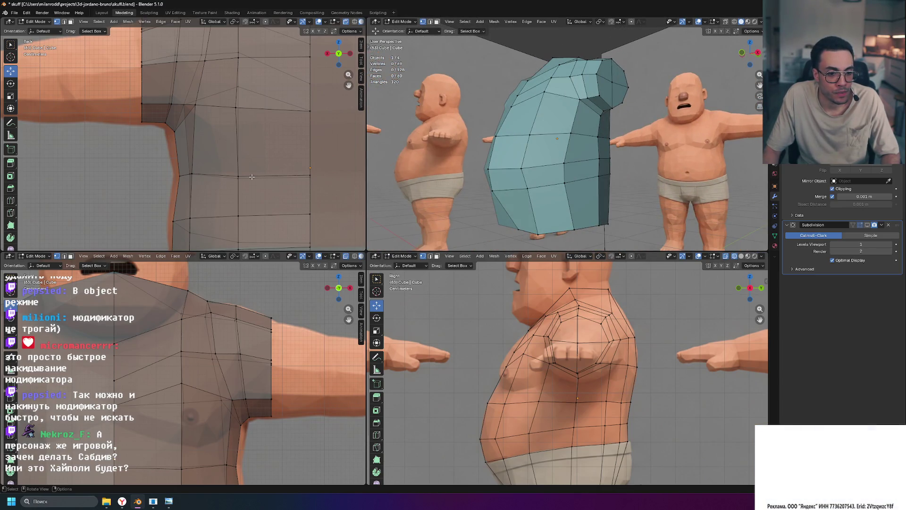
scroll(251, 176, "down", 5)
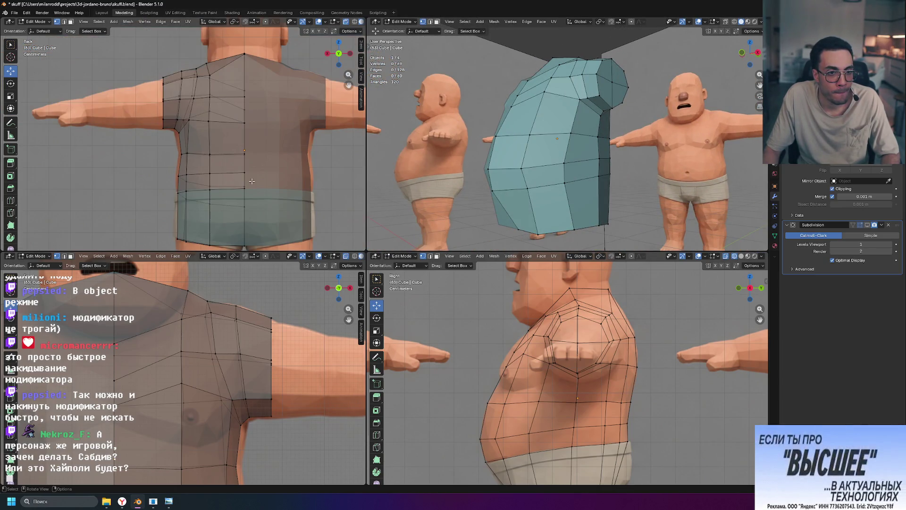
scroll(211, 346, "down", 4)
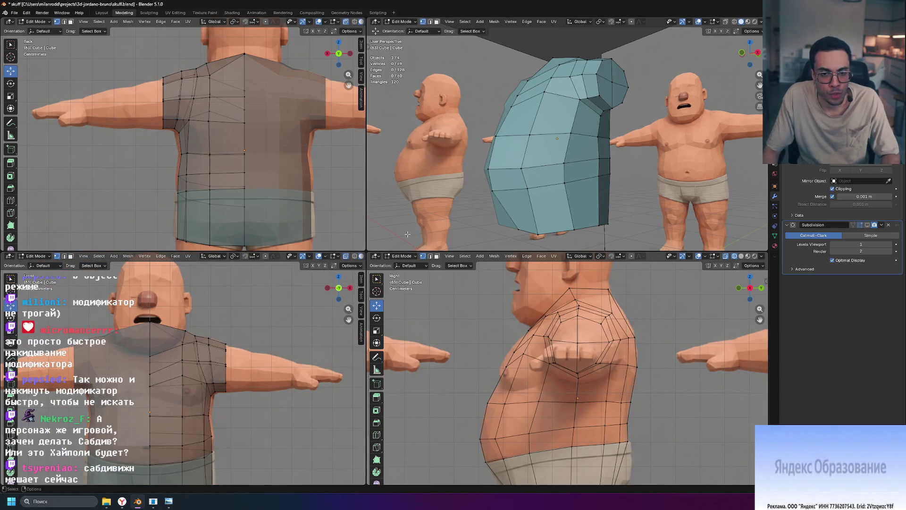
middle_click_drag(273, 407, 171, 239, "shift")
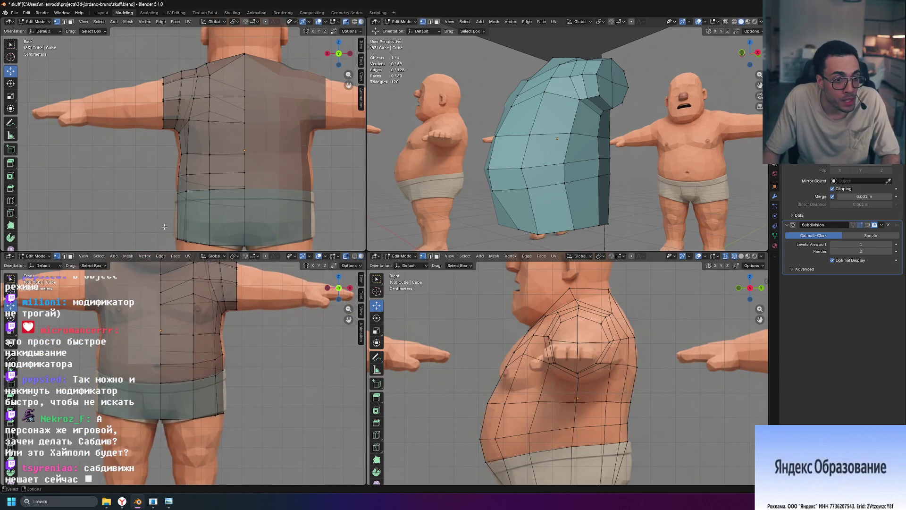
scroll(144, 128, "up", 3)
scroll(143, 128, "up", 2)
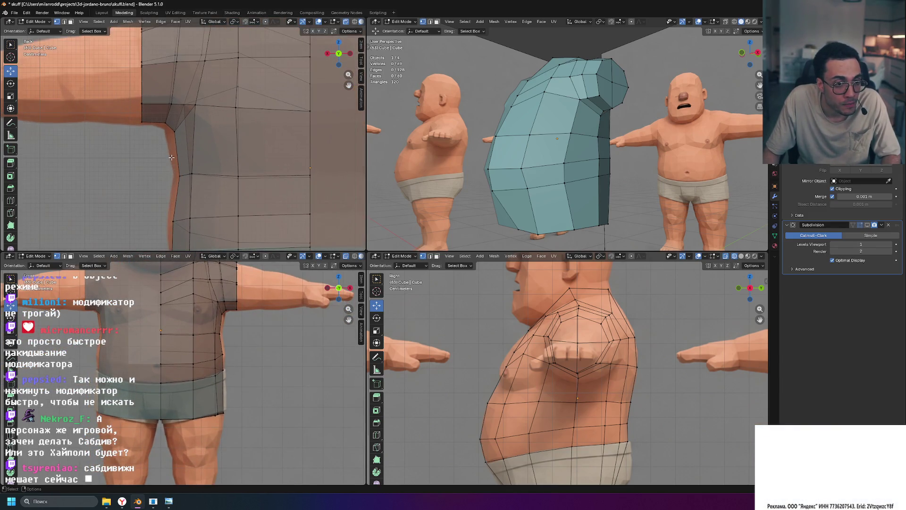
left_click(144, 128)
scroll(144, 128, "down", 3)
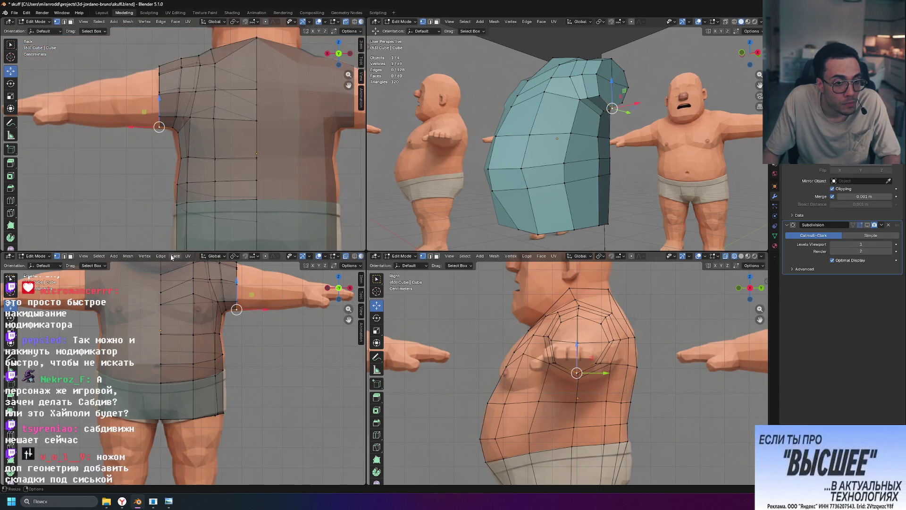
scroll(180, 217, "down", 2)
Step: Select the armpit-to-waist edge path and pull the shirt's side inward along X in several moves
left_click(180, 209, "ctrl")
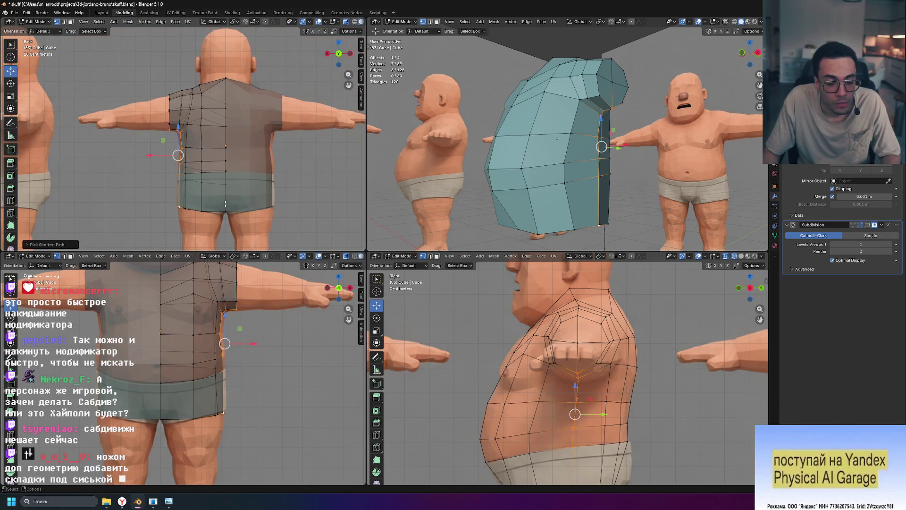
scroll(183, 132, "up", 2)
scroll(183, 132, "up", 1)
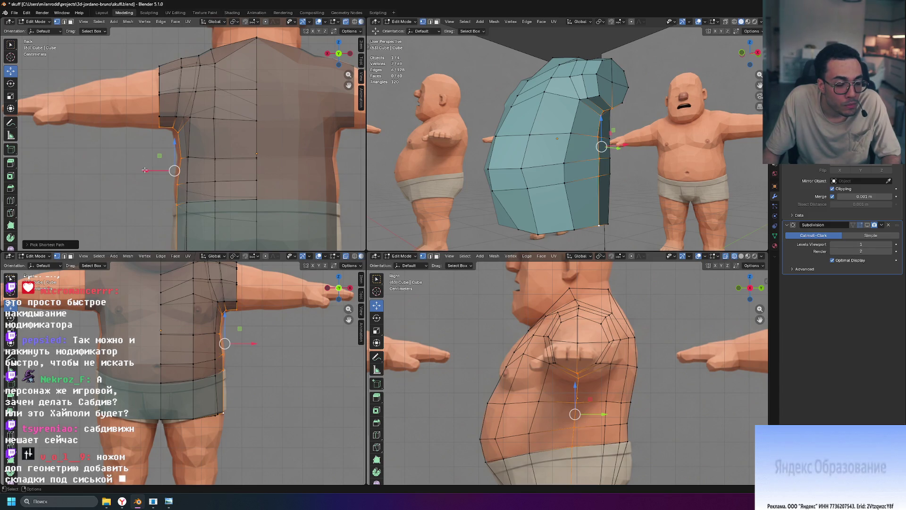
scroll(157, 176, "up", 1)
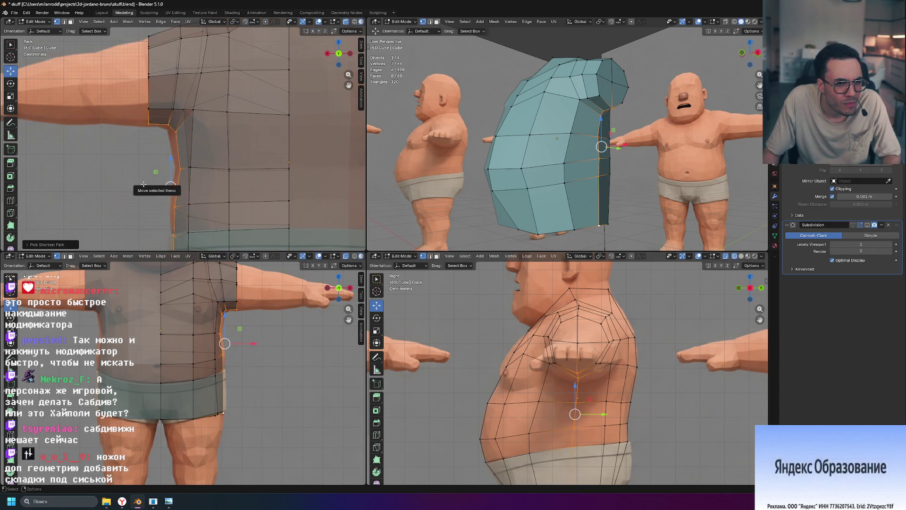
key("g")
key("x")
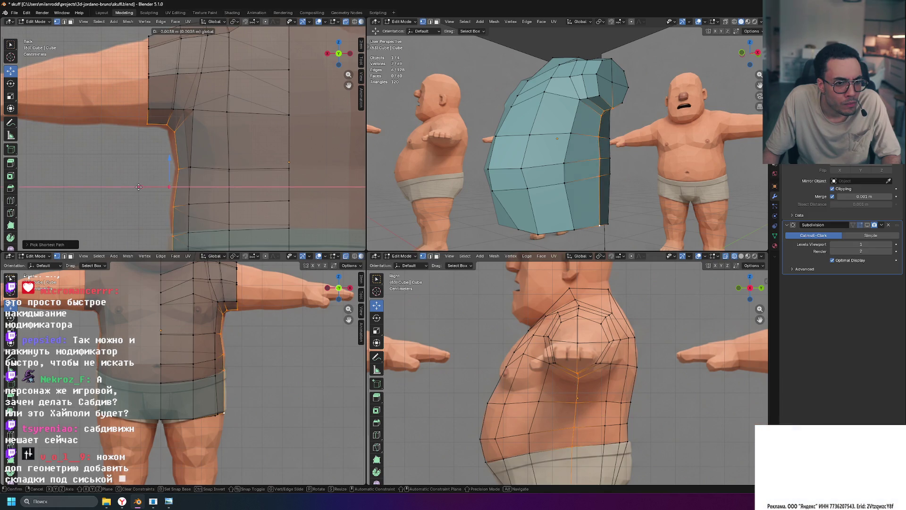
left_click(138, 187)
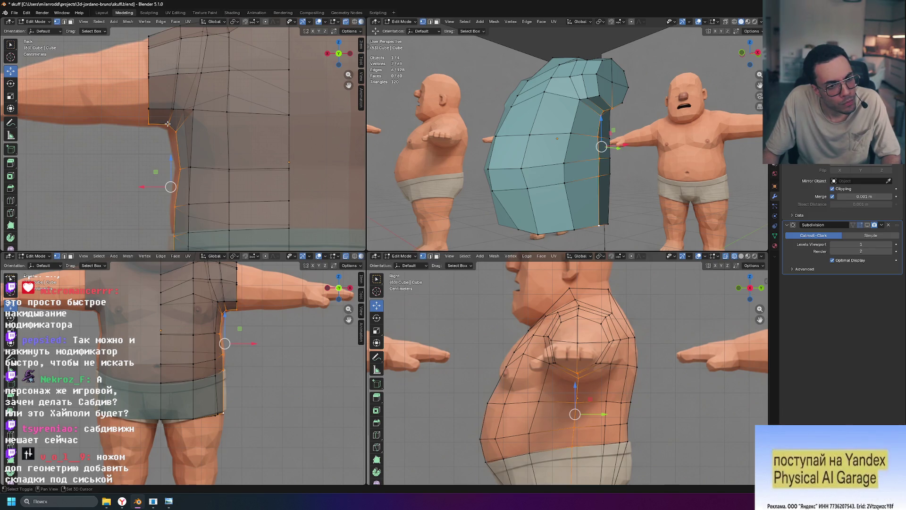
left_click(169, 168)
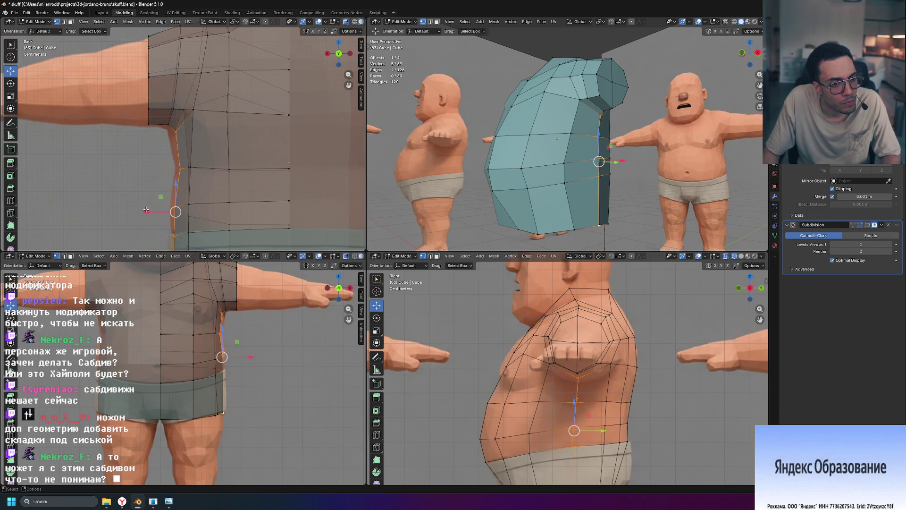
key("g")
key("x")
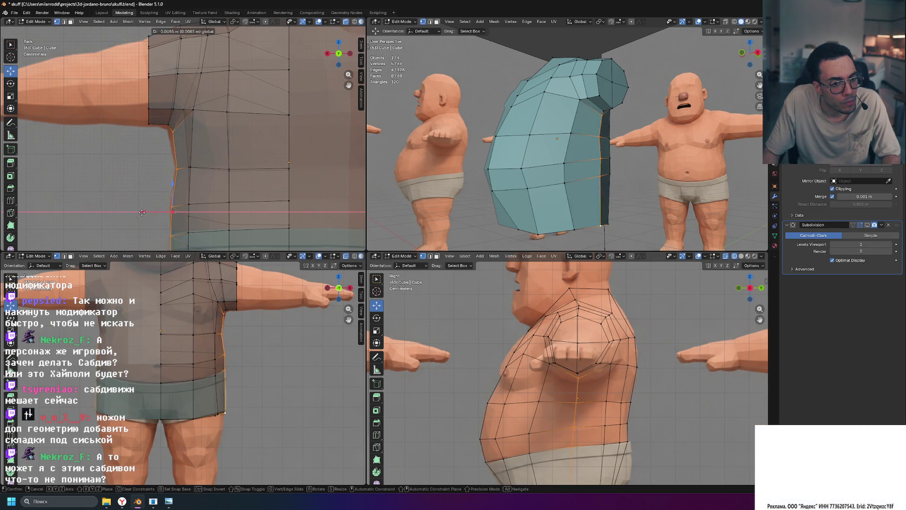
left_click(142, 211)
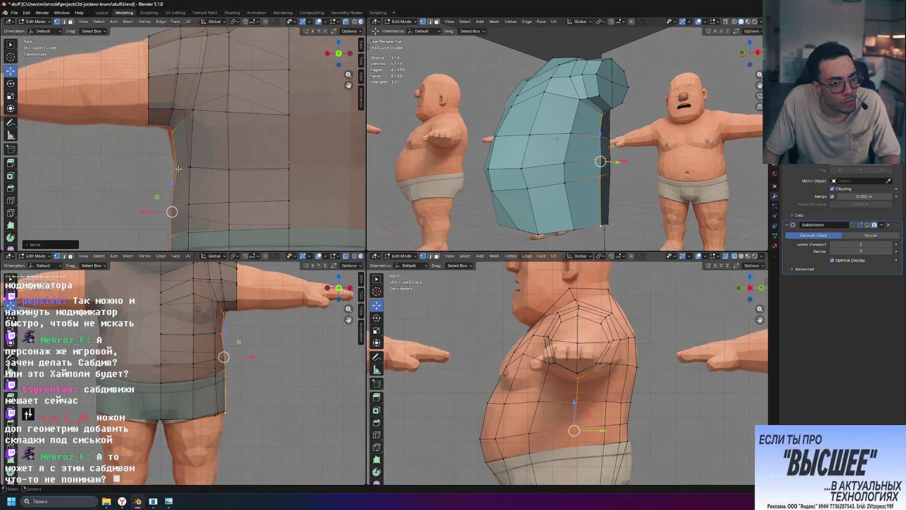
key("g")
key("x")
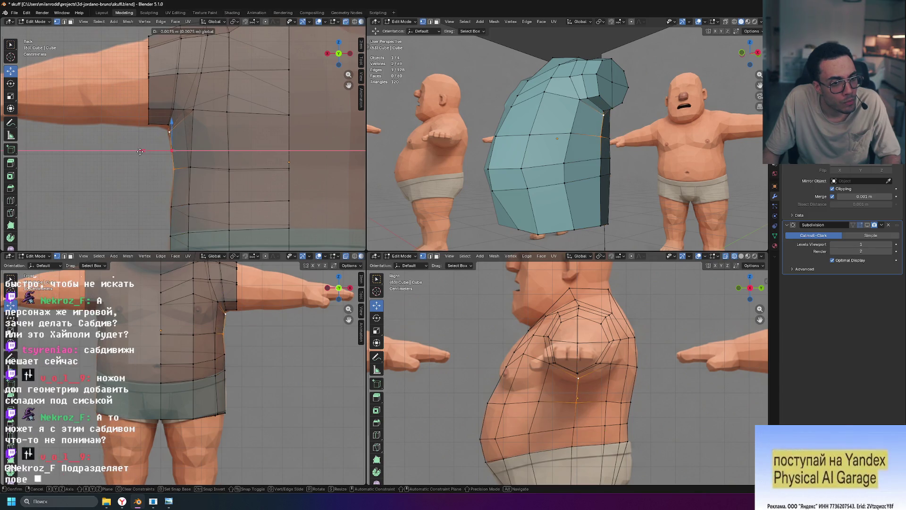
left_click(142, 151)
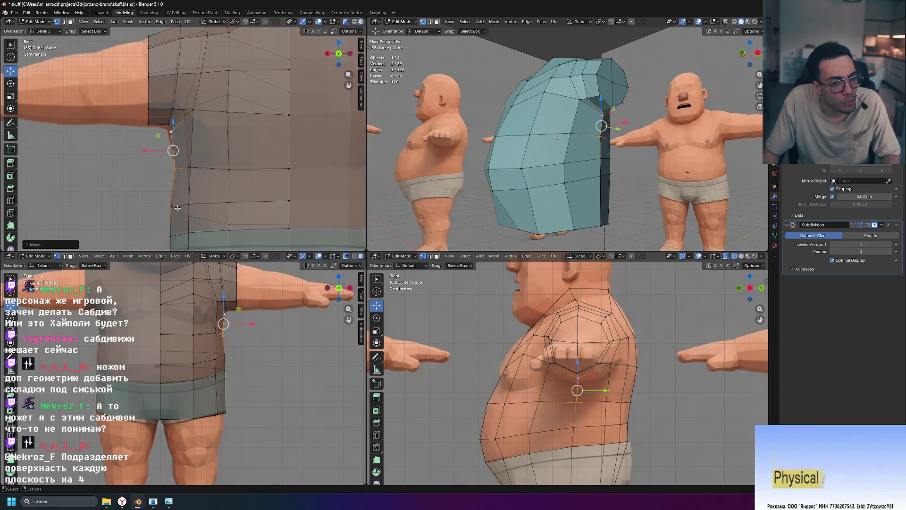
scroll(177, 208, "down", 5)
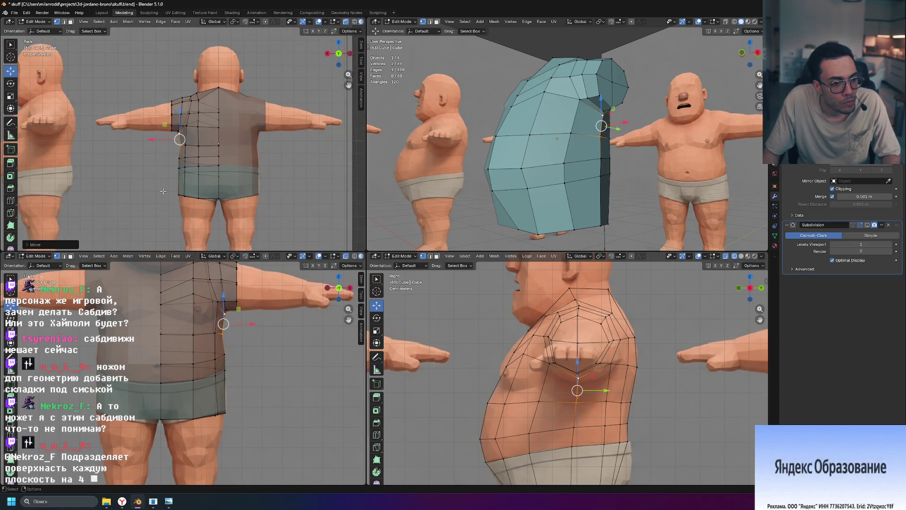
scroll(165, 193, "up", 5)
scroll(157, 127, "up", 2)
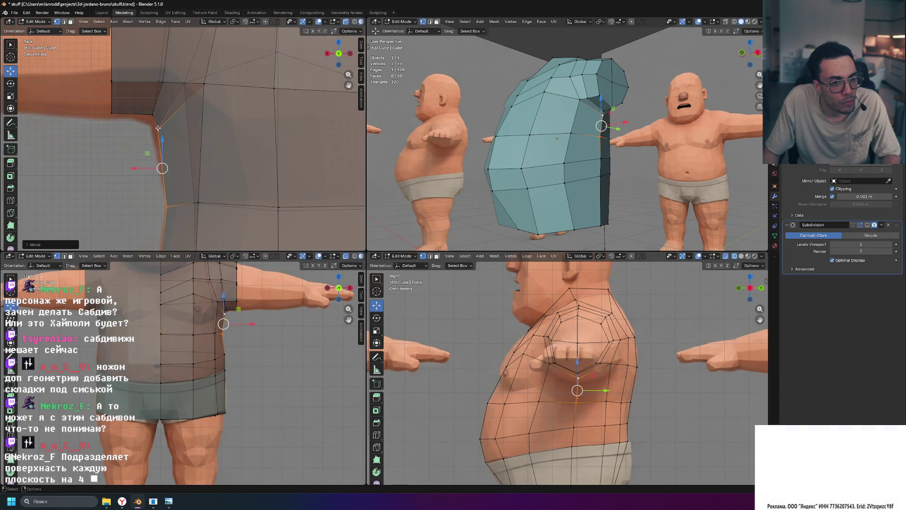
Step: Tuck the armpit and underarm vertices in along X and nudge the vertex under the sleeve slightly upward
key("g")
key("x")
left_click(123, 130)
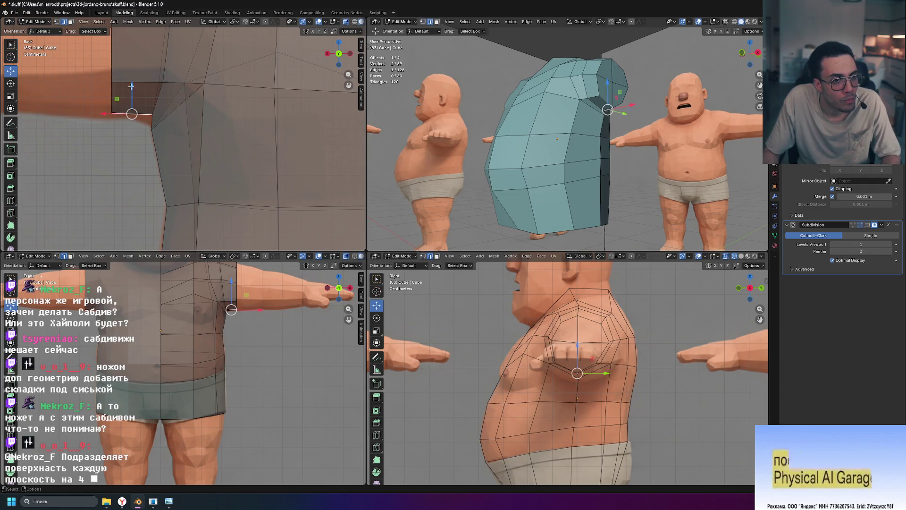
key("g")
key("z")
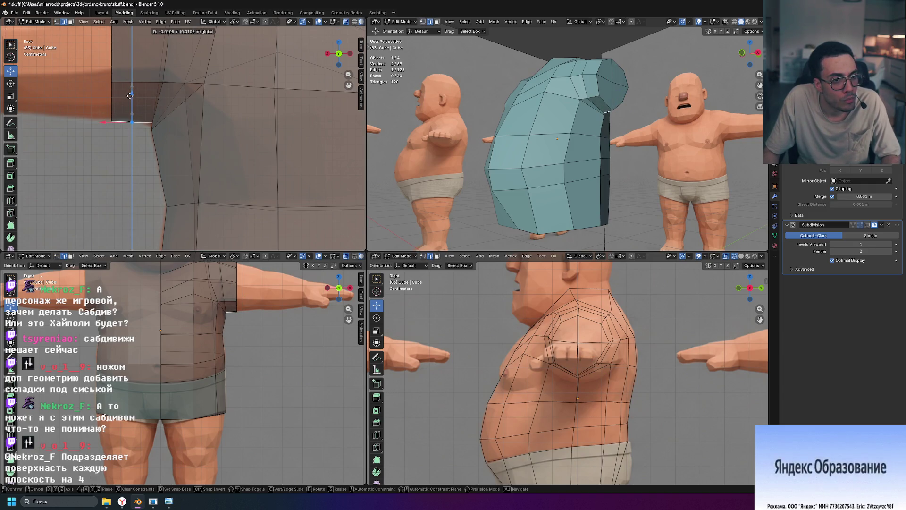
key("x")
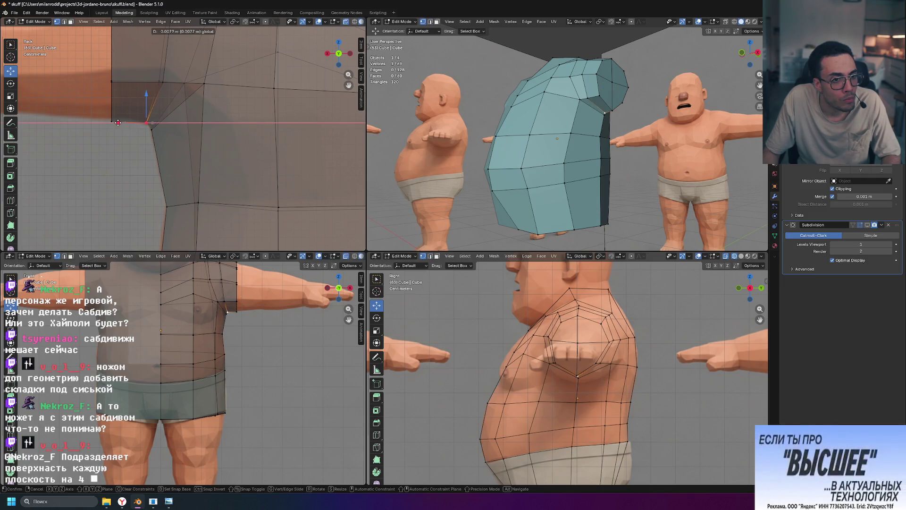
left_click(116, 122)
left_click(111, 121)
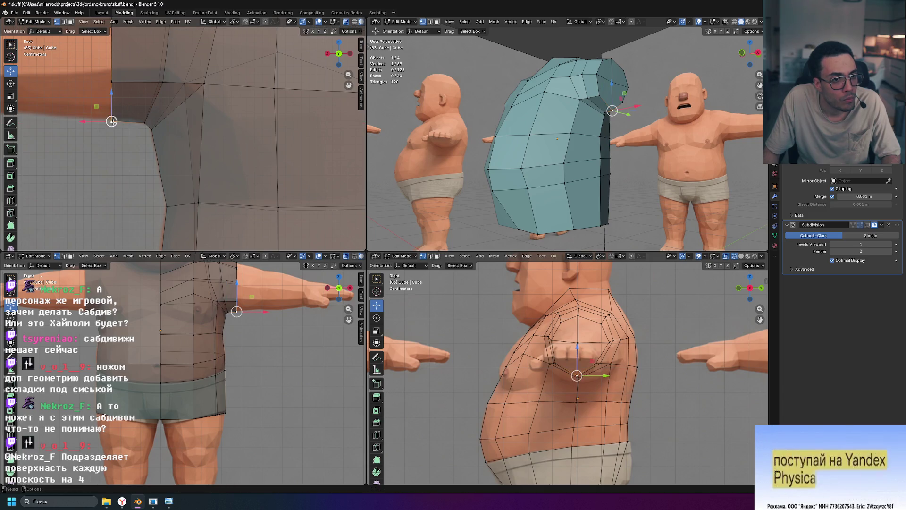
left_click_drag(111, 90, 112, 88)
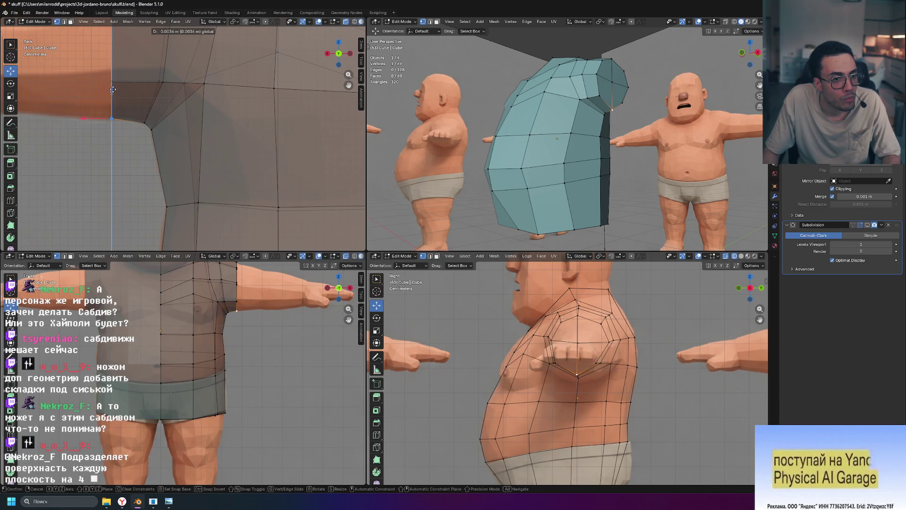
left_click(113, 90)
scroll(127, 141, "down", 3)
scroll(151, 182, "down", 3)
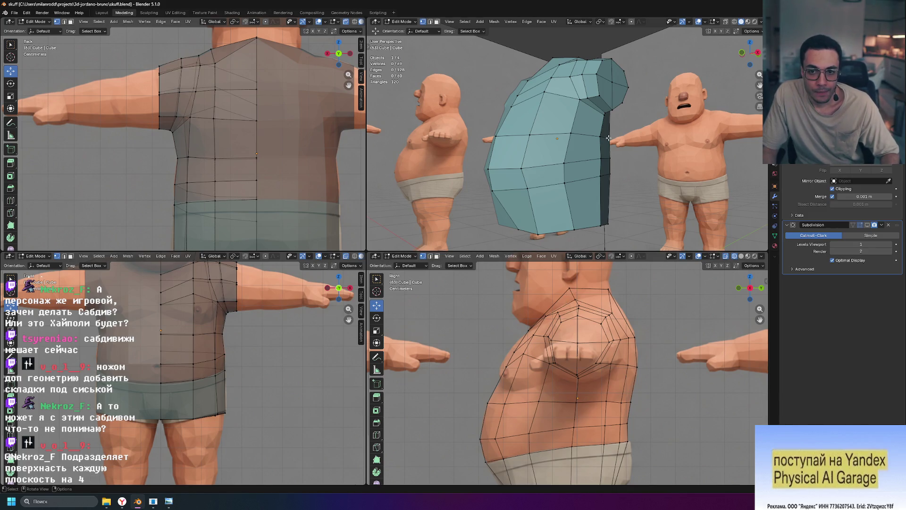
Step: Slide a lower-rim vertex along its edges and select the top collar vertex from above
middle_click_drag(608, 137, 565, 99)
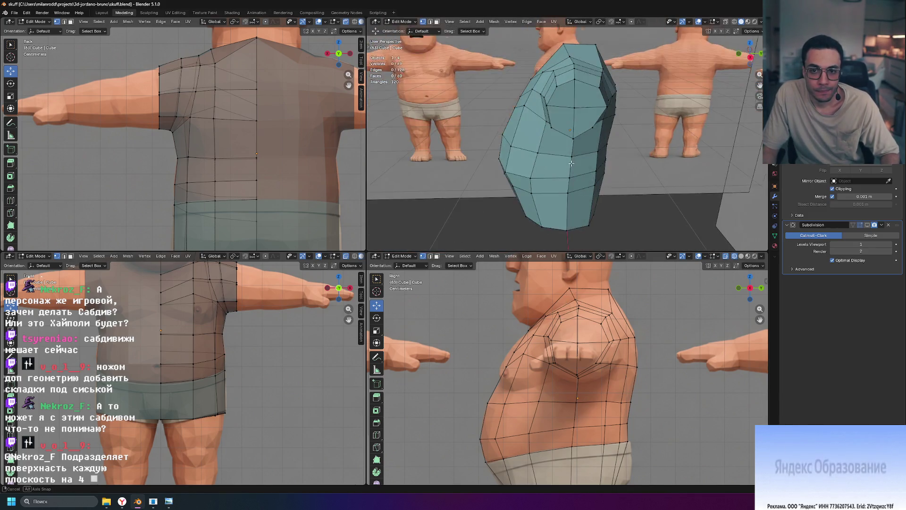
left_click(568, 101)
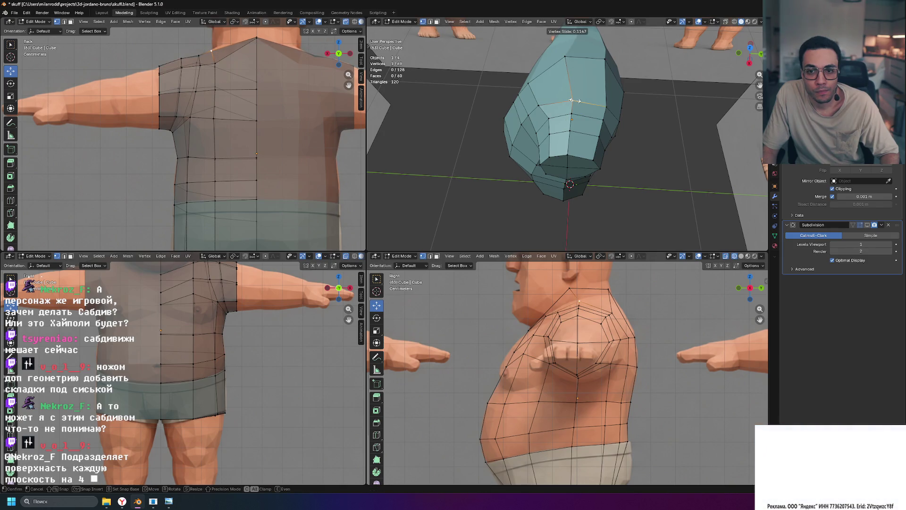
key("g")
key("g")
mouse_move(655, 122)
middle_mouse_down()
mouse_move(643, 92)
mouse_move(616, 91)
middle_mouse_up()
left_click(560, 71)
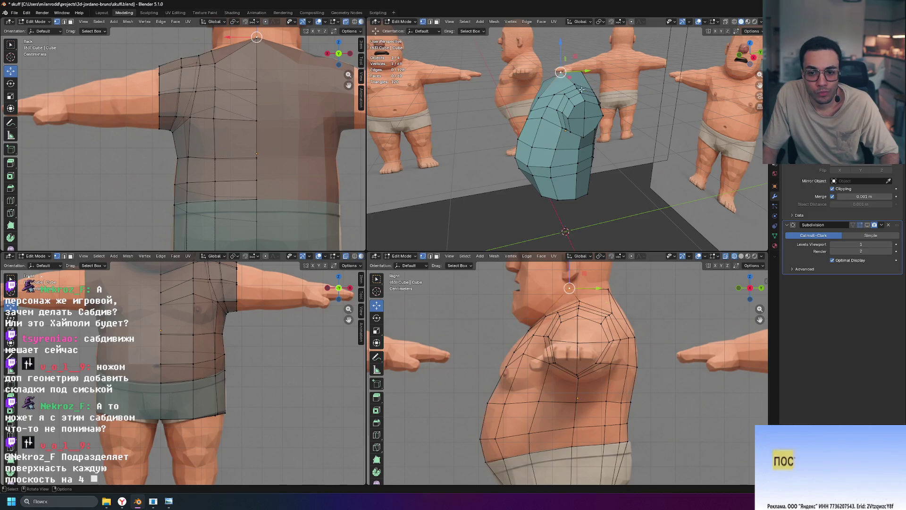
Step: Move the top collar vertex along Y and down slightly toward the back of the neck, checking from above
mouse_move(597, 288)
left_mouse_down()
mouse_move(610, 288)
mouse_move(576, 281)
left_mouse_up()
scroll(575, 271, "down", 1)
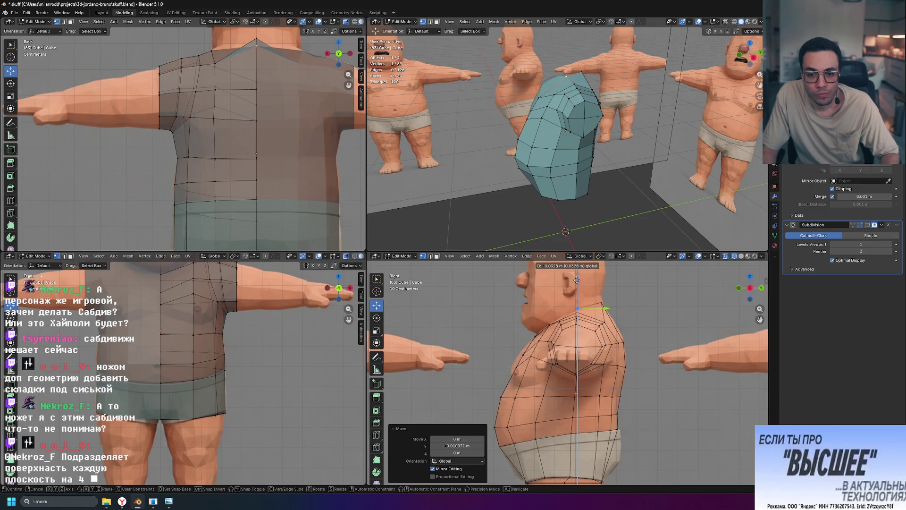
left_click_drag(577, 280, 577, 280)
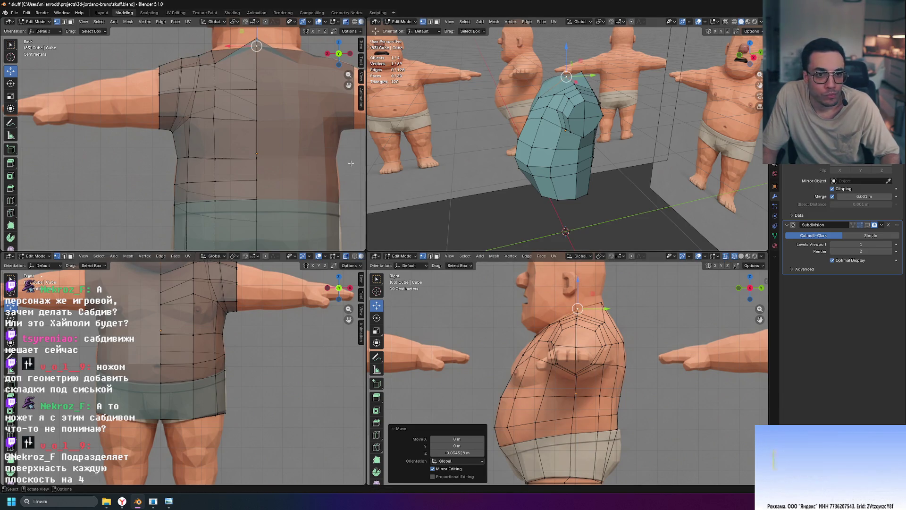
mouse_move(525, 222)
middle_mouse_down()
mouse_move(621, 204)
mouse_move(587, 151)
mouse_move(448, 130)
mouse_move(484, 147)
middle_mouse_up()
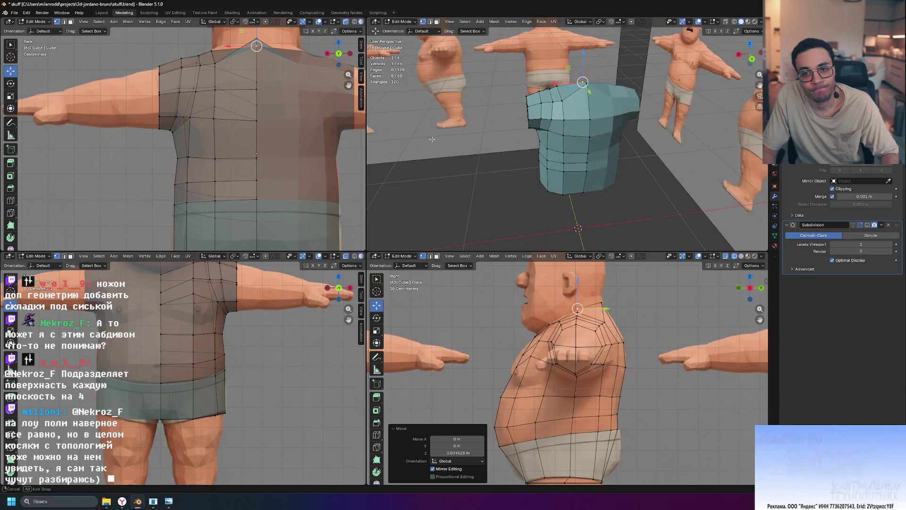
Step: Select an upper-body edge on the shirt and edge-slide it along the surface from a frontal view
left_click(595, 79)
middle_click_drag(595, 79, 666, 108)
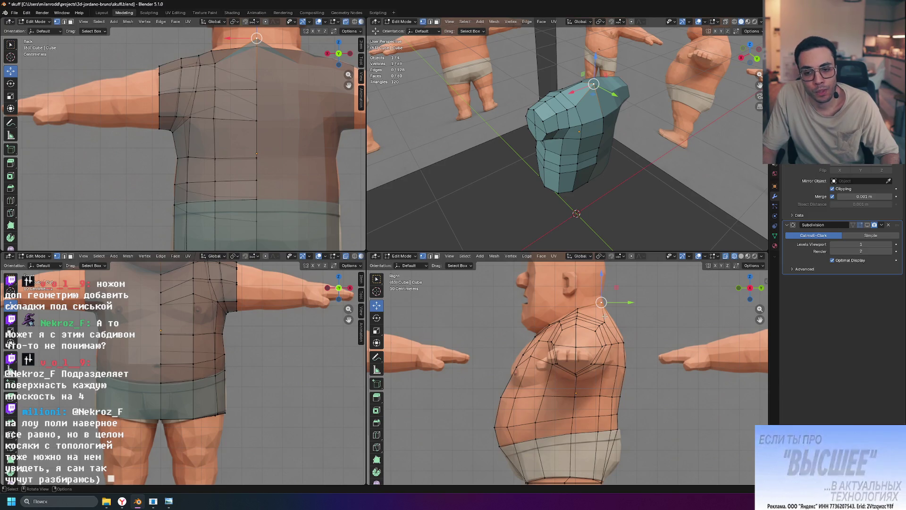
scroll(604, 317, "up", 3)
middle_click_drag(587, 173, 636, 179)
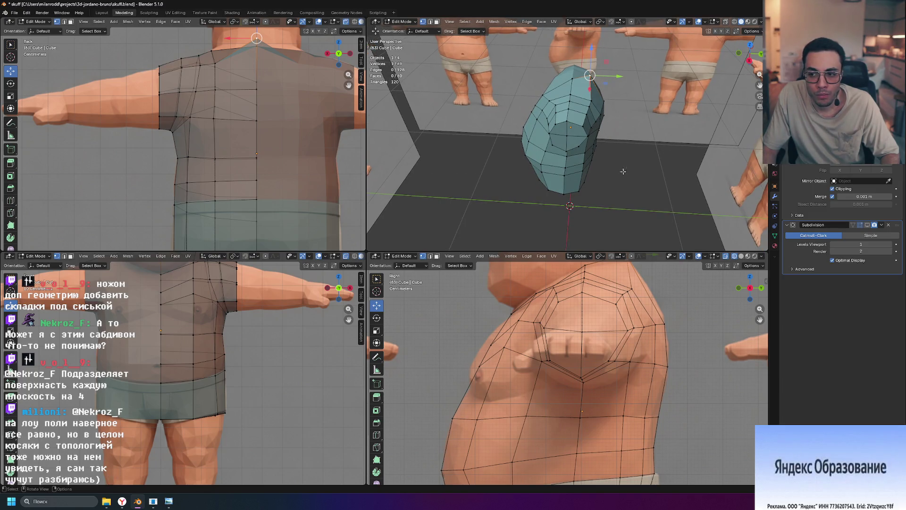
middle_click_drag(568, 120, 567, 122)
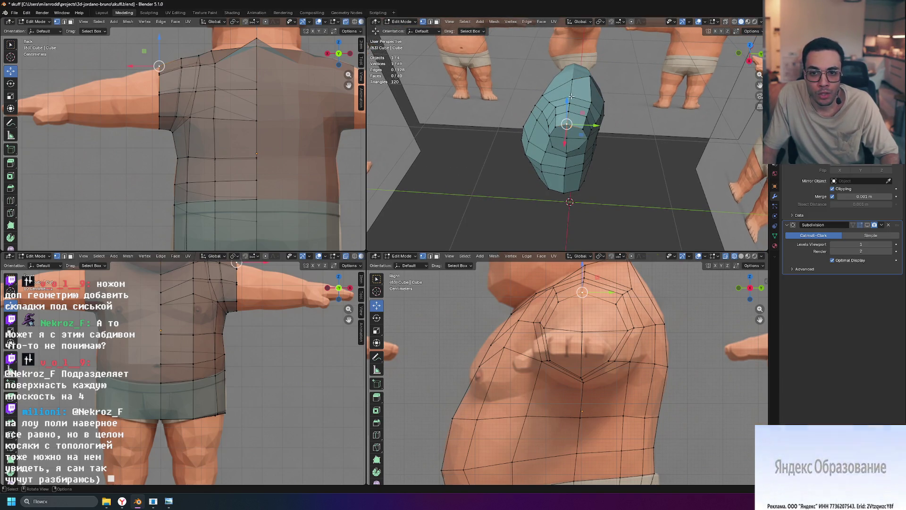
key("g")
key("g")
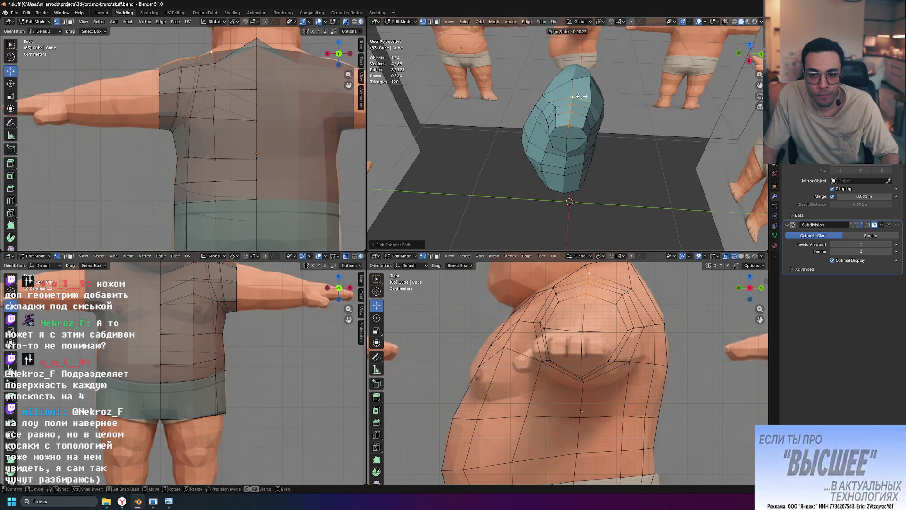
left_click(580, 97)
Step: Nudge the shoulder vertices sideways along X and bring the head and collar into view
mouse_move(613, 158)
middle_mouse_down()
mouse_move(618, 123)
mouse_move(603, 132)
mouse_move(597, 94)
middle_mouse_up()
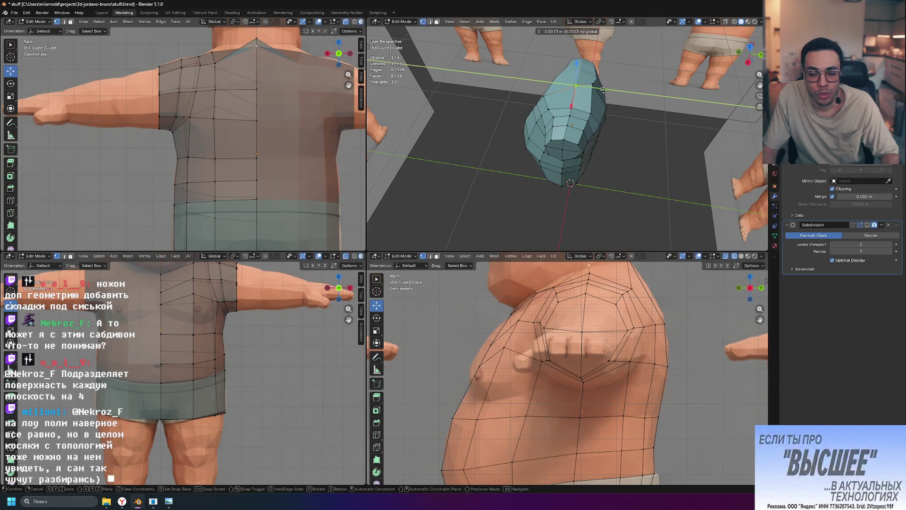
left_click_drag(602, 89, 601, 89)
middle_click_drag(599, 86, 581, 65)
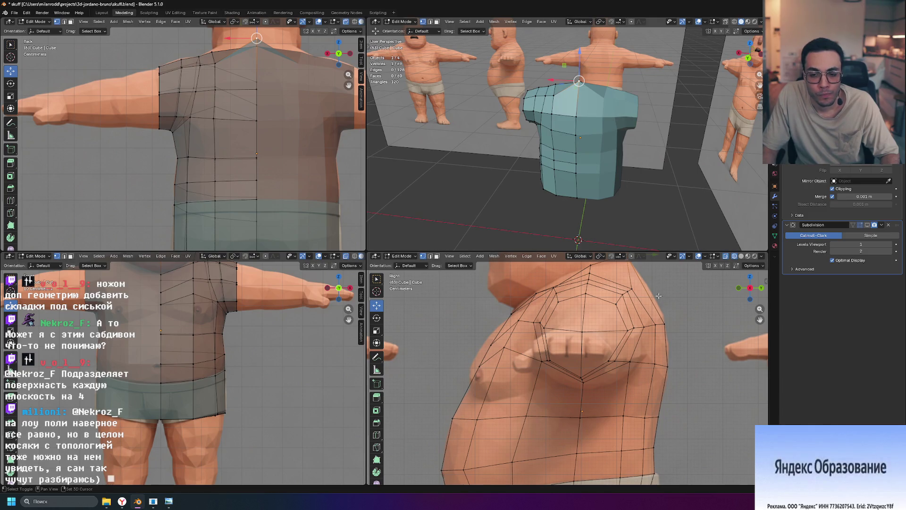
middle_click_drag(659, 298, 631, 356, "shift")
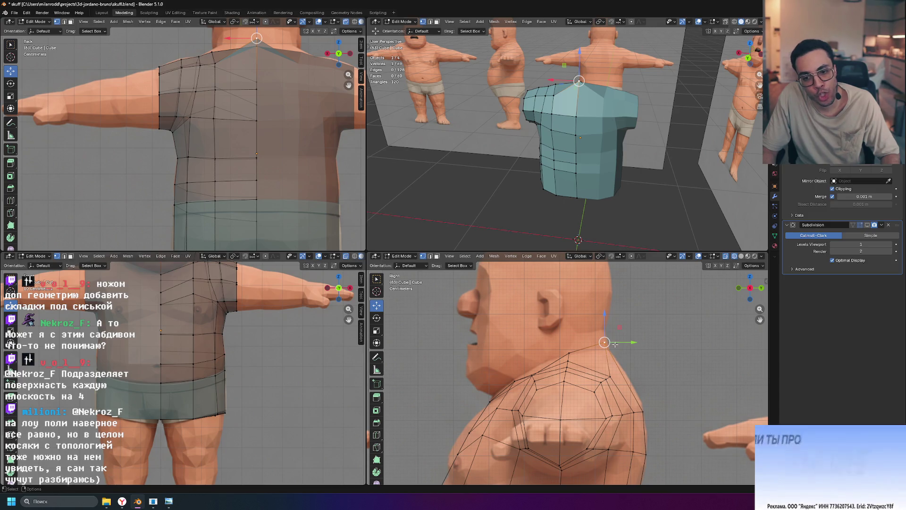
Step: Lower the collar vertex along Z and shift it along Y, then drop the selected neckline vertices down
key("g")
key("z")
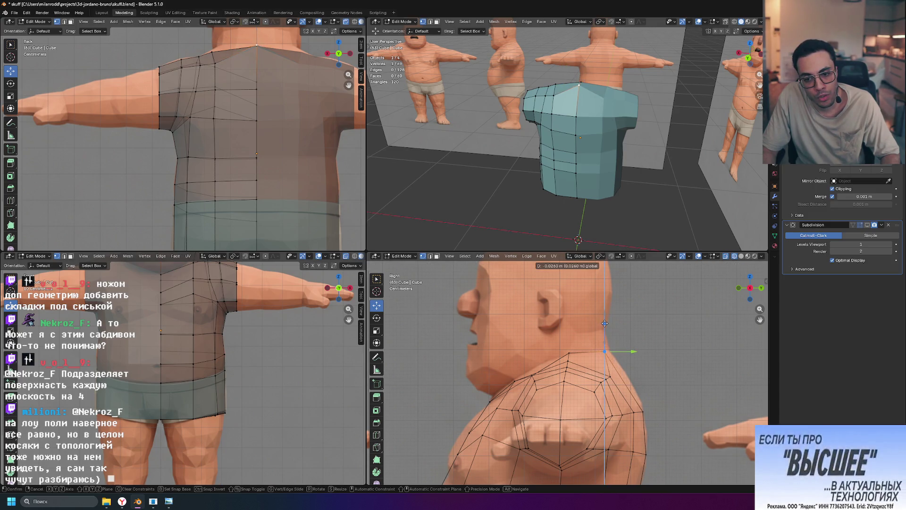
left_click(605, 326)
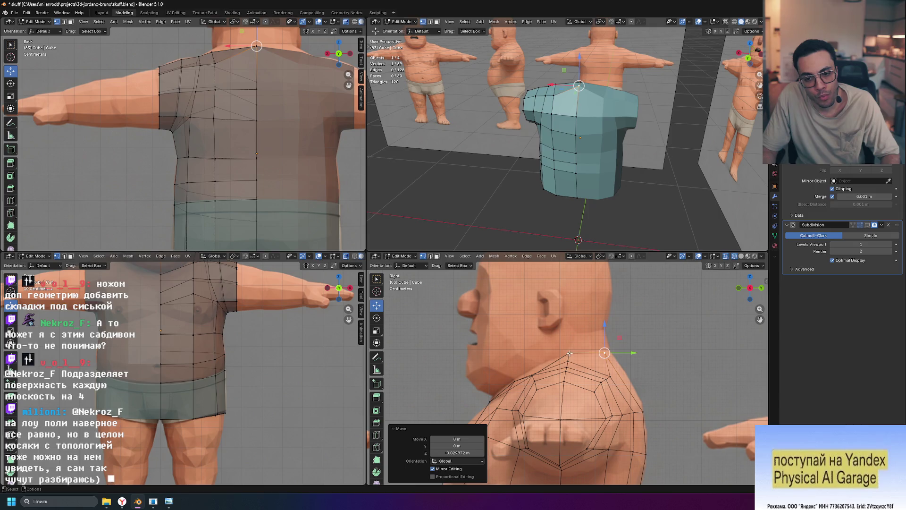
left_click(604, 354)
left_click_drag(634, 353, 642, 353)
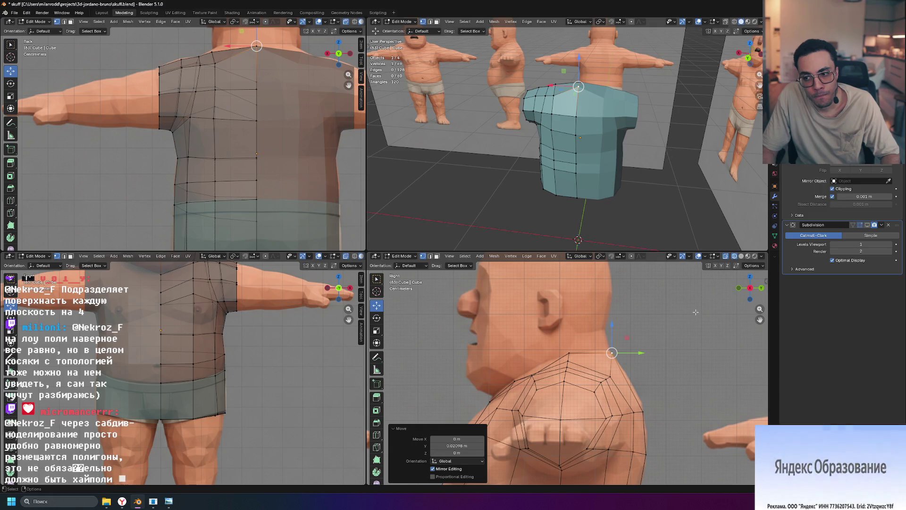
mouse_move(584, 223)
middle_mouse_down()
mouse_move(618, 189)
mouse_move(612, 170)
middle_mouse_up()
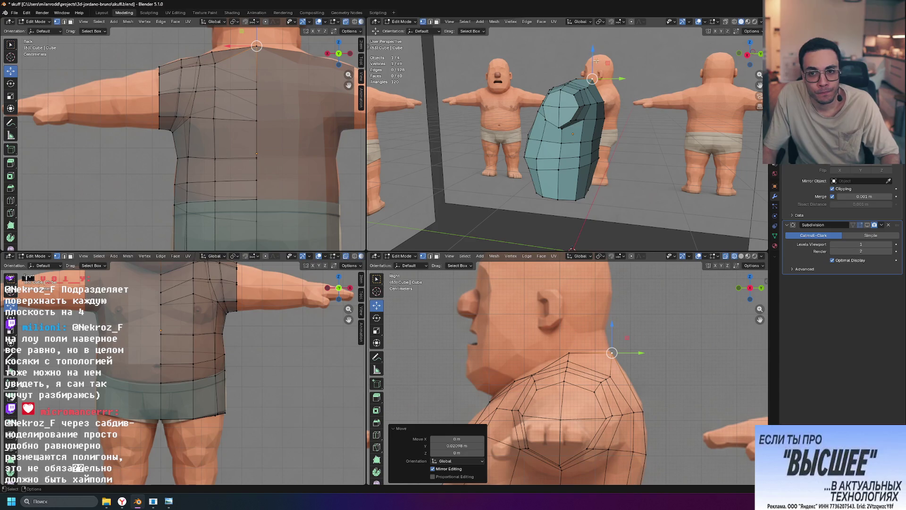
left_click_drag(592, 51, 593, 56)
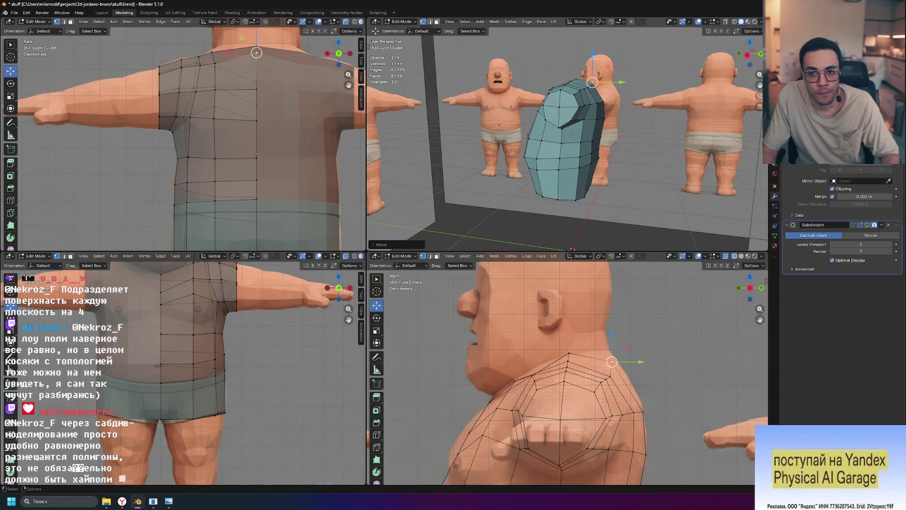
Step: Try and cancel a Y shift, raise the collar vertex along Z instead, and select the front neckline vertex
left_click_drag(621, 82, 624, 82)
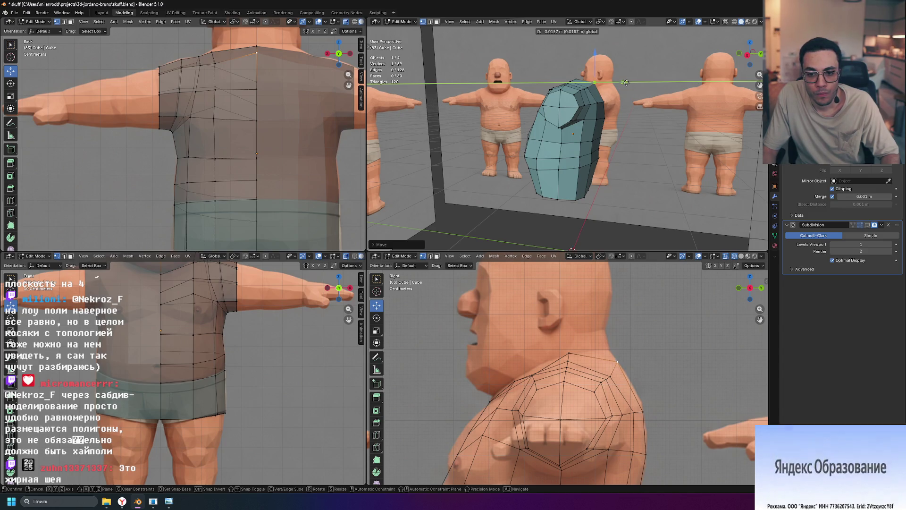
left_click(626, 82)
right_click(575, 78, "shift")
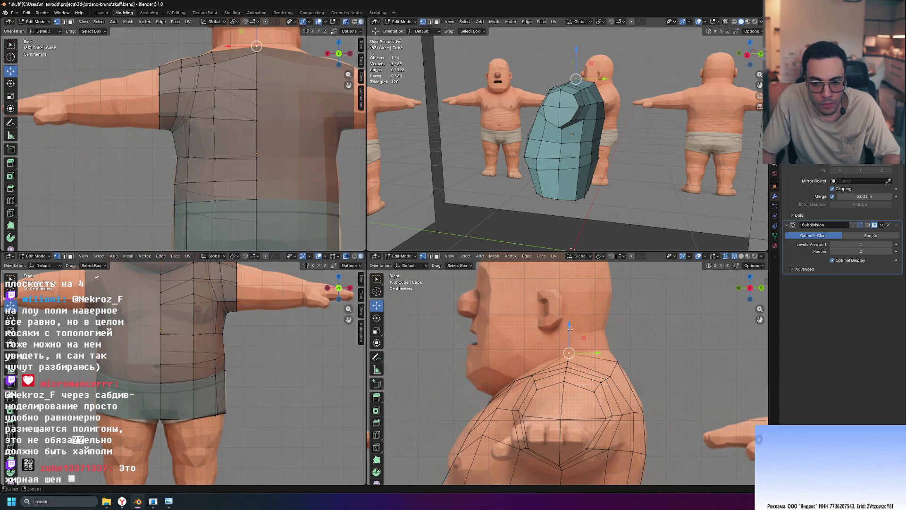
key("g")
key("z")
left_click(569, 333)
mouse_move(602, 213)
middle_mouse_down()
mouse_move(620, 229)
mouse_move(650, 207)
middle_mouse_up()
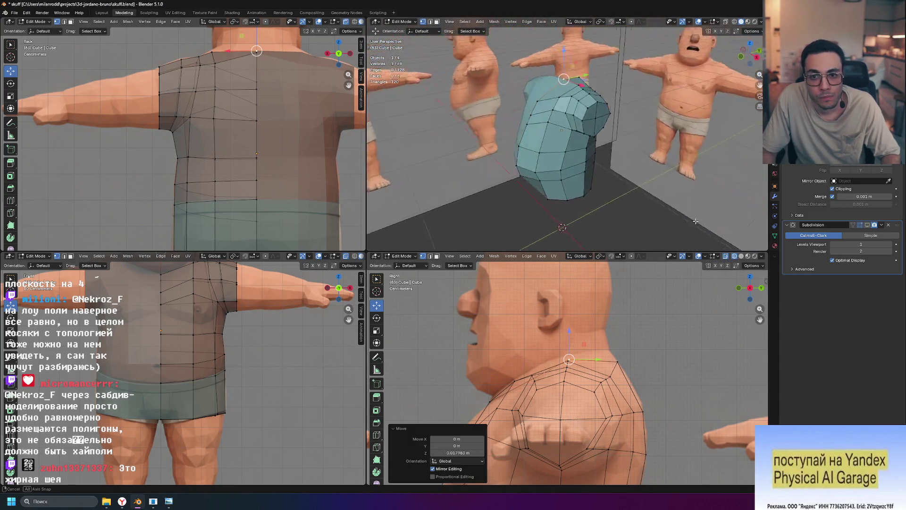
mouse_move(595, 183)
middle_mouse_down()
mouse_move(571, 120)
mouse_move(590, 133)
middle_mouse_up()
left_click(571, 120)
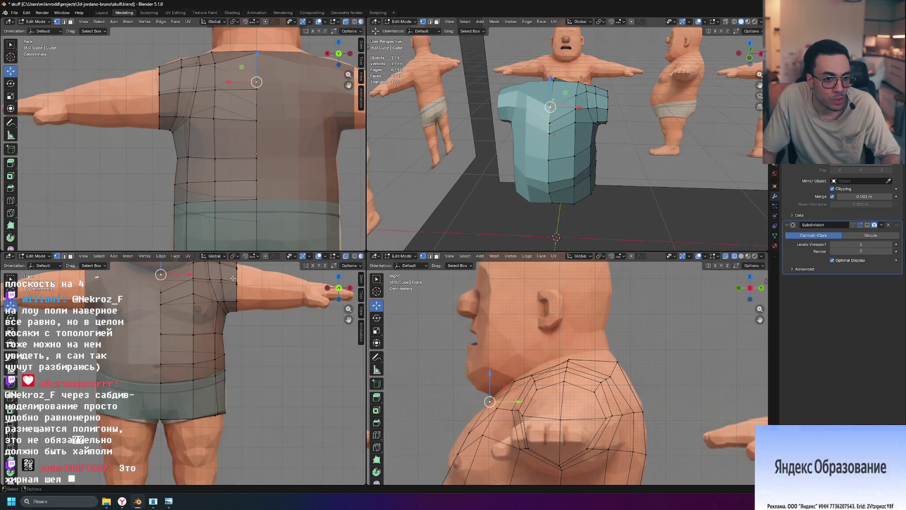
scroll(223, 311, "up", 2)
scroll(215, 333, "up", 2)
scroll(212, 342, "up", 2)
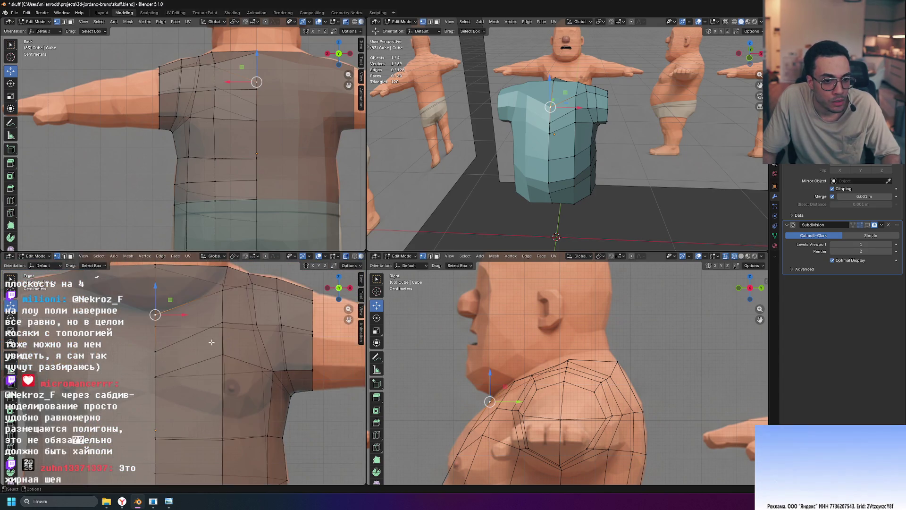
Step: Pan the front view to the mouth and neckline and start moving the front neckline vertex vertically
middle_click_drag(211, 341, 184, 343, "shift")
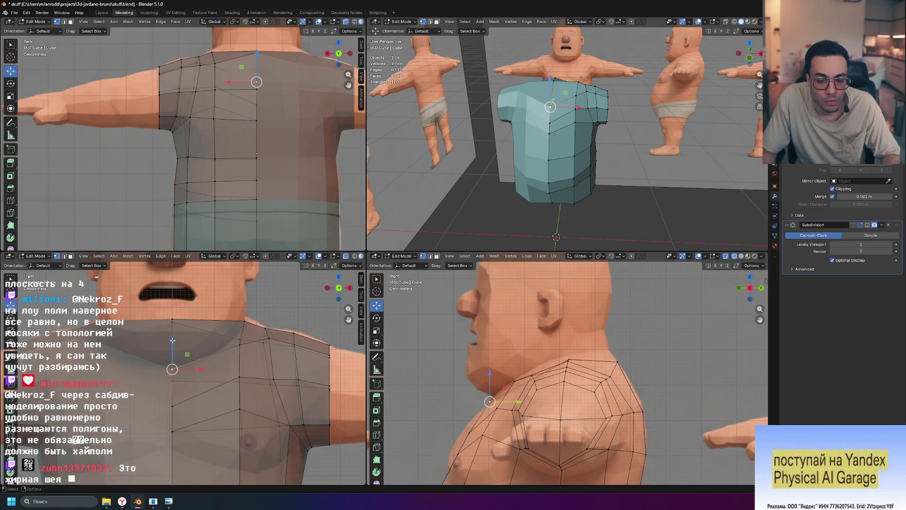
left_click_drag(172, 340, 175, 336)
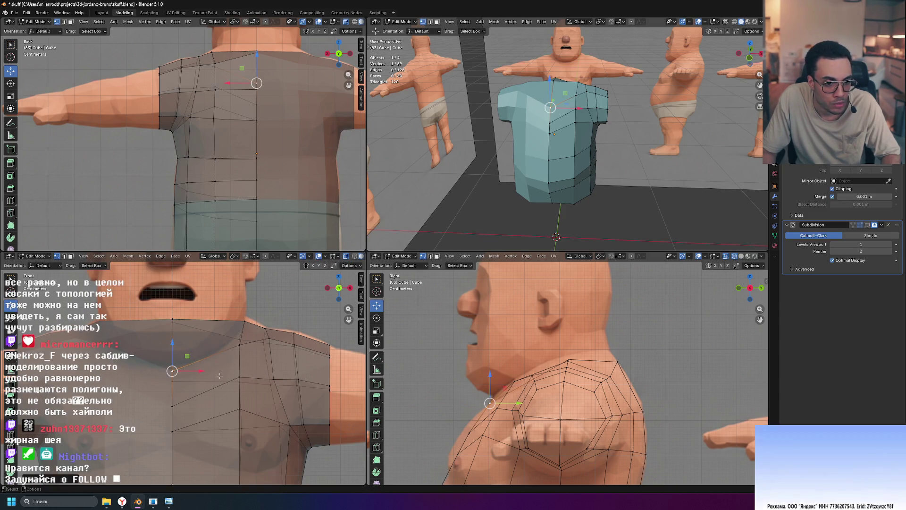